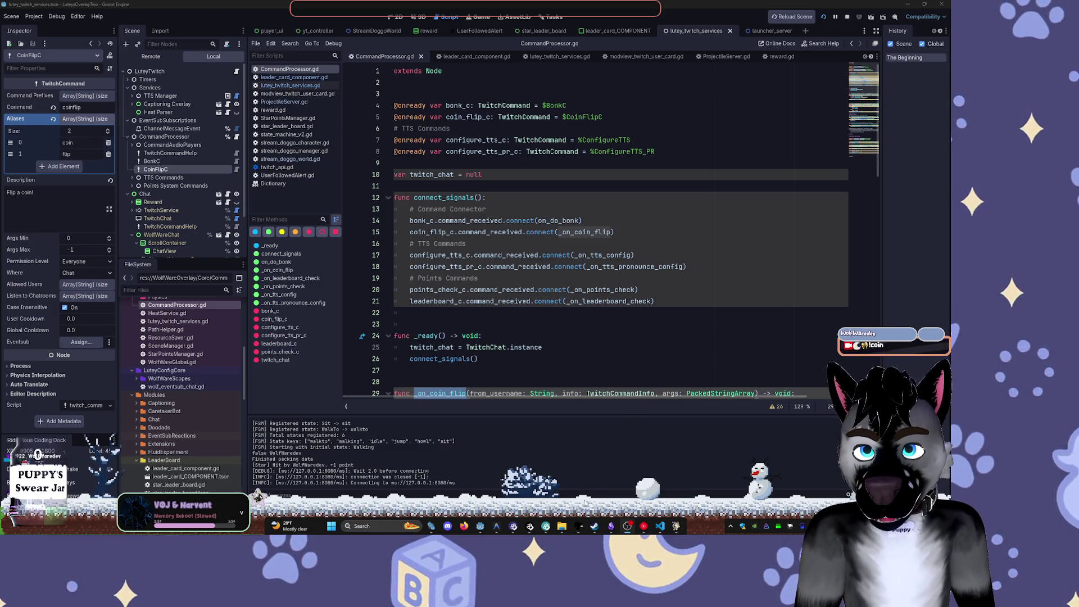
- Bring the Bonus Point note in Obsidian to the front, then close its window
{"action": "mouse_move", "coordinate": [614, 527]}
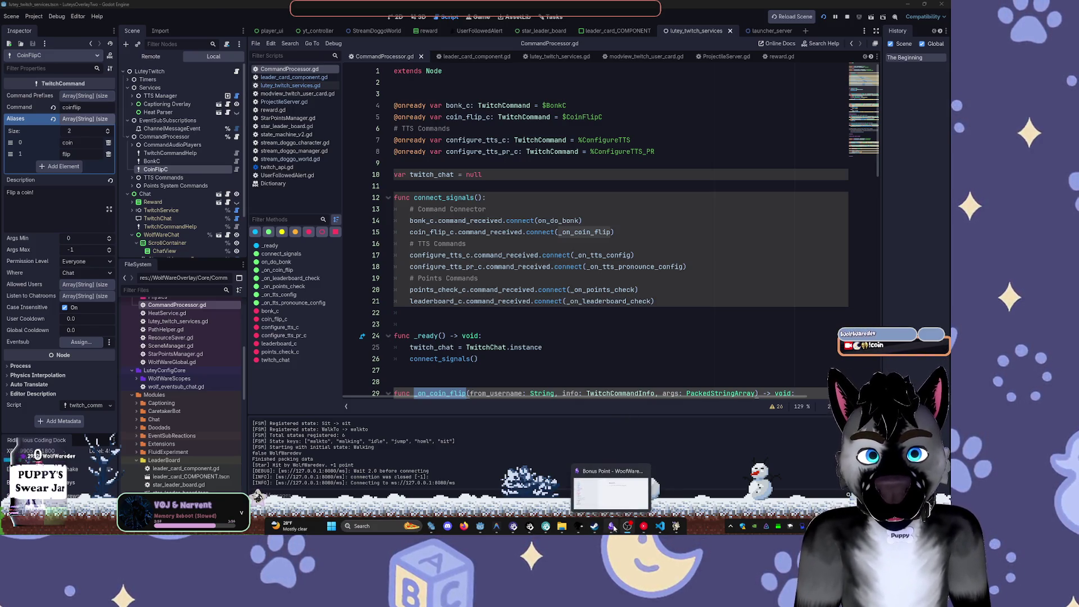
{"action": "left_click", "coordinate": [590, 488]}
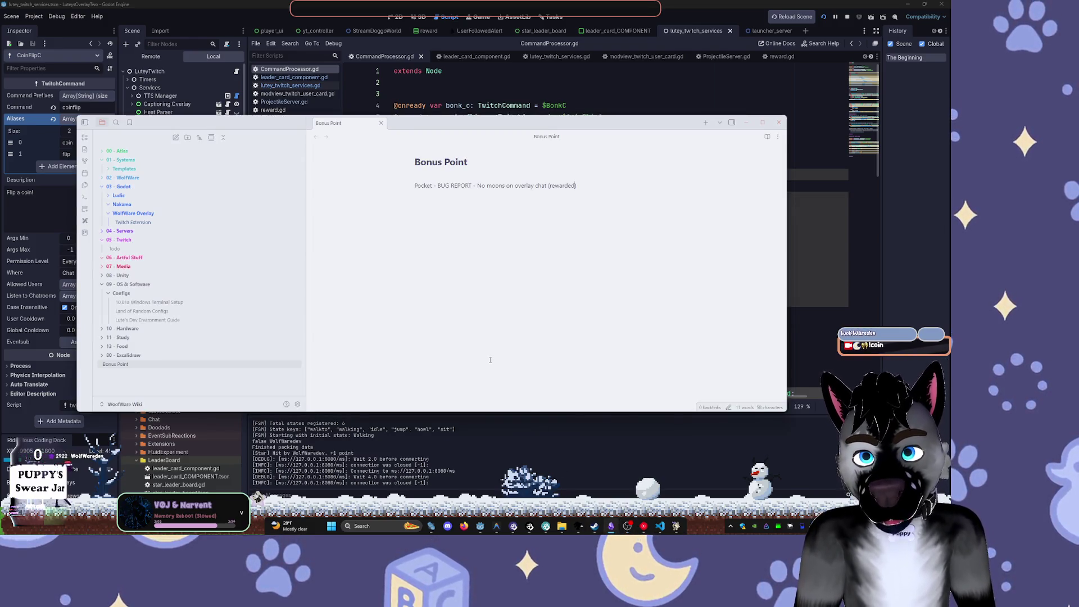
{"action": "right_click", "coordinate": [611, 525]}
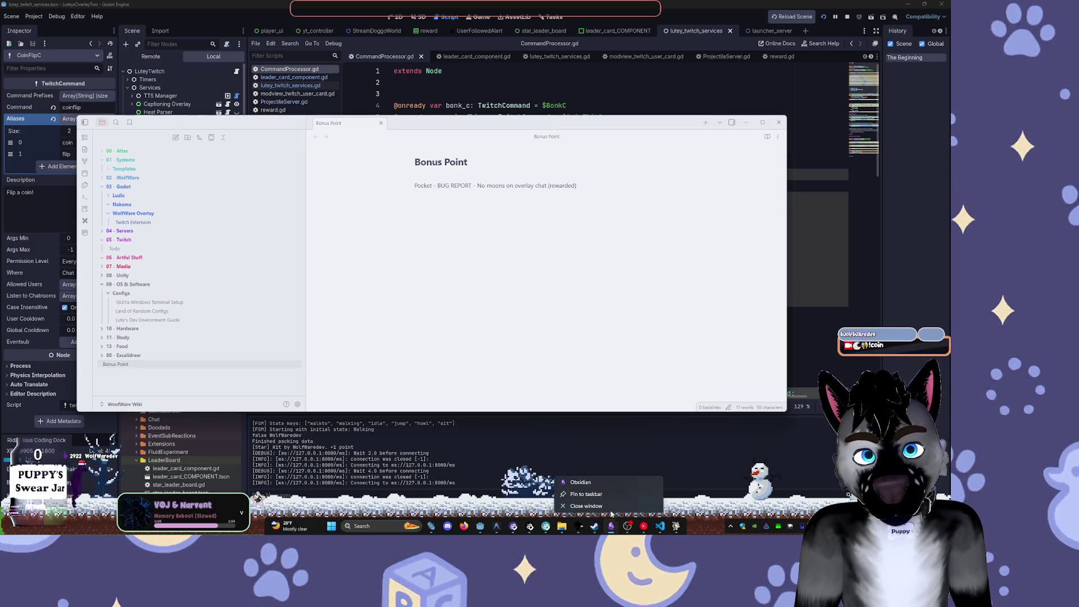
{"action": "left_click", "coordinate": [610, 508]}
- Close the Steam and VS Code windows, leaving the Godot editor in front
{"action": "right_click", "coordinate": [602, 526]}
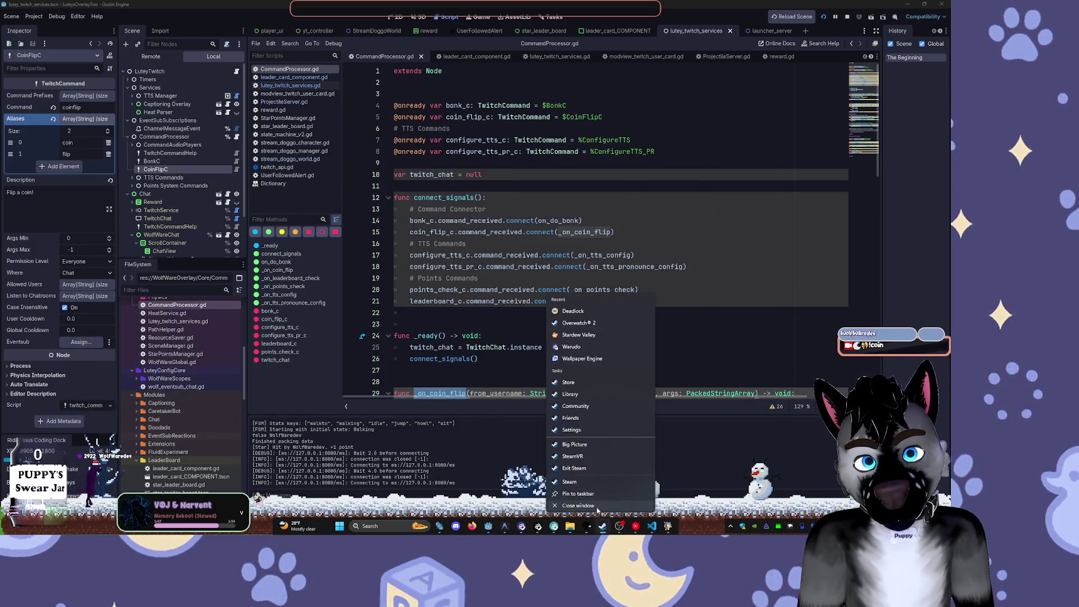
{"action": "left_click", "coordinate": [597, 506]}
{"action": "mouse_move", "coordinate": [642, 528]}
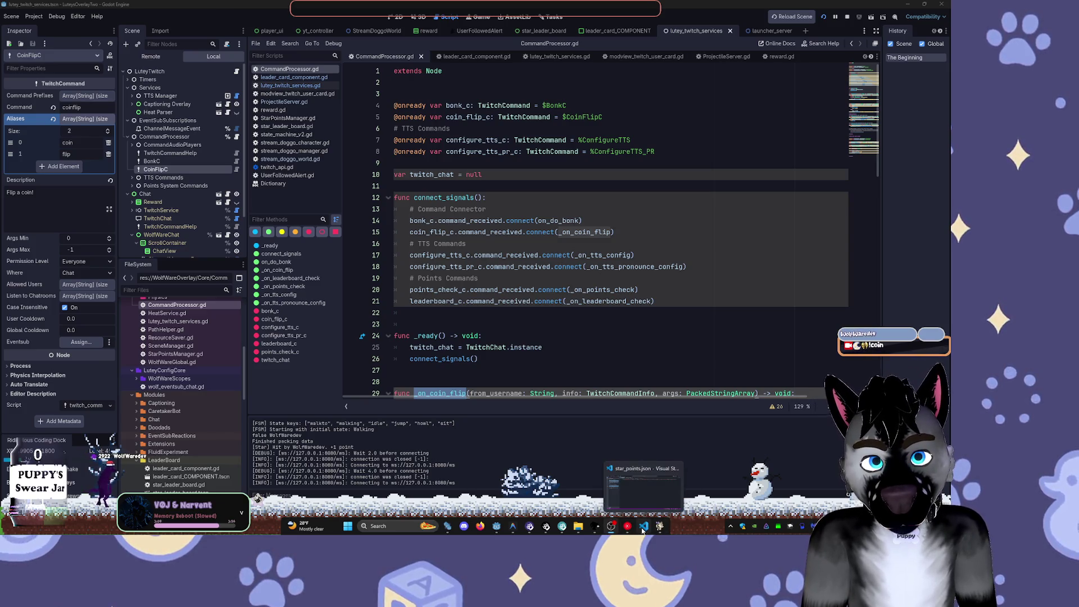
{"action": "left_click", "coordinate": [677, 468]}
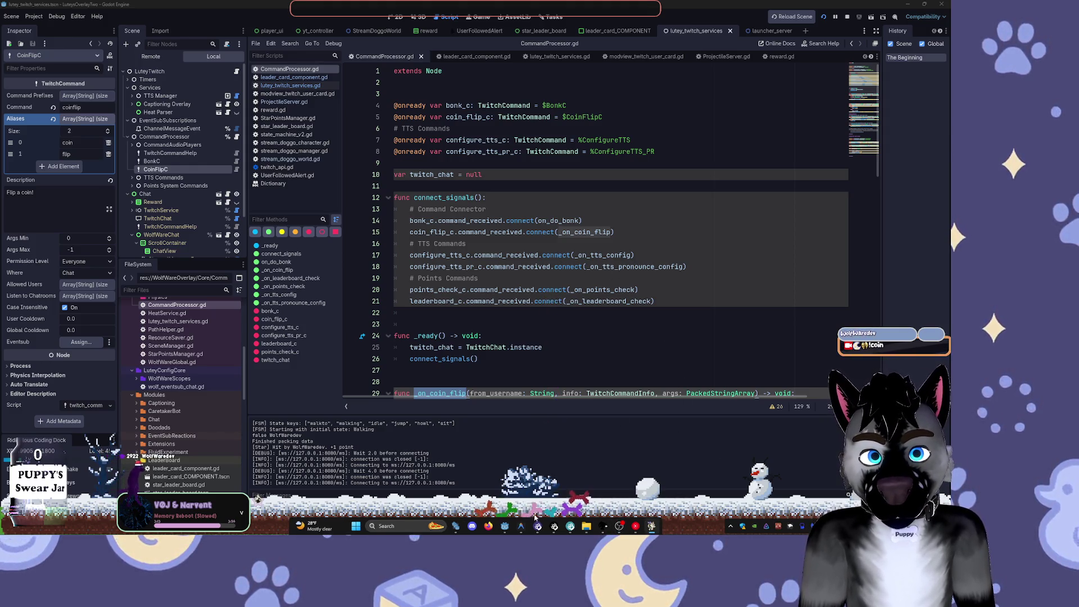
- Expand Points System Commands and show its PointsCheckC command's properties in the Inspector
{"action": "scroll", "coordinate": [178, 197], "scroll_direction": "down", "scroll_amount": 3}
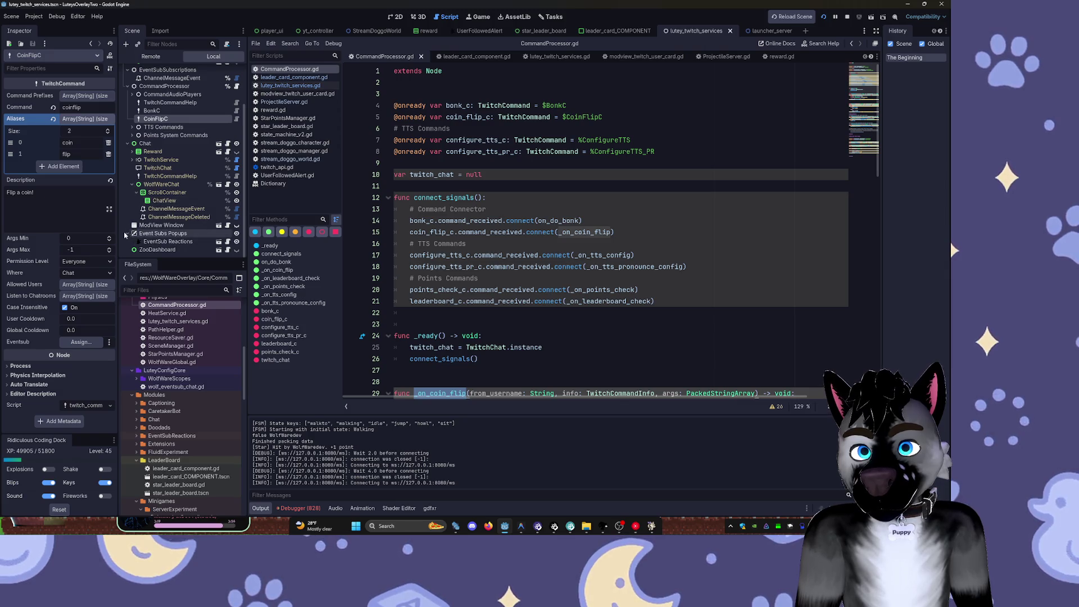
{"action": "scroll", "coordinate": [127, 214], "scroll_direction": "up", "scroll_amount": 3}
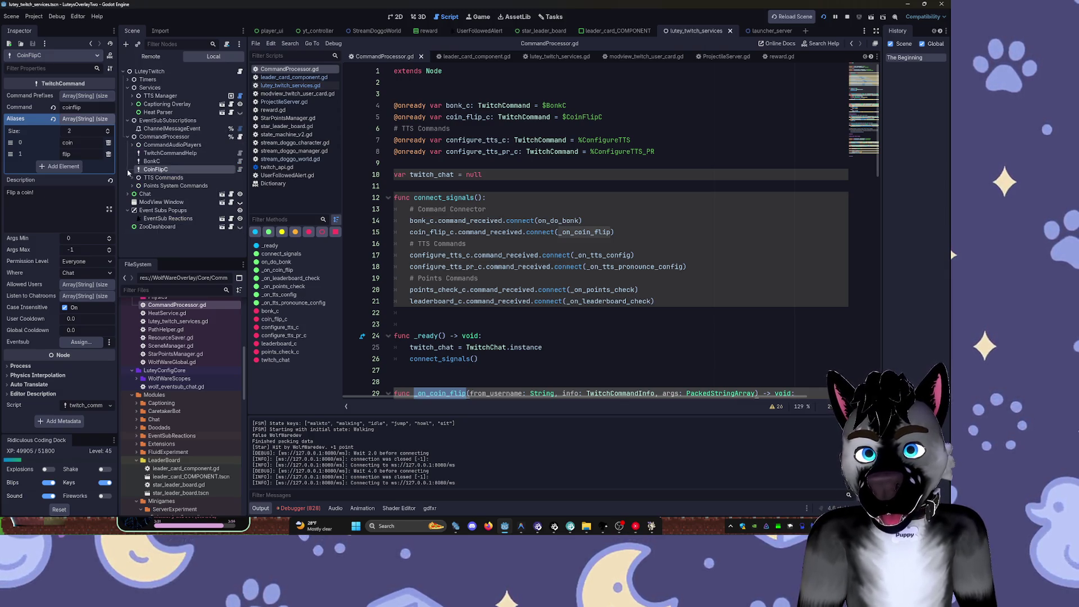
{"action": "left_click", "coordinate": [132, 186]}
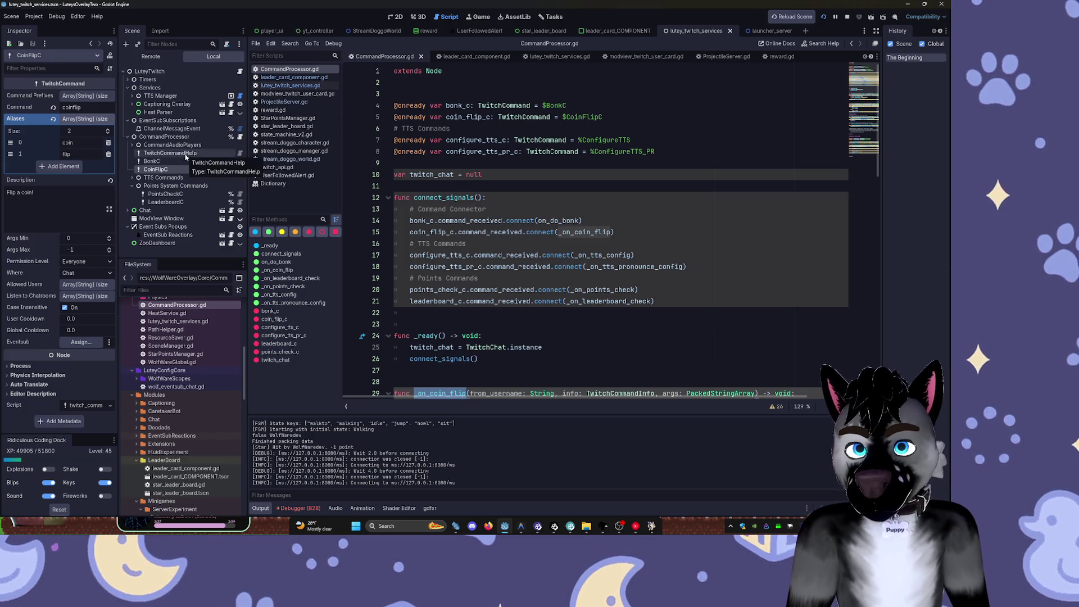
{"action": "left_click", "coordinate": [145, 187]}
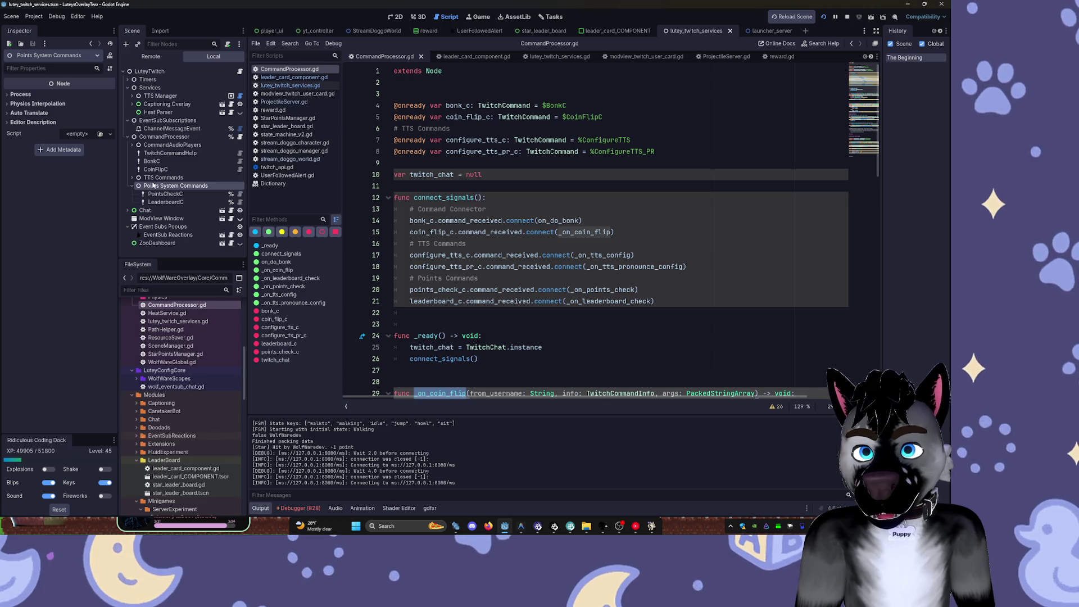
{"action": "left_click", "coordinate": [165, 194]}
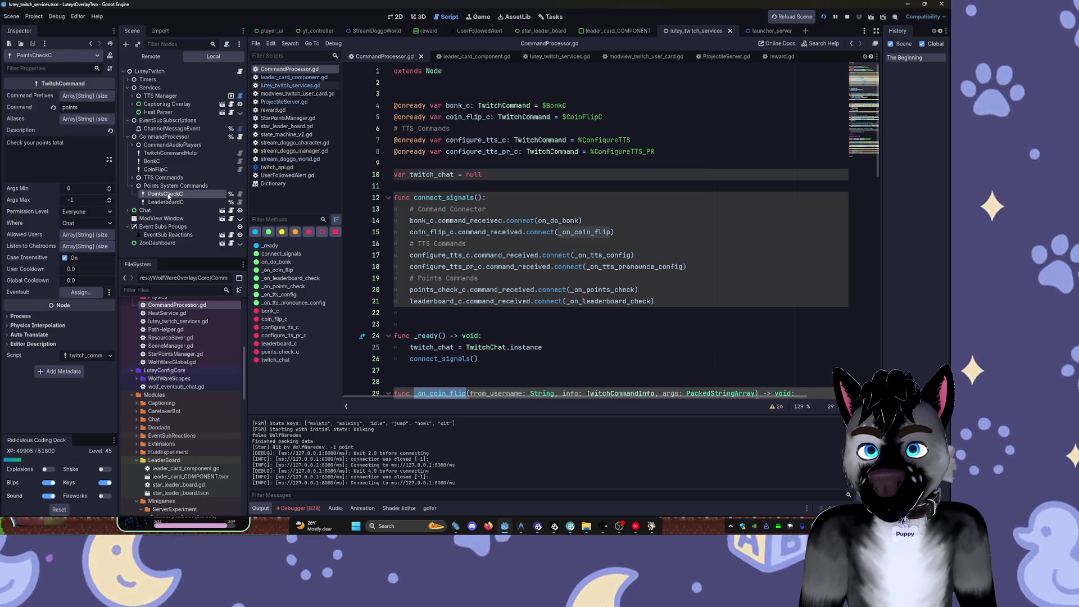
{"action": "left_click", "coordinate": [526, 528]}
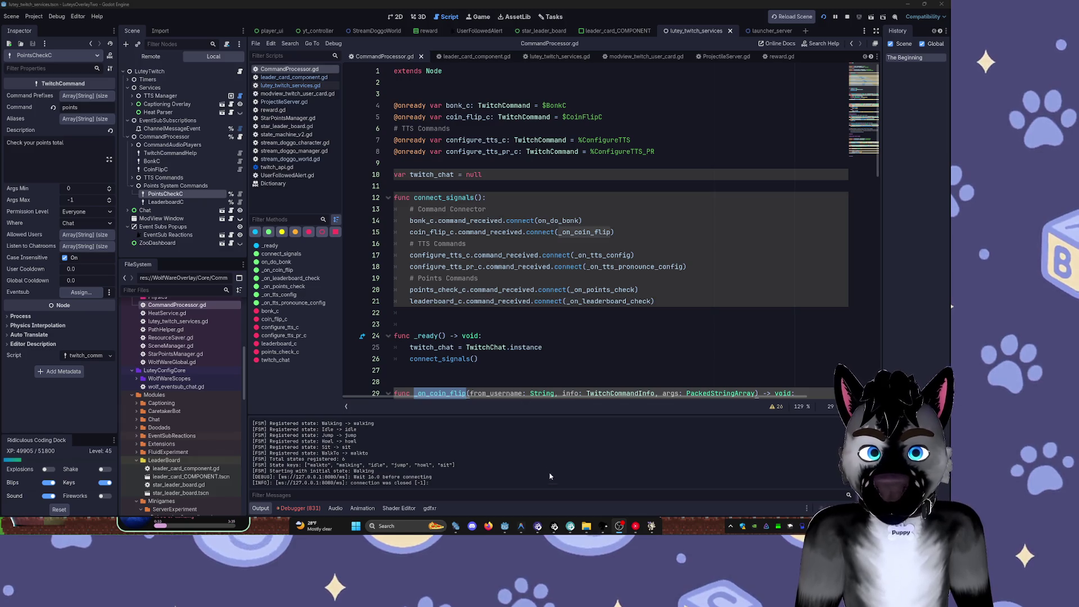
- Place the caret at the end of line 26 in CommandProcessor.gd and restart the running project
{"action": "left_click", "coordinate": [559, 358]}
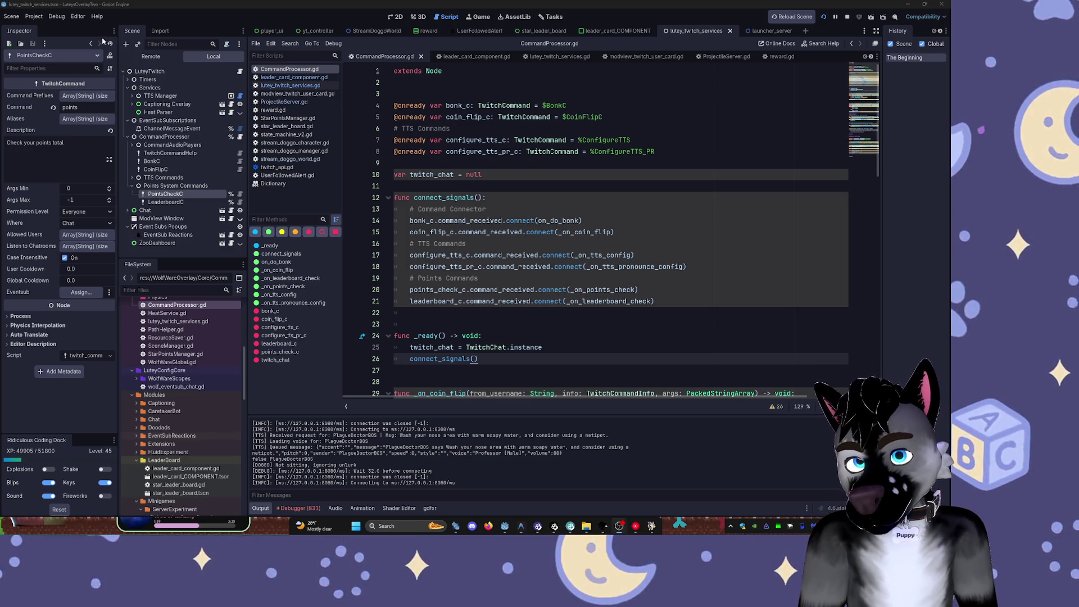
{"action": "left_click", "coordinate": [823, 17]}
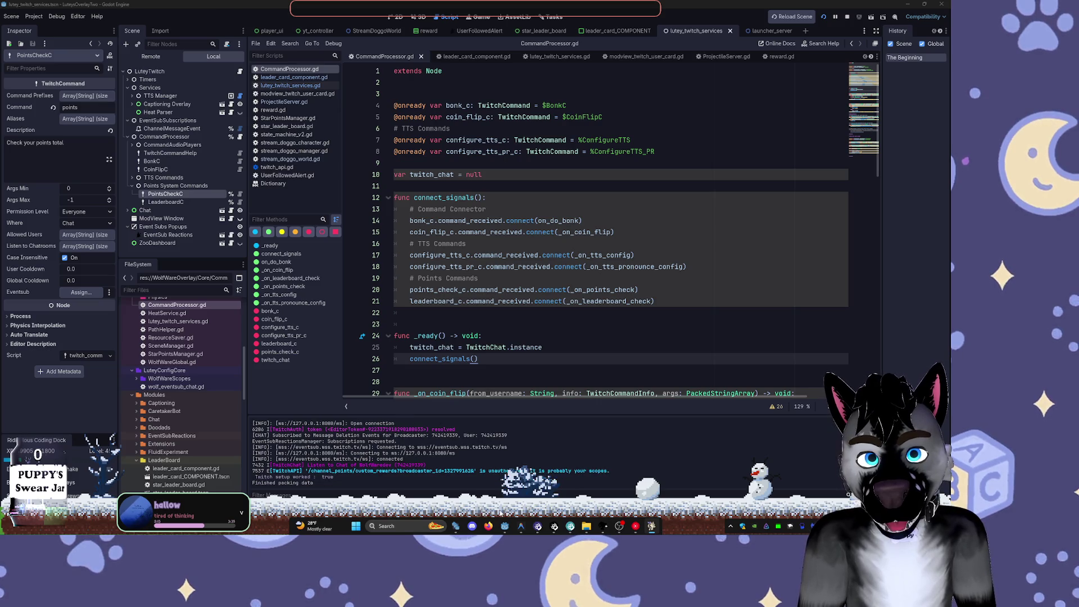
- Raise the Godot editor and review the Output log's star_leader_board point entries
{"action": "mouse_move", "coordinate": [502, 528]}
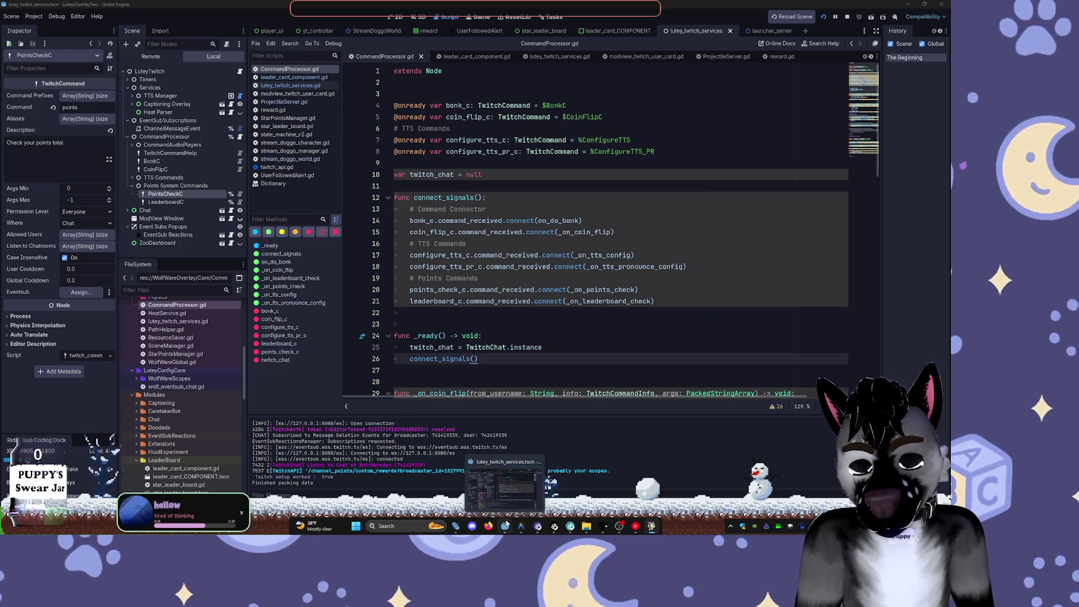
{"action": "left_click", "coordinate": [499, 491]}
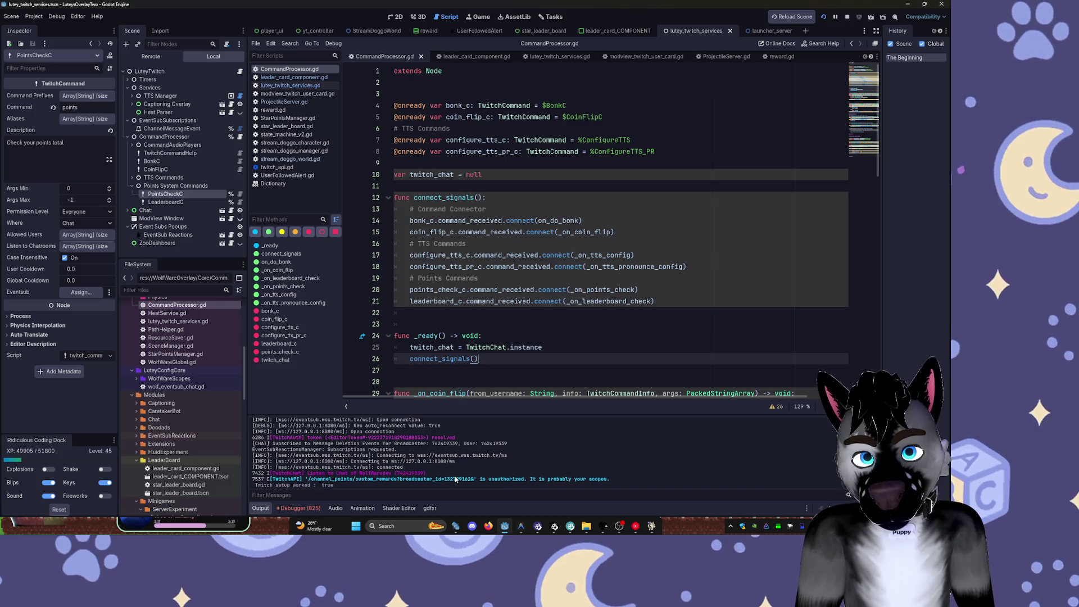
{"action": "scroll", "coordinate": [464, 476], "scroll_direction": "up", "scroll_amount": 1}
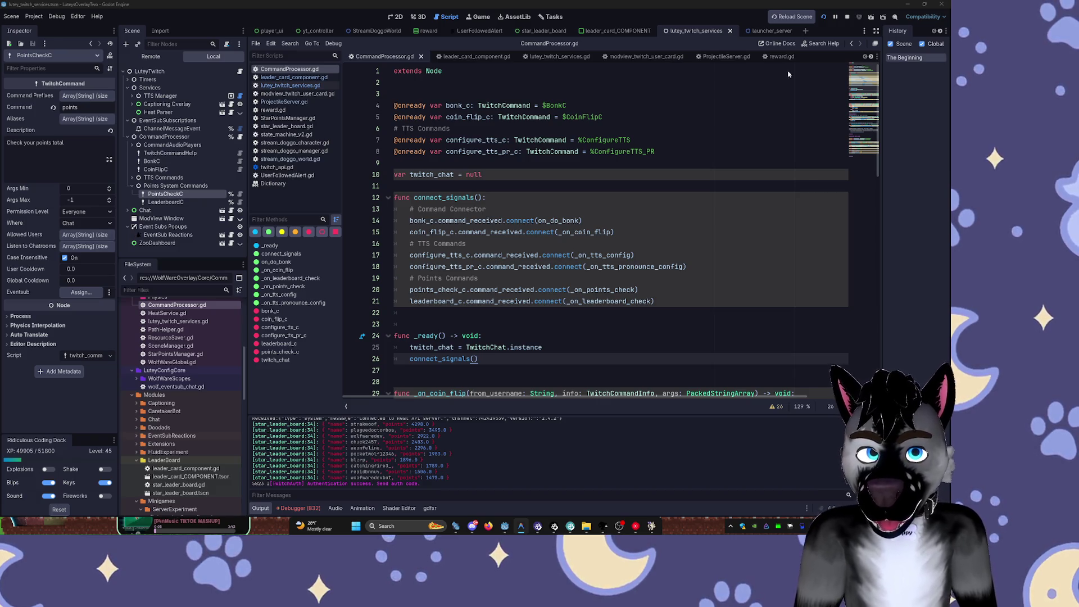
{"action": "left_click", "coordinate": [530, 302]}
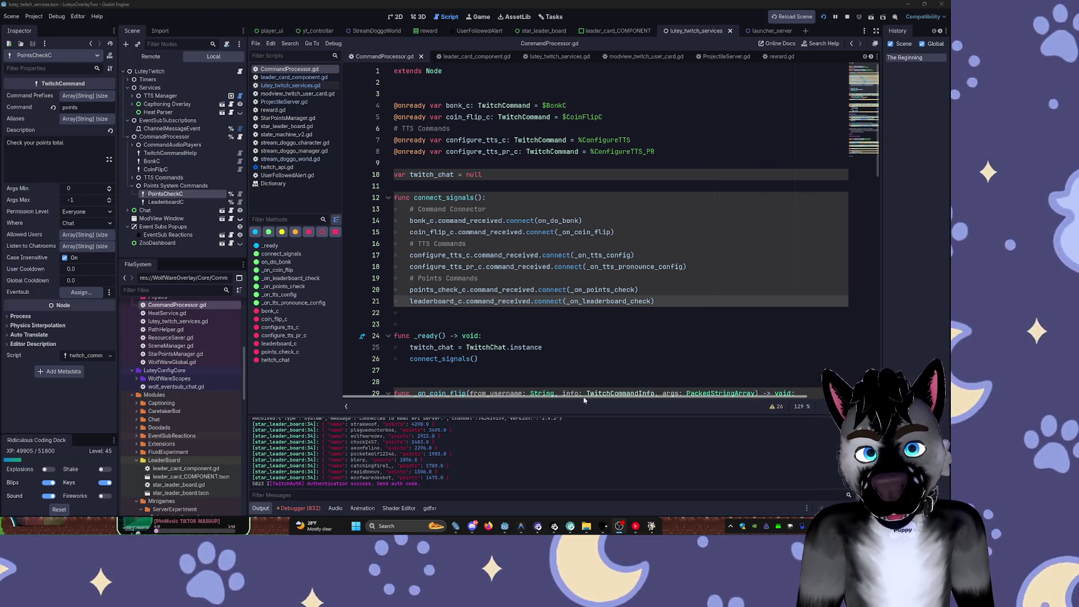
{"action": "scroll", "coordinate": [646, 312], "scroll_direction": "down", "scroll_amount": 8}
{"action": "scroll", "coordinate": [645, 312], "scroll_direction": "down", "scroll_amount": 11}
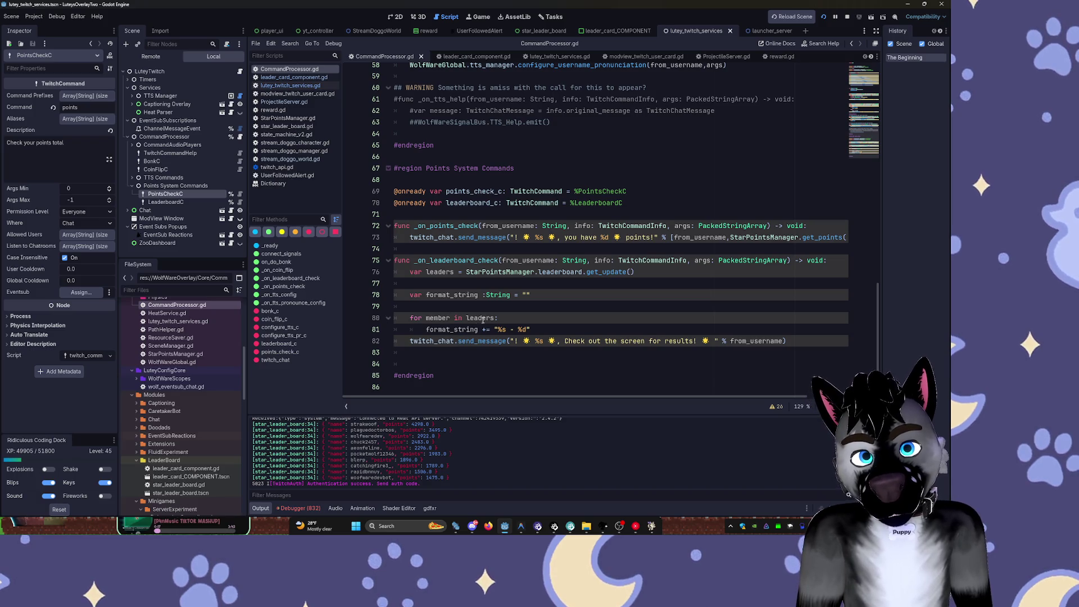
{"action": "scroll", "coordinate": [488, 296], "scroll_direction": "up", "scroll_amount": 6}
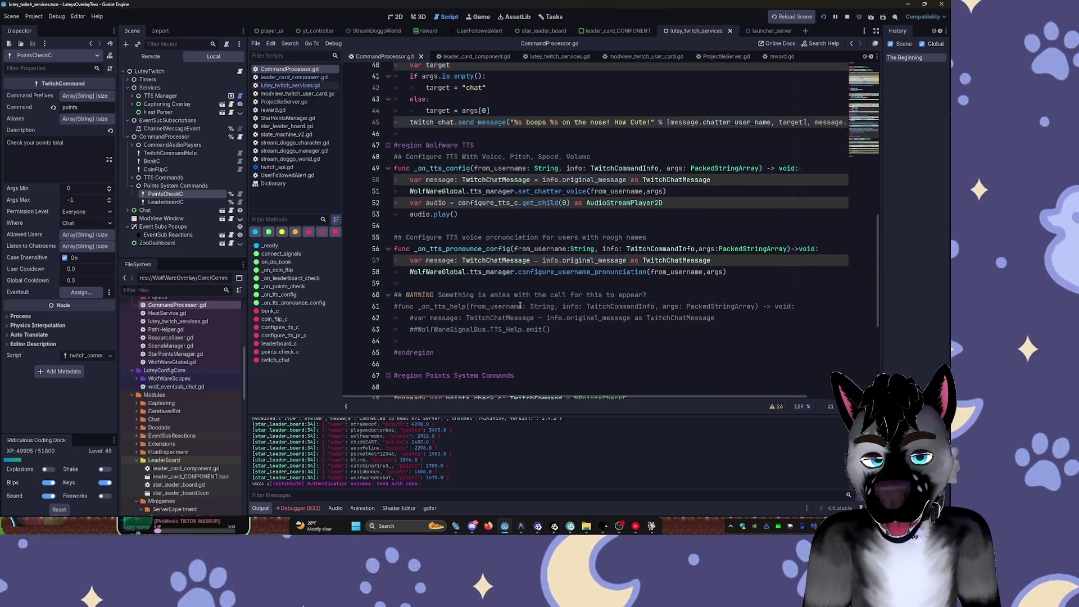
{"action": "left_click", "coordinate": [521, 525]}
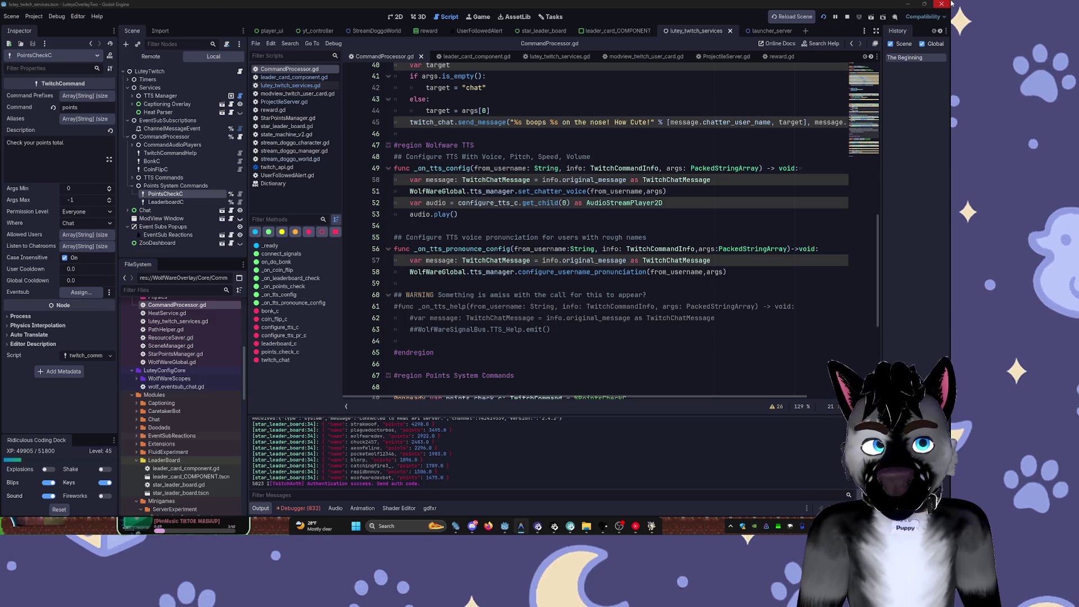
{"action": "left_click", "coordinate": [847, 17]}
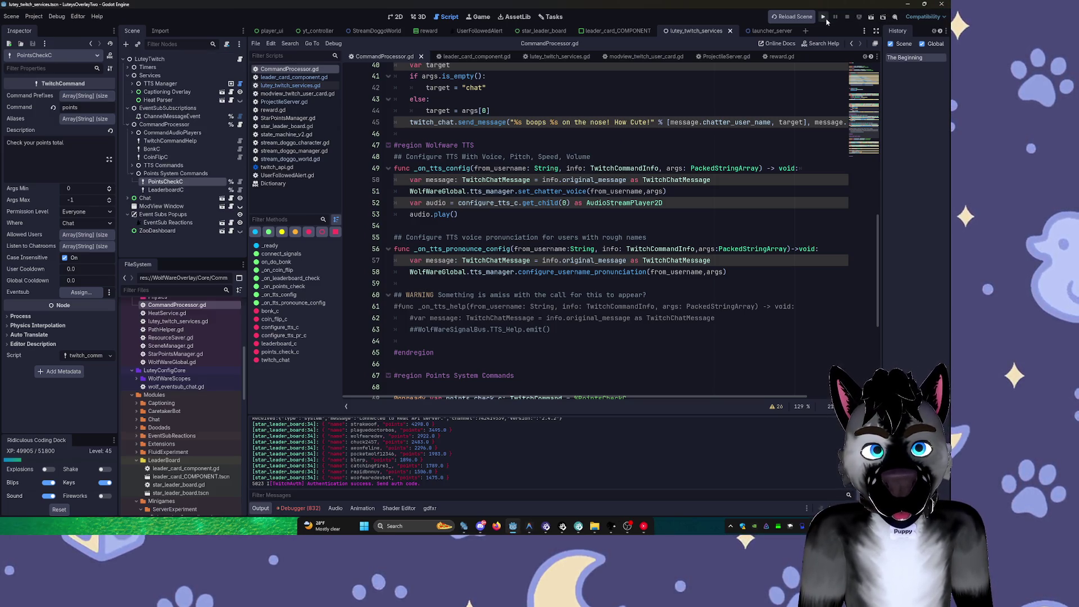
- Relaunch the overlay project and raise the Godot editor above the game overlay
{"action": "left_click", "coordinate": [823, 17]}
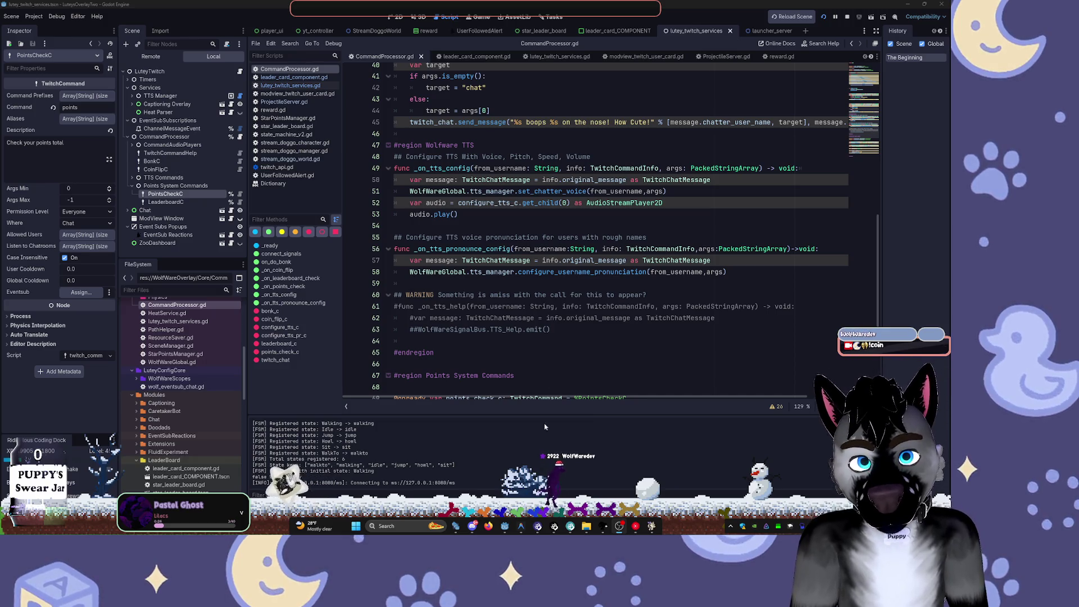
{"action": "left_click", "coordinate": [505, 525]}
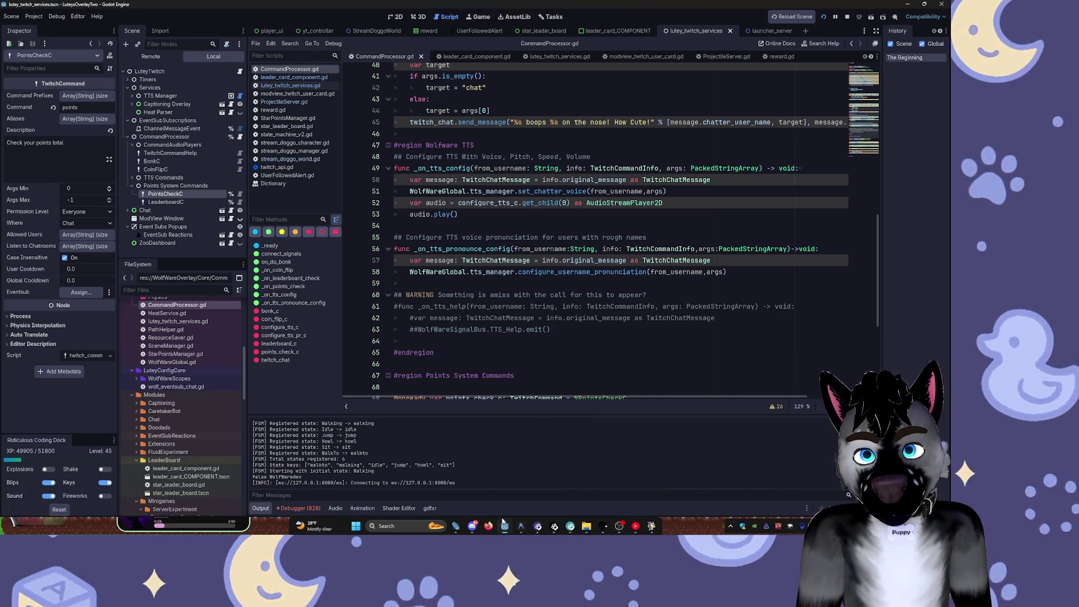
- Select Points System Commands, show the debugger's Errors list and try opening the DoodadPool error
{"action": "left_click", "coordinate": [176, 186]}
{"action": "scroll", "coordinate": [435, 162], "scroll_direction": "up", "scroll_amount": 13}
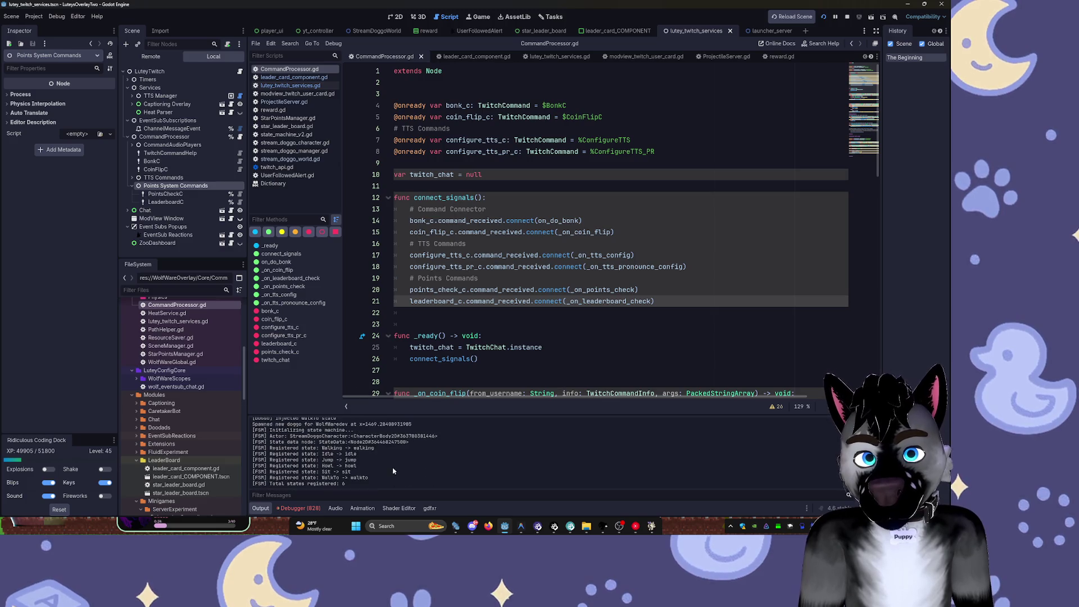
{"action": "left_click", "coordinate": [298, 507]}
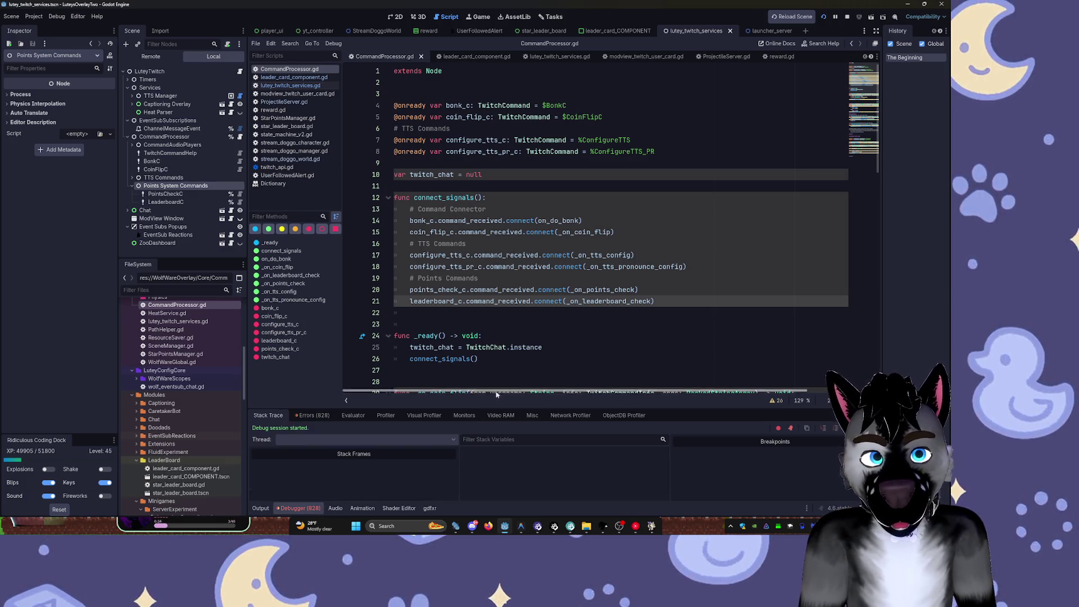
{"action": "left_click", "coordinate": [312, 415]}
{"action": "scroll", "coordinate": [562, 471], "scroll_direction": "down", "scroll_amount": 10}
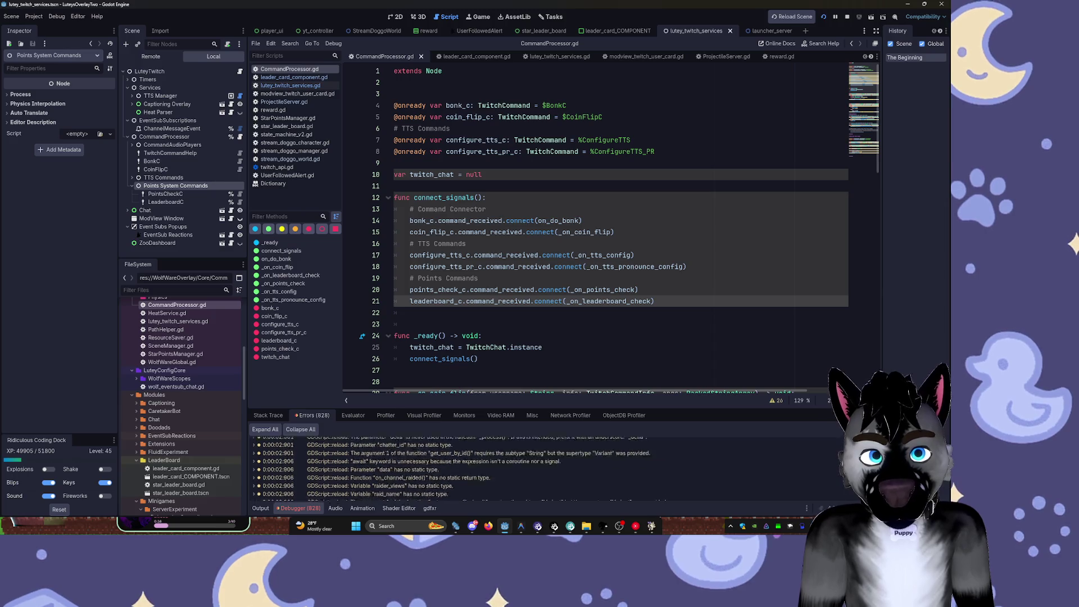
{"action": "scroll", "coordinate": [481, 476], "scroll_direction": "up", "scroll_amount": 5}
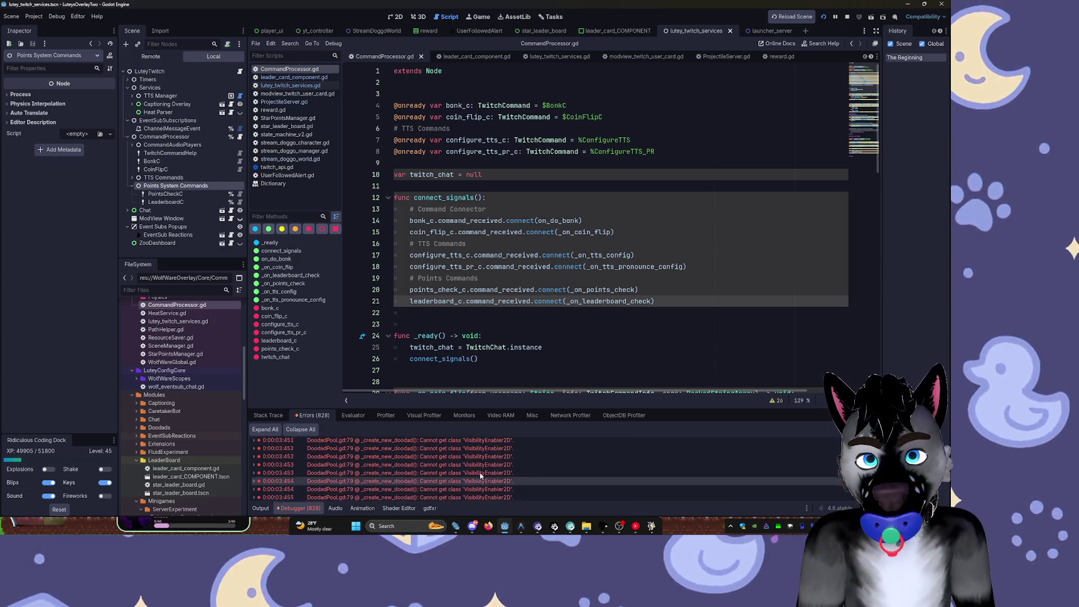
{"action": "double_click", "coordinate": [481, 468]}
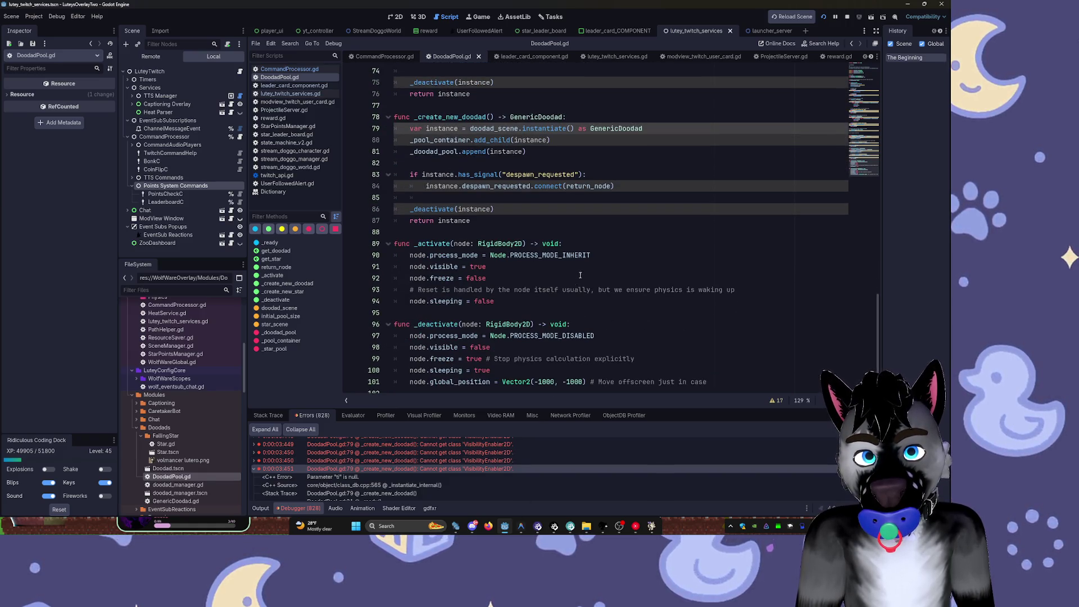
{"action": "right_click", "coordinate": [499, 468]}
{"action": "left_click", "coordinate": [499, 468]}
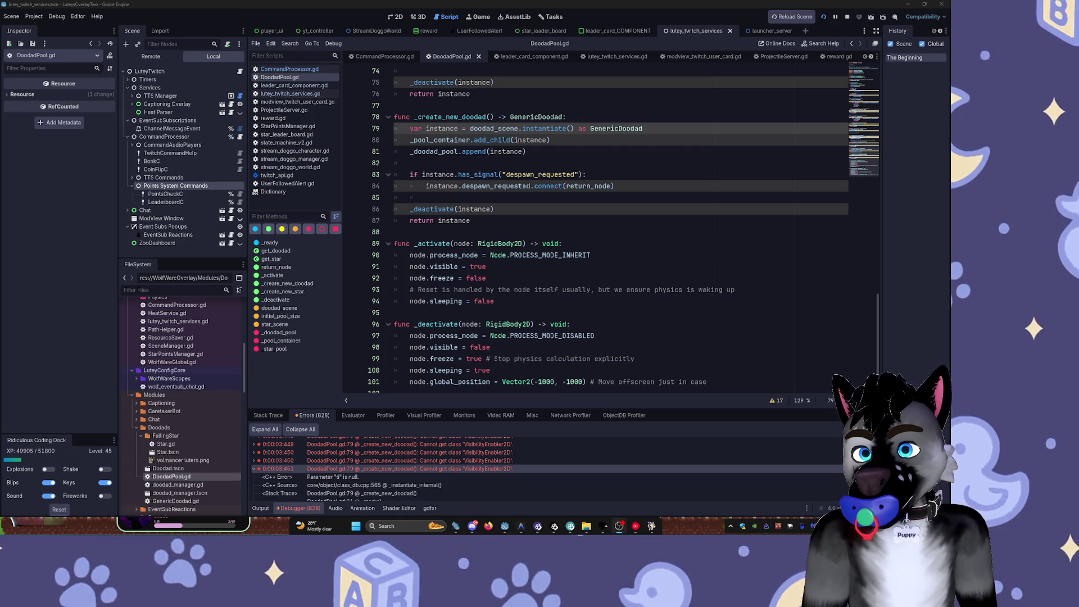
- Open twitch_api.gd at line 117 from the eventsub subscription error row
{"action": "scroll", "coordinate": [486, 470], "scroll_direction": "down", "scroll_amount": 2}
{"action": "scroll", "coordinate": [486, 470], "scroll_direction": "down", "scroll_amount": 5}
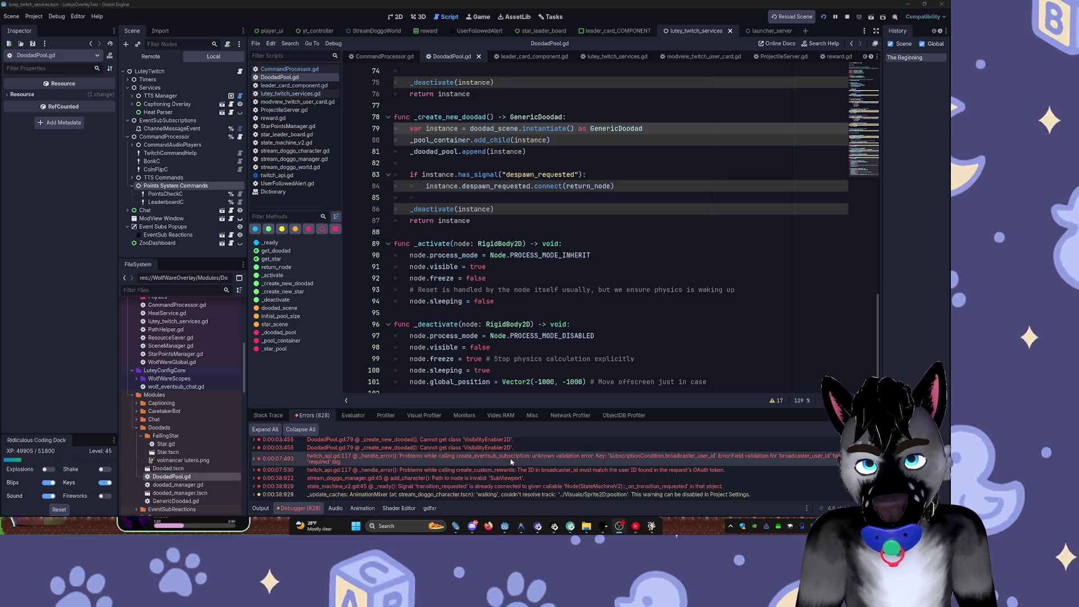
{"action": "left_click", "coordinate": [465, 458]}
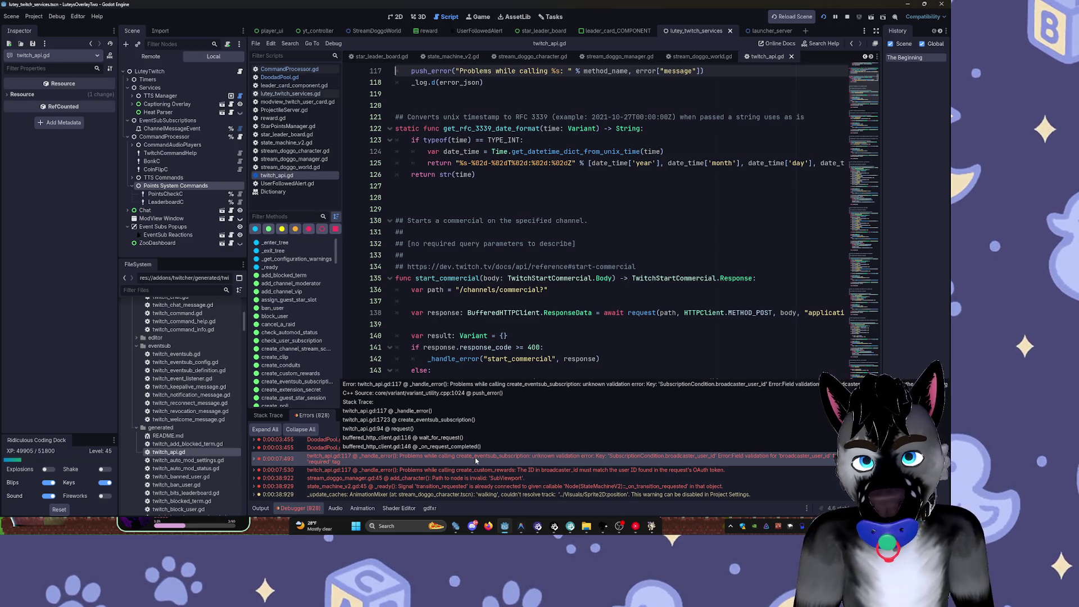
- Expand the 0:00:07.493 subscription error's stack trace and the Captioning Overlay node
{"action": "double_click", "coordinate": [476, 459]}
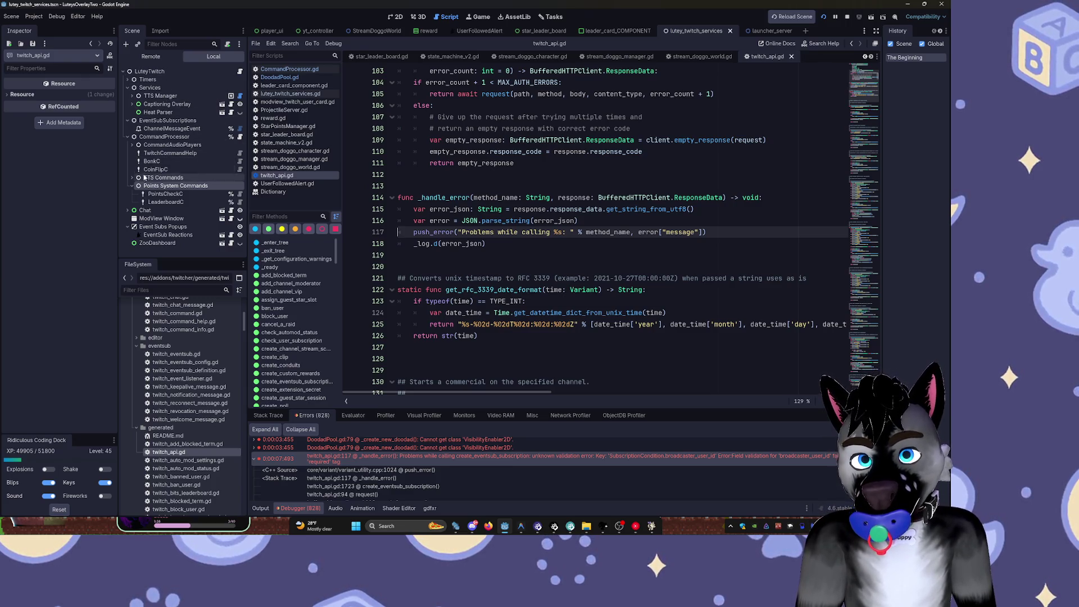
{"action": "left_click", "coordinate": [132, 104]}
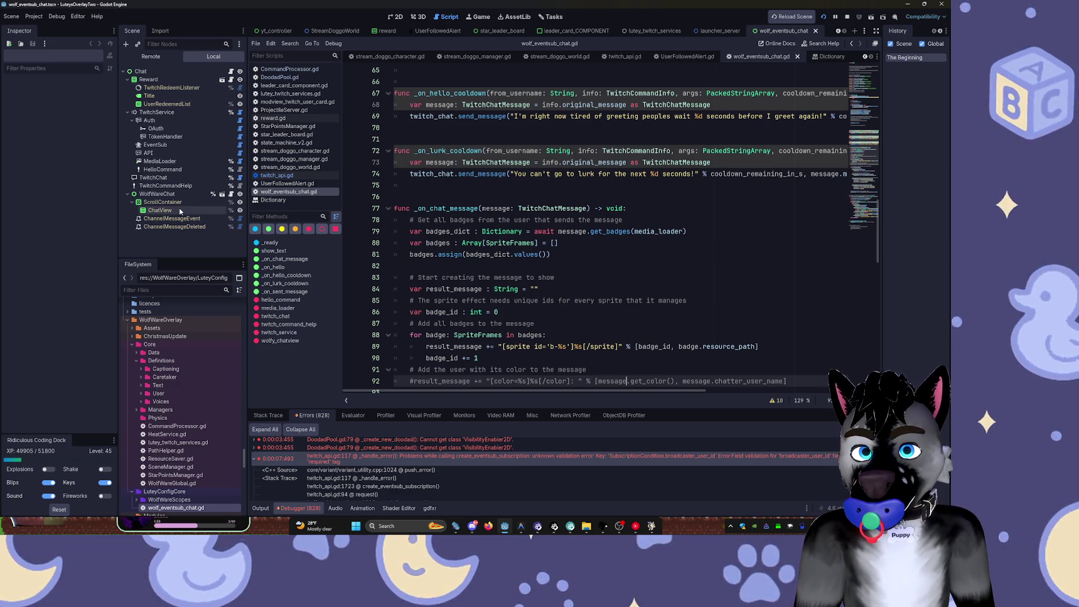
- View the Reward panel zoomed out in 2D, then reopen twitch_api.gd at the line 117 error
{"action": "left_click", "coordinate": [148, 80]}
{"action": "left_click", "coordinate": [395, 16]}
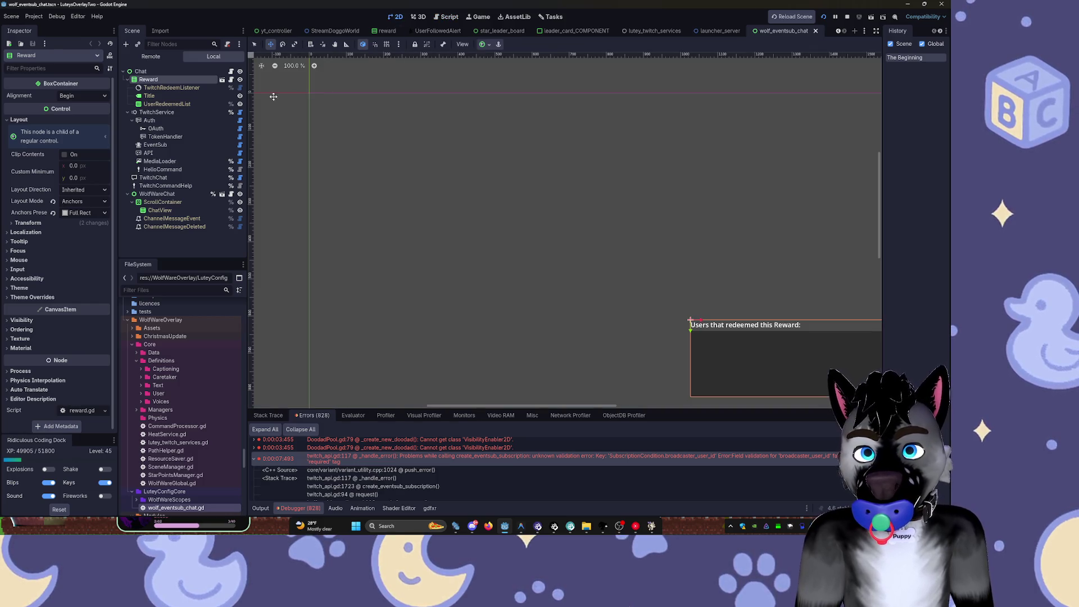
{"action": "scroll", "coordinate": [479, 126], "scroll_direction": "down", "scroll_amount": 6}
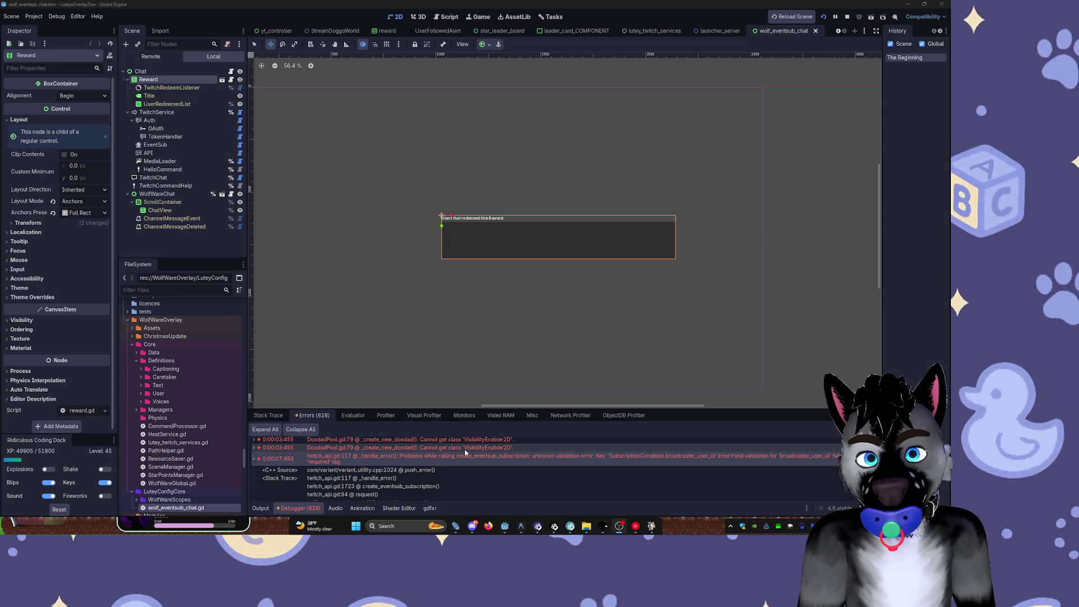
{"action": "left_click", "coordinate": [435, 457]}
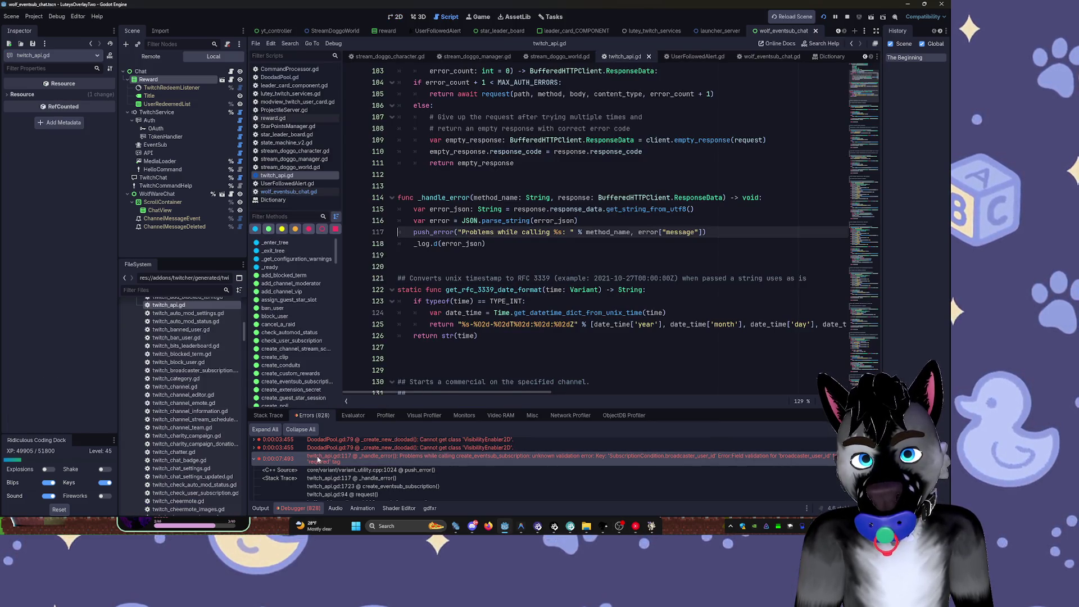
{"action": "mouse_move", "coordinate": [331, 456]}
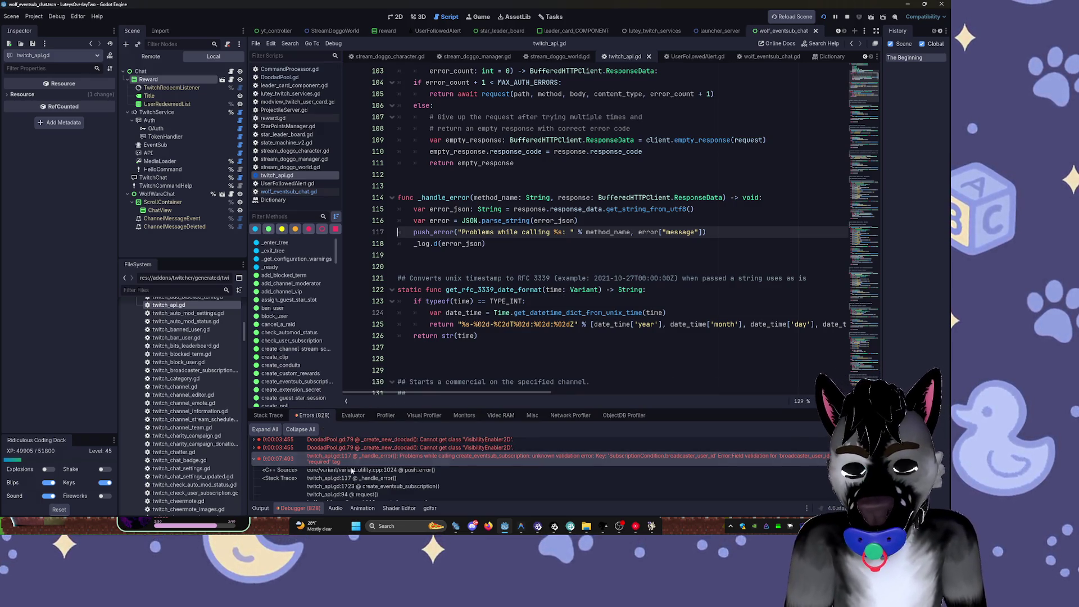
{"action": "scroll", "coordinate": [368, 478], "scroll_direction": "down", "scroll_amount": 3}
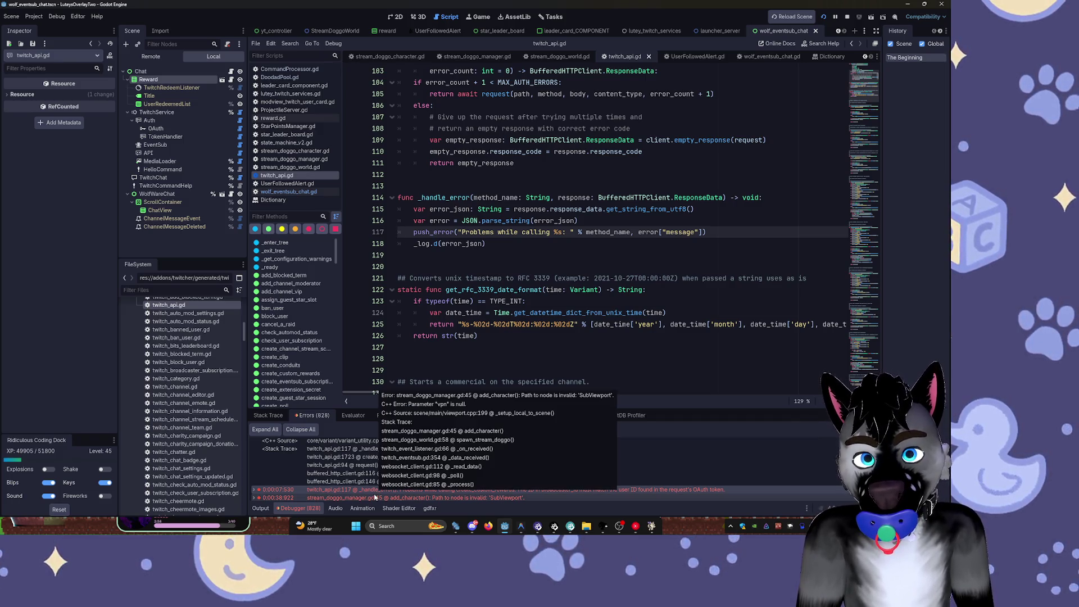
- Filter FileSystem by 'reward', then inspect TwitchRedeemListener with a widened Inspector
{"action": "double_click", "coordinate": [378, 494]}
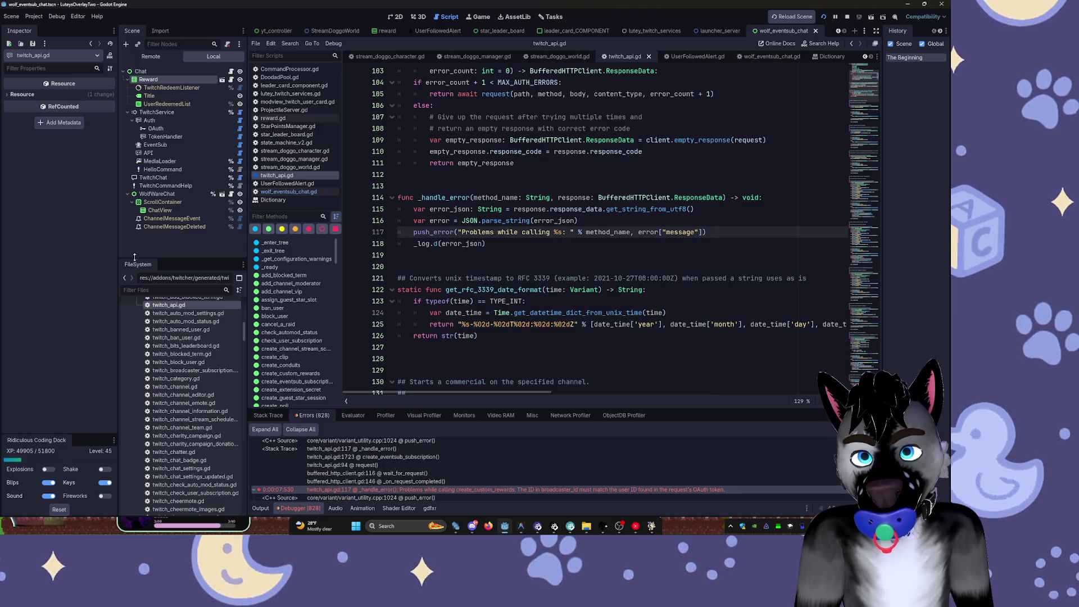
{"action": "left_click", "coordinate": [150, 292]}
{"action": "type", "text": "reward"}
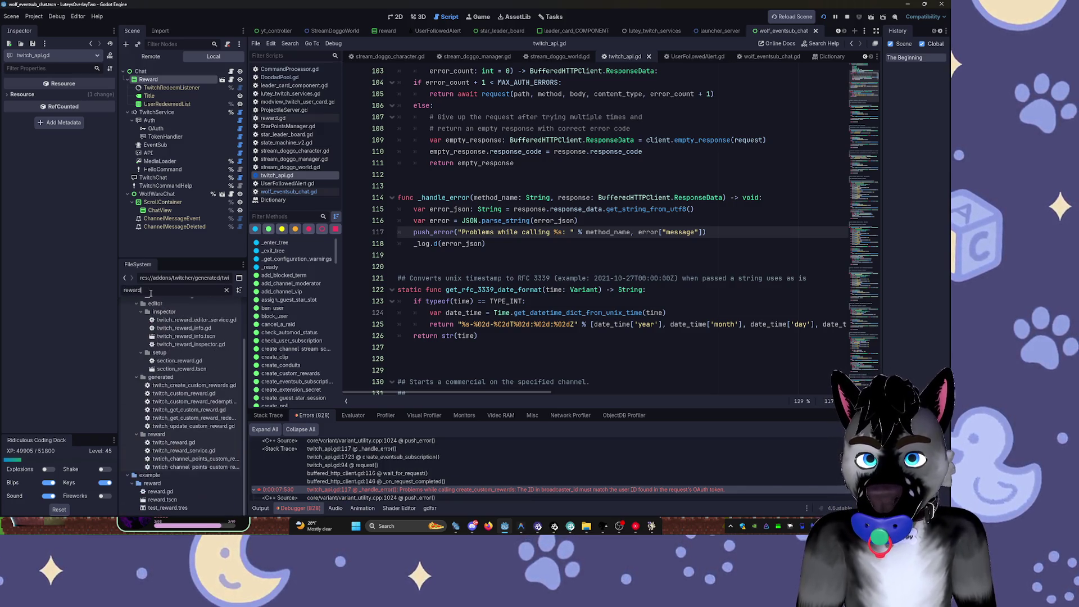
{"action": "scroll", "coordinate": [160, 315], "scroll_direction": "up", "scroll_amount": 3}
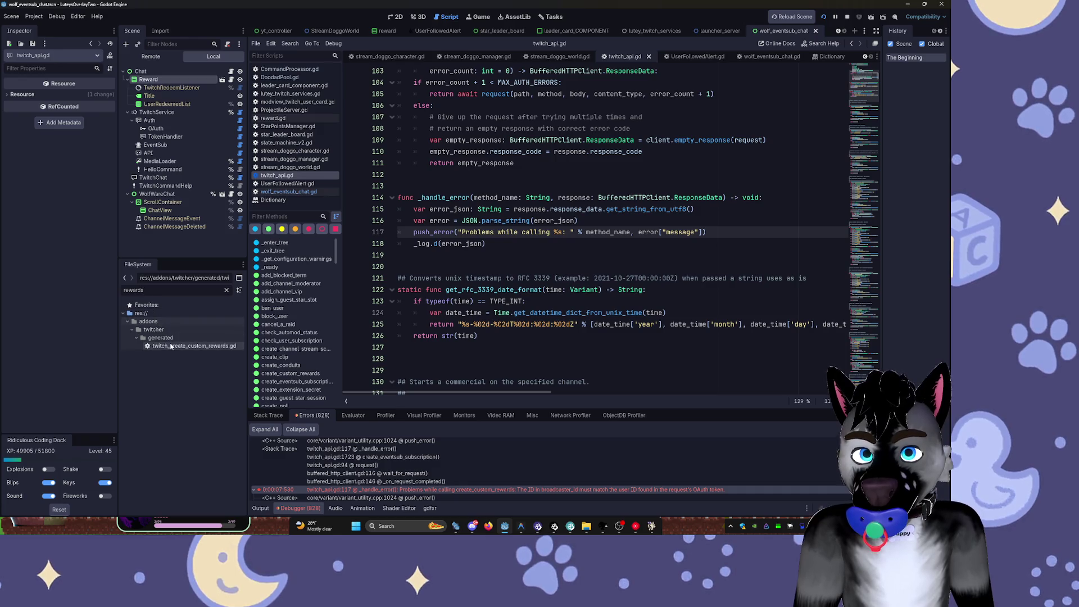
{"action": "left_click", "coordinate": [170, 87]}
{"action": "left_click_drag", "start_coordinate": [118, 122], "coordinate": [257, 123]}
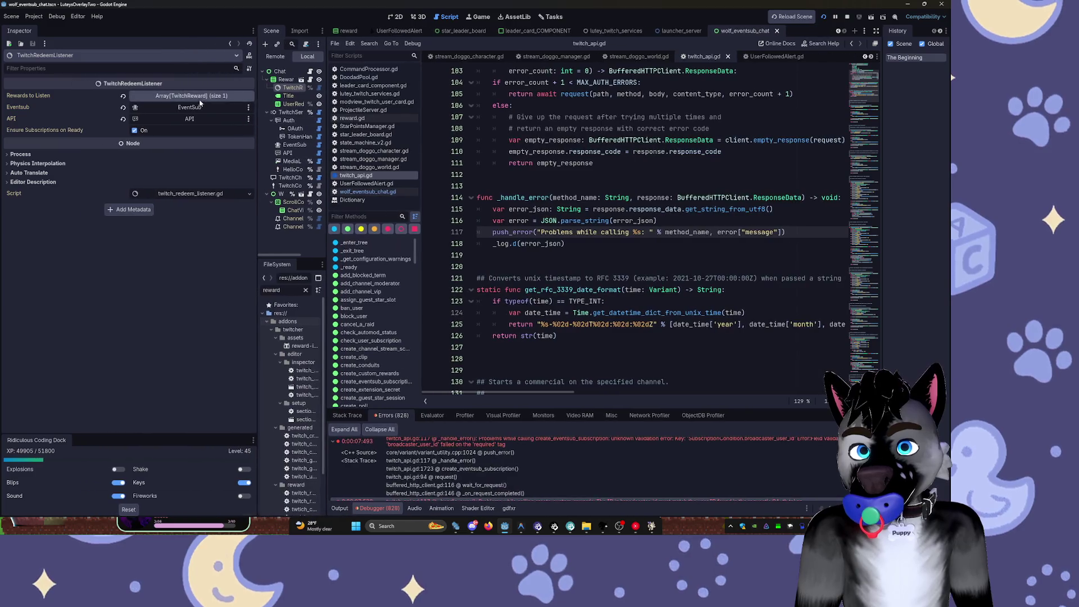
- Expand Rewards to Listen and Bonks.tres, and turn on Is Enabled for the BONKS reward
{"action": "left_click", "coordinate": [190, 96]}
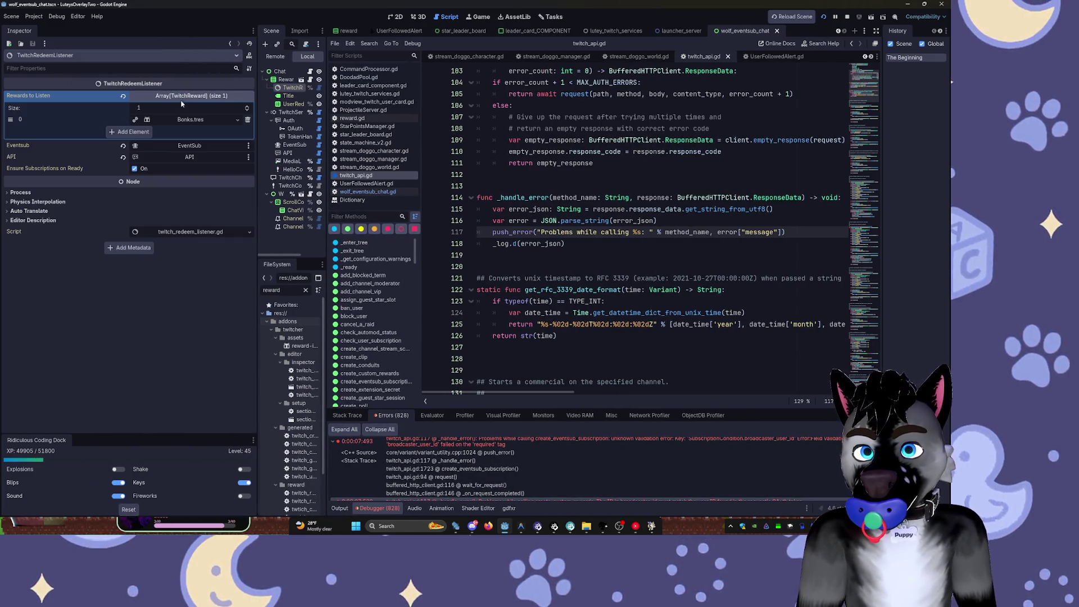
{"action": "left_click", "coordinate": [186, 120]}
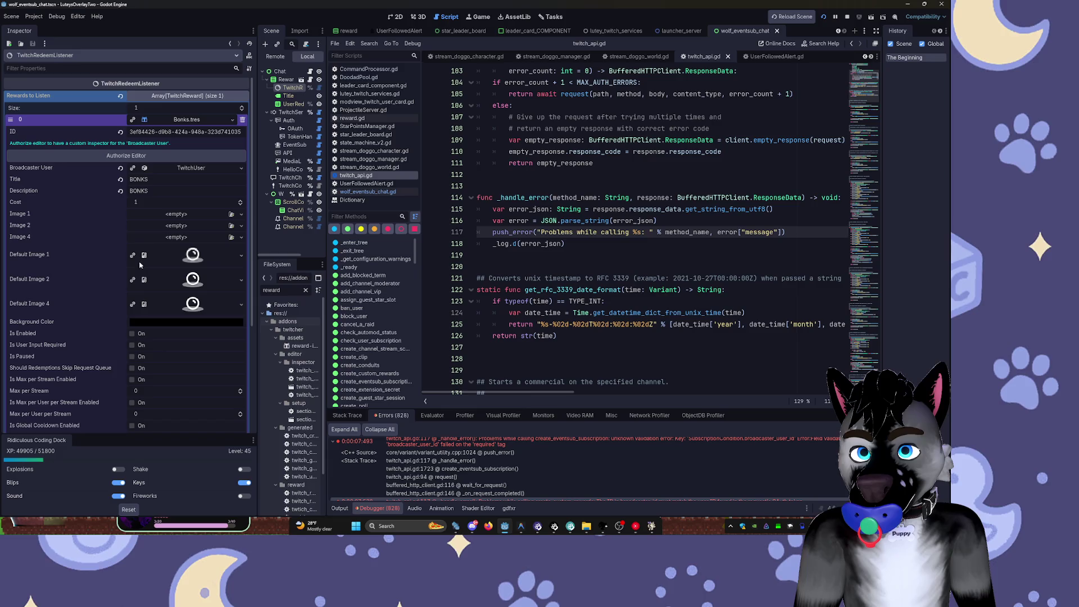
{"action": "left_click", "coordinate": [132, 333]}
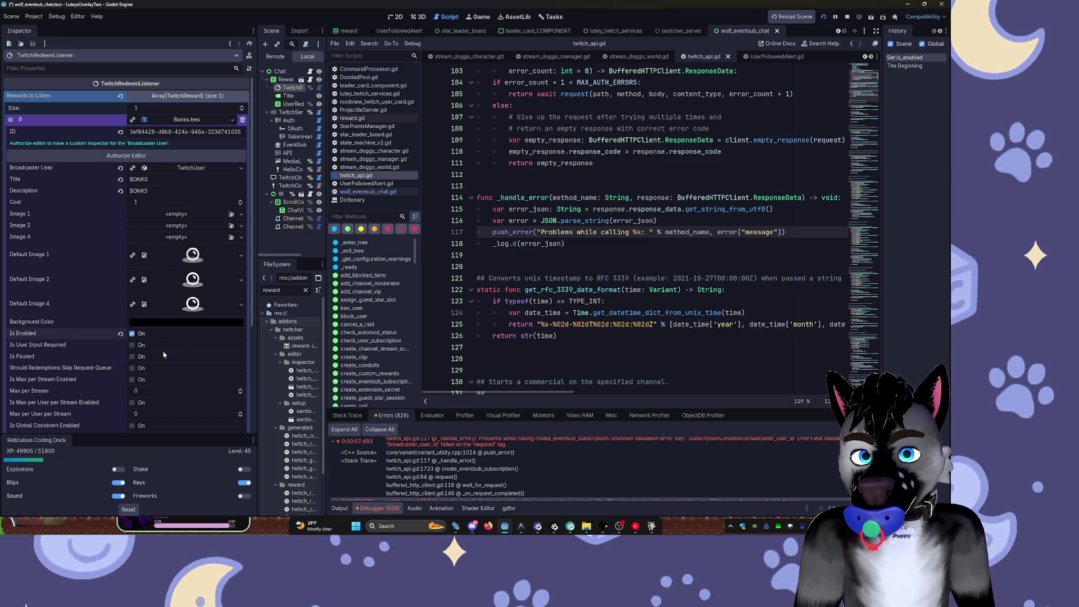
{"action": "scroll", "coordinate": [183, 361], "scroll_direction": "down", "scroll_amount": 5}
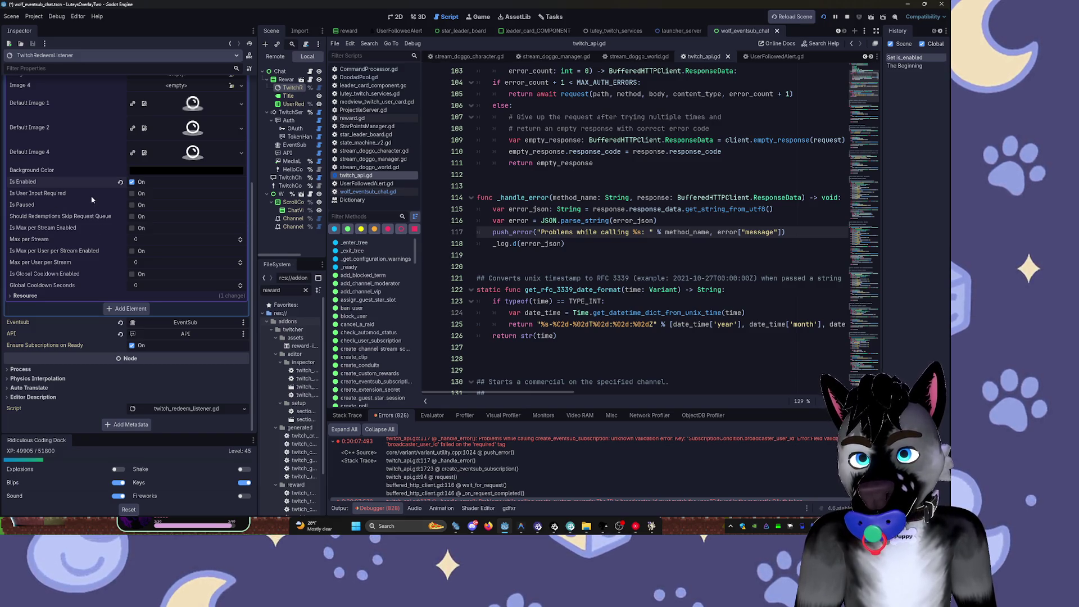
{"action": "scroll", "coordinate": [106, 210], "scroll_direction": "up", "scroll_amount": 5}
- Filter the FileSystem by 'bonks' to show Bonks.tres
{"action": "left_click", "coordinate": [192, 120]}
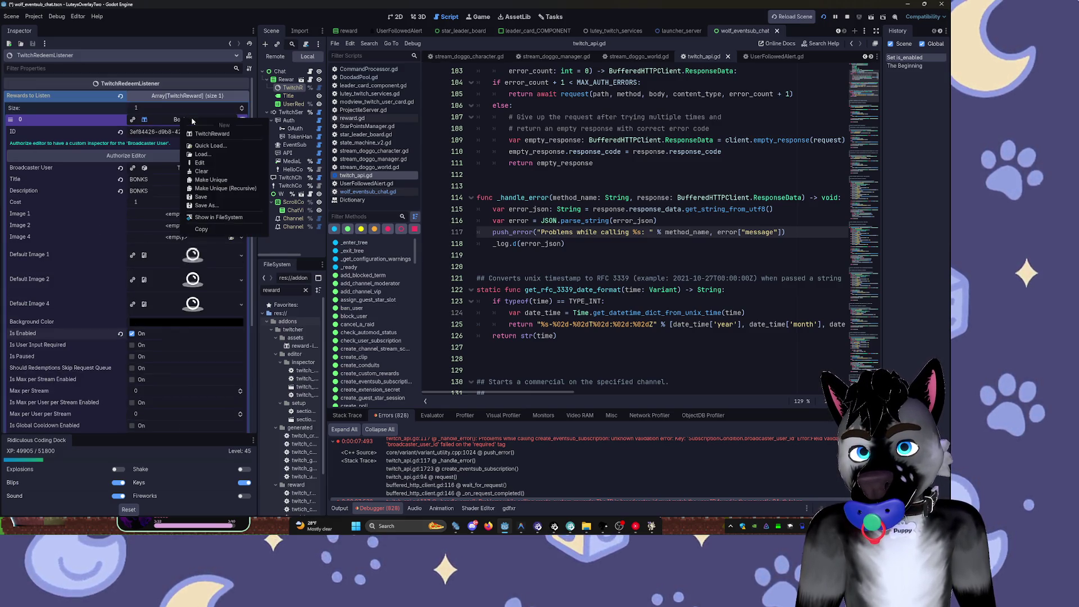
{"action": "left_click", "coordinate": [299, 271]}
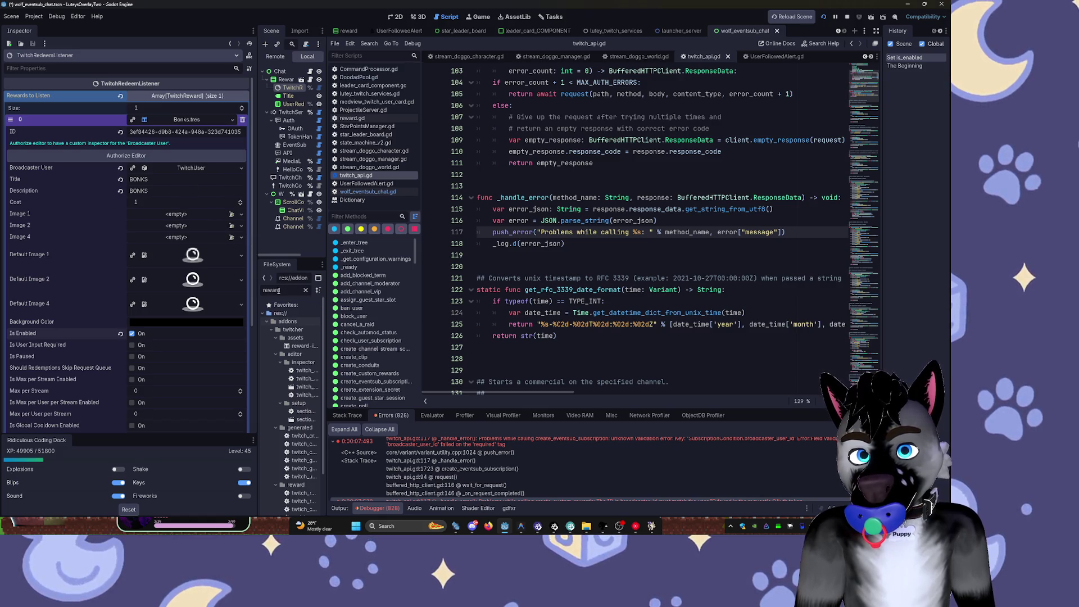
{"action": "type", "text": "bonks"}
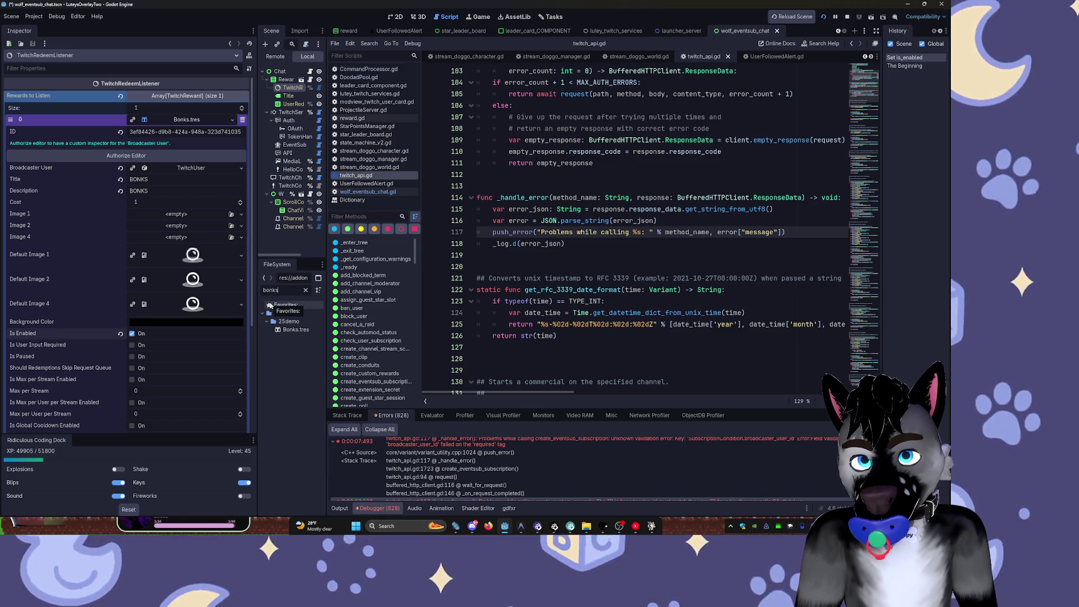
- Open the Bonks.tres reward in the Inspector and save the BONKS reward to Twitch
{"action": "left_click", "coordinate": [295, 329]}
{"action": "scroll", "coordinate": [133, 207], "scroll_direction": "down", "scroll_amount": 3}
{"action": "scroll", "coordinate": [161, 157], "scroll_direction": "up", "scroll_amount": 2}
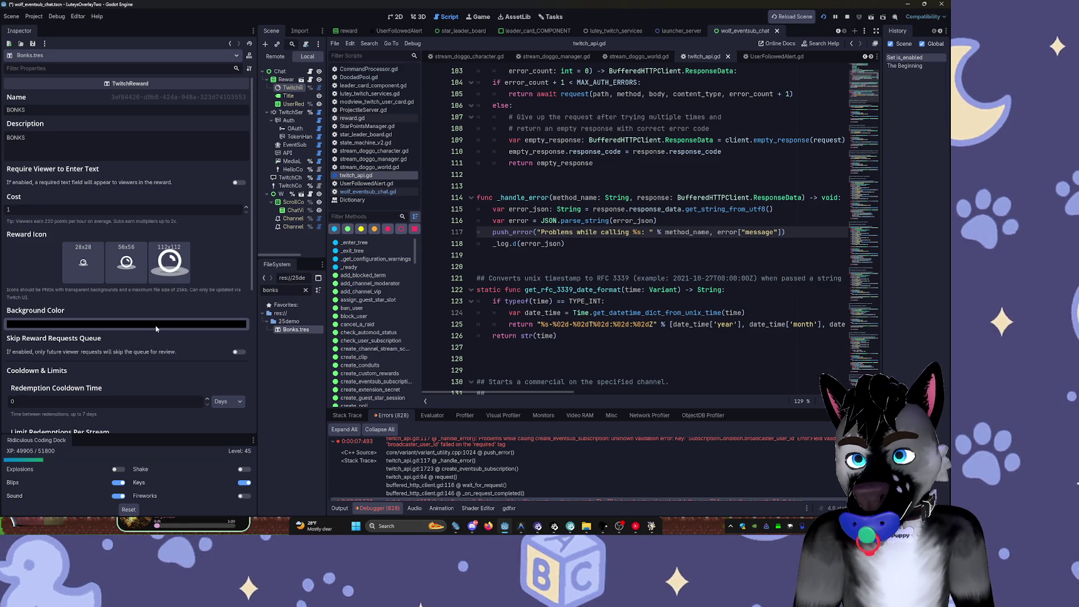
{"action": "scroll", "coordinate": [157, 329], "scroll_direction": "down", "scroll_amount": 5}
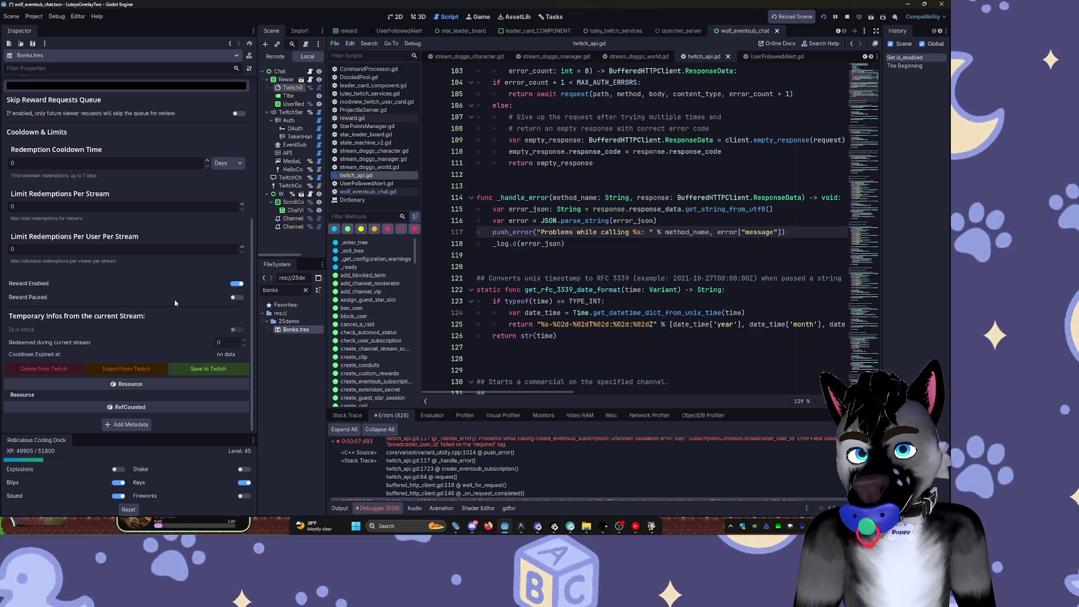
{"action": "left_click", "coordinate": [205, 371]}
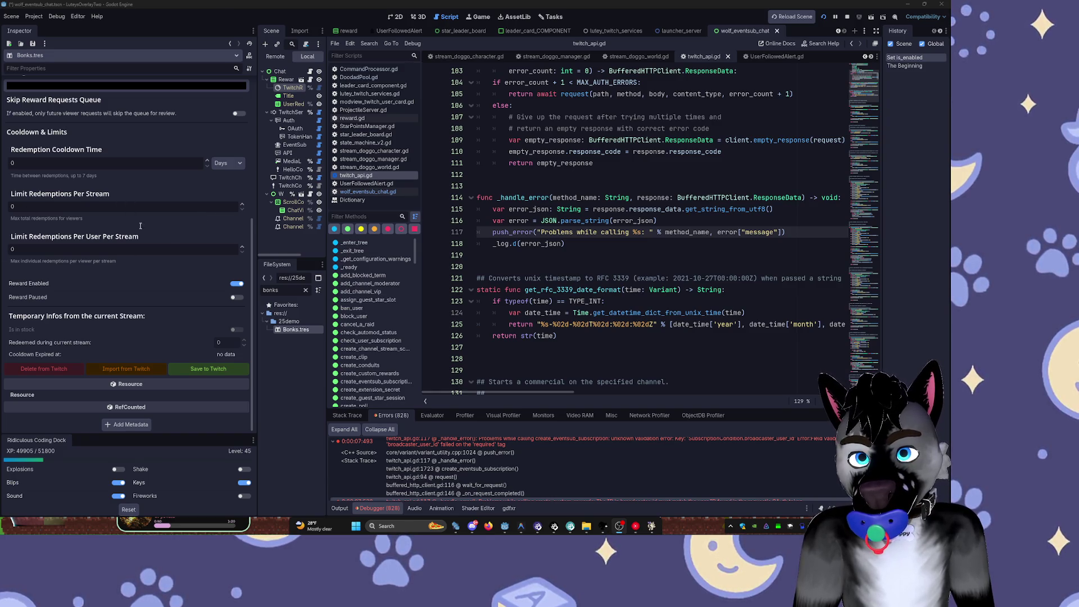
{"action": "scroll", "coordinate": [181, 290], "scroll_direction": "up", "scroll_amount": 5}
{"action": "scroll", "coordinate": [224, 236], "scroll_direction": "up", "scroll_amount": 1}
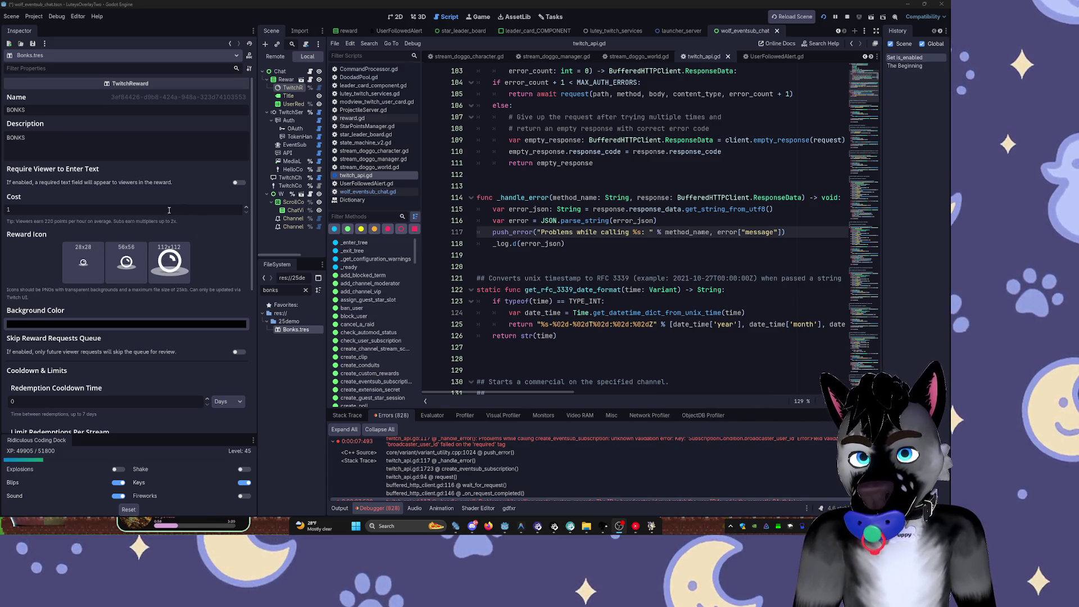
{"action": "scroll", "coordinate": [191, 250], "scroll_direction": "down", "scroll_amount": 5}
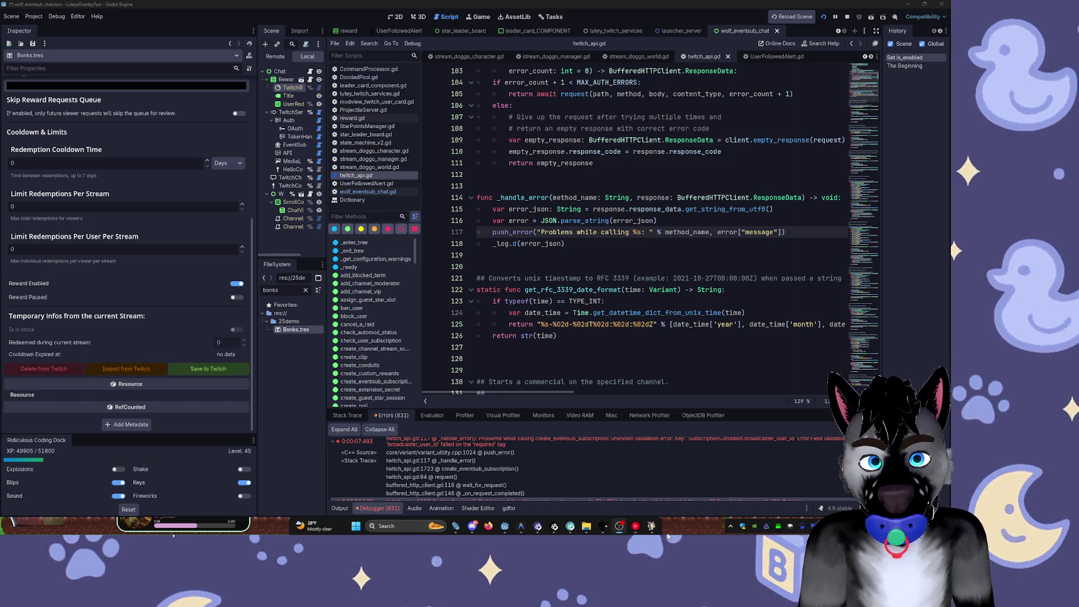
- Run the project to test the BONKS reward in the stream overlay
{"action": "left_click", "coordinate": [651, 526]}
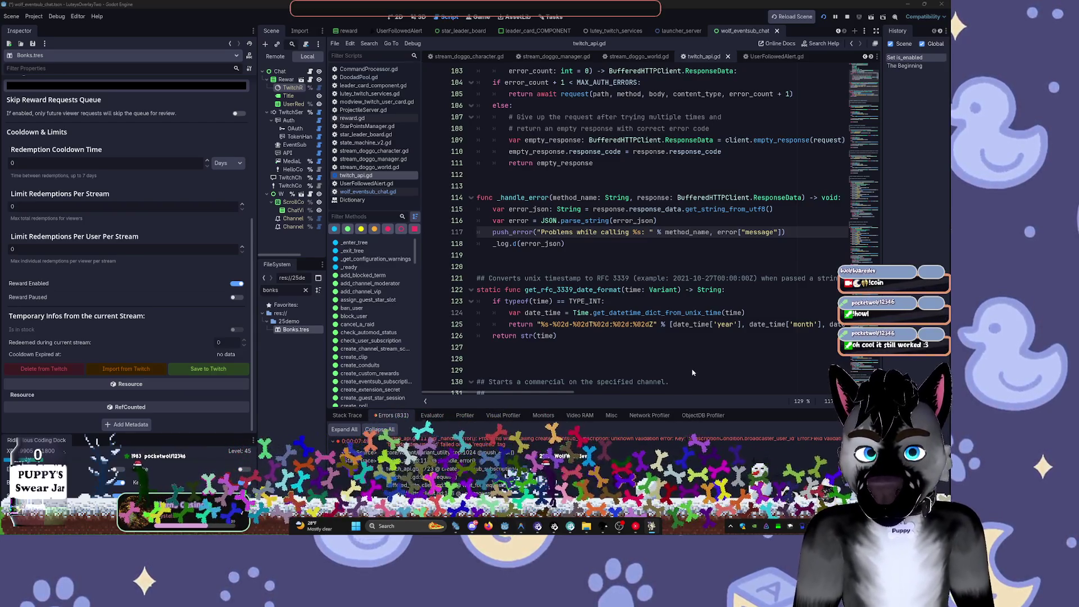
- Stop the overlay, check the twitch_api error, and return to the Chat scene's 2D view with a wider dock
{"action": "key", "text": "F8"}
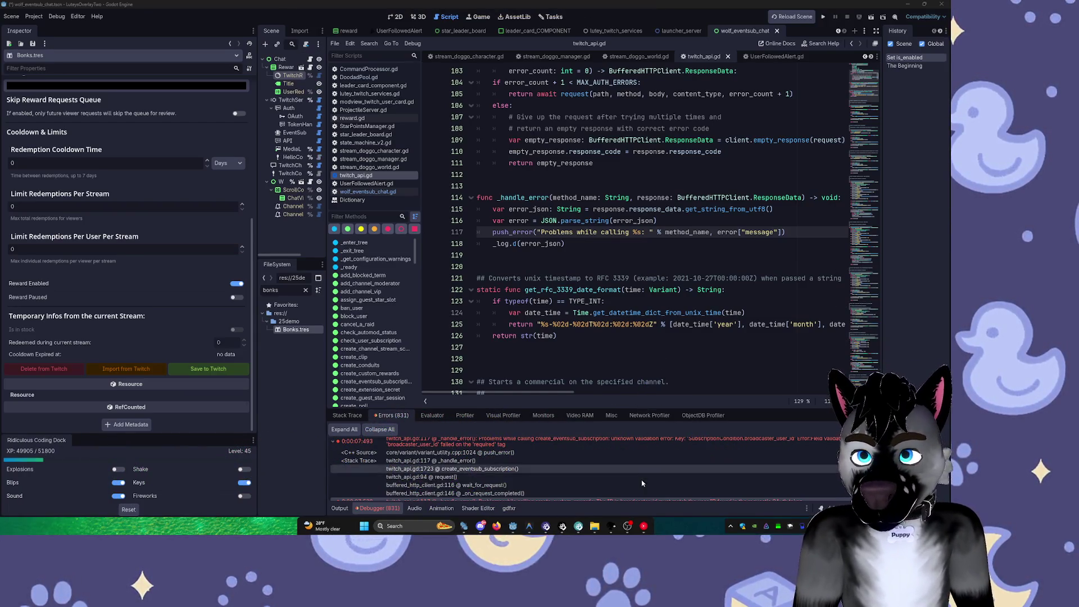
{"action": "left_click", "coordinate": [533, 469]}
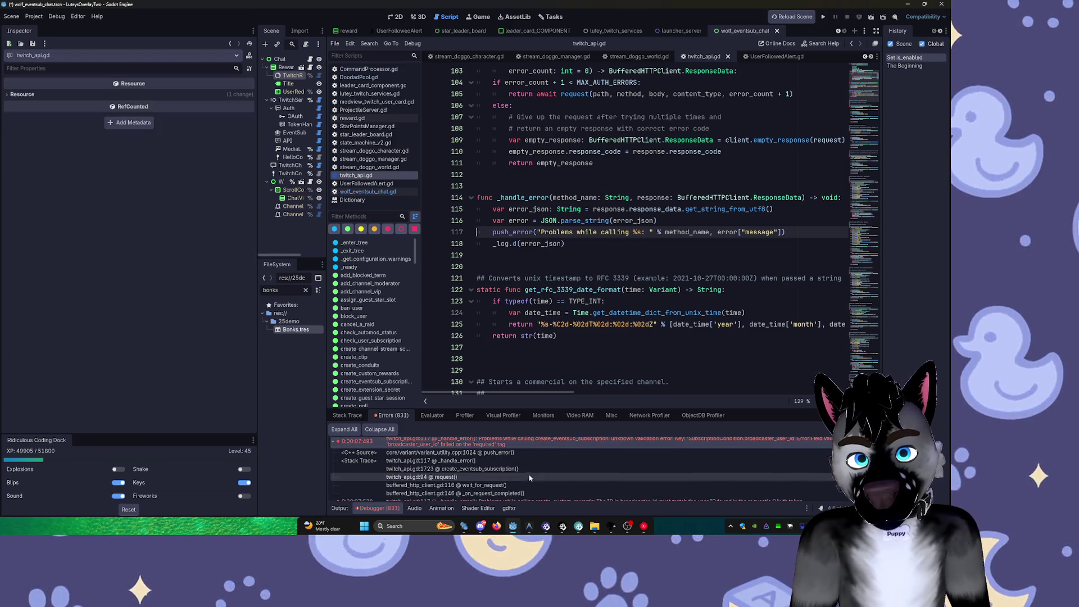
{"action": "scroll", "coordinate": [532, 469], "scroll_direction": "up", "scroll_amount": 3}
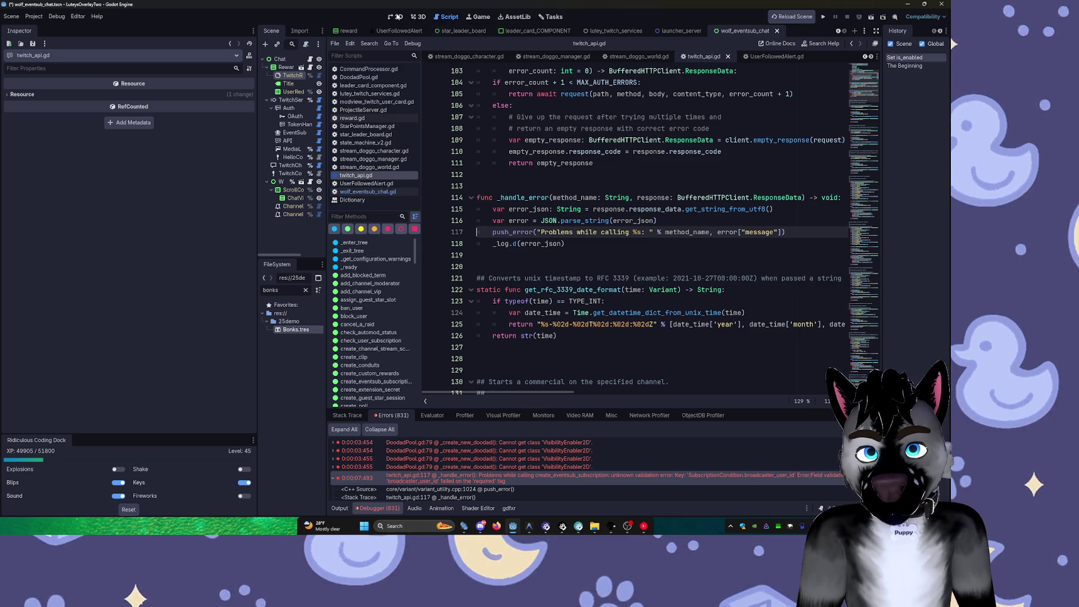
{"action": "left_click", "coordinate": [396, 17]}
{"action": "left_click_drag", "start_coordinate": [328, 78], "coordinate": [420, 75]}
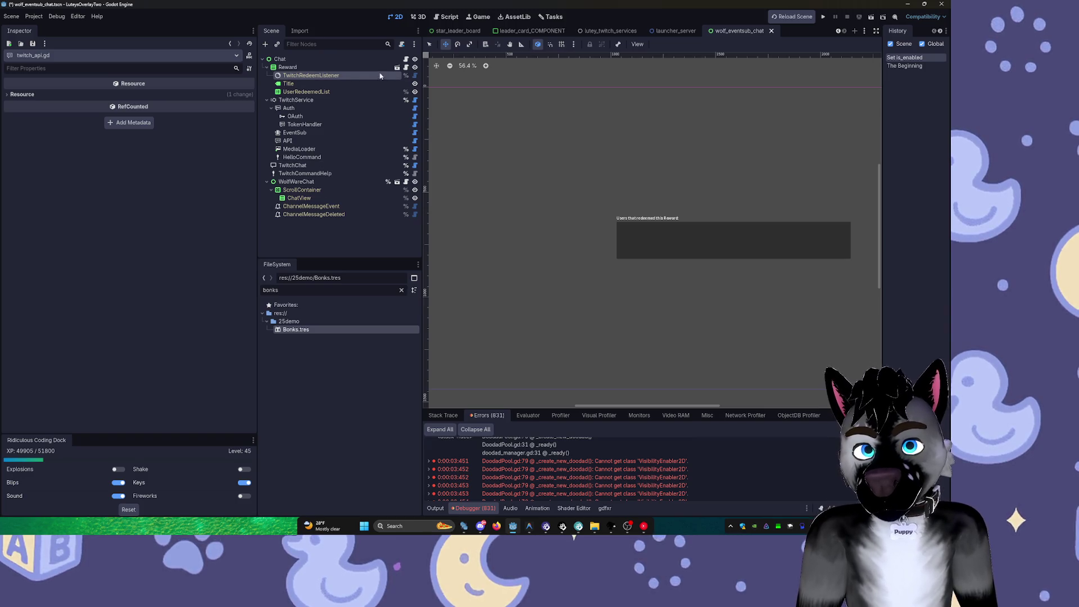
- Select TwitchRedeemListener, save and run the project, then switch to the lutey_twitch_services scene
{"action": "left_click", "coordinate": [357, 78]}
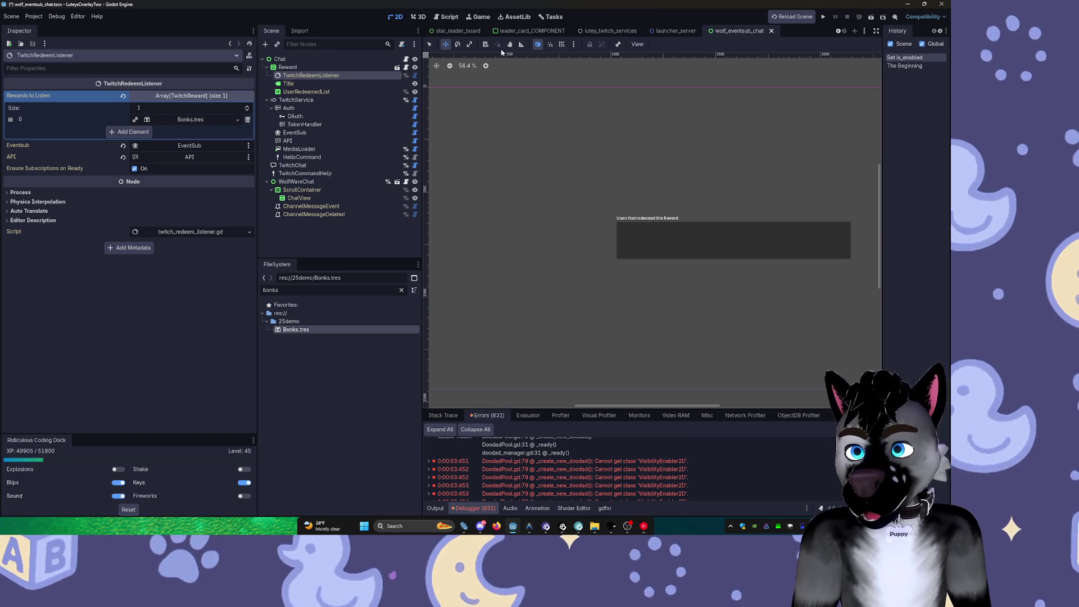
{"action": "left_click", "coordinate": [822, 17]}
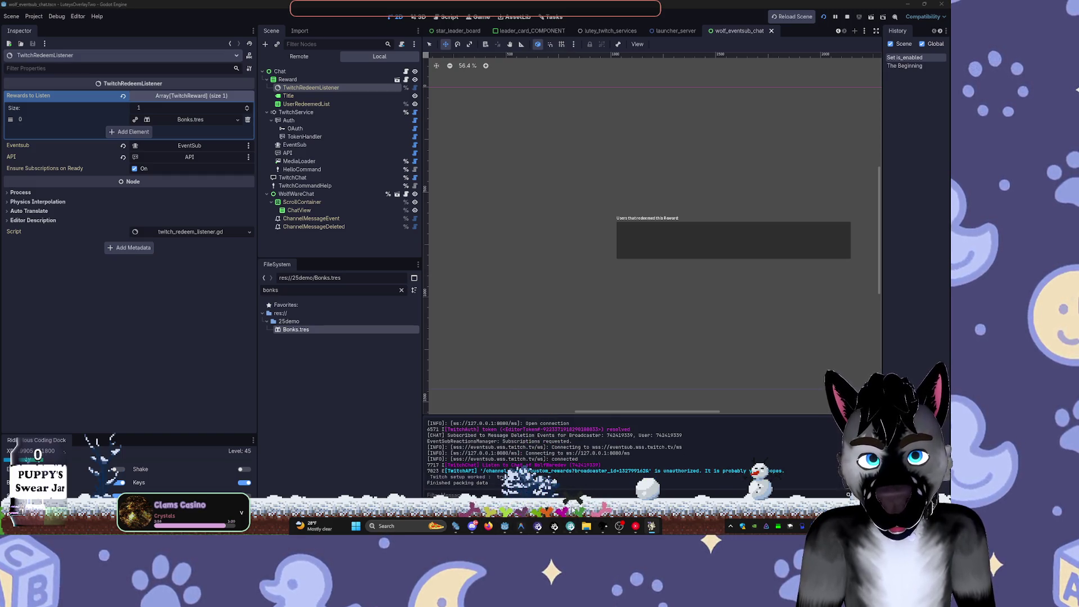
{"action": "left_click", "coordinate": [504, 526]}
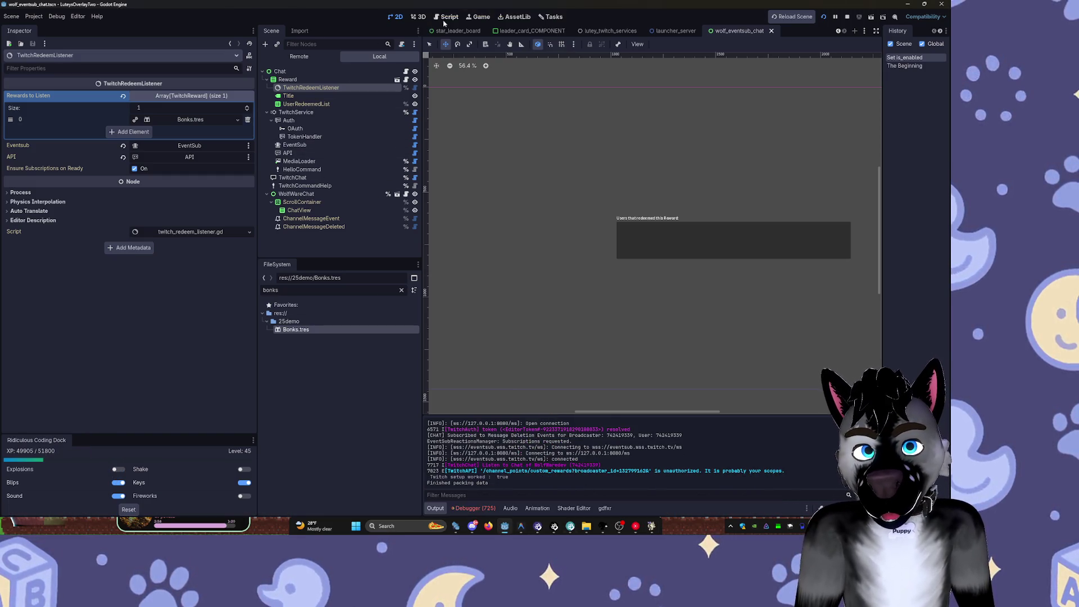
{"action": "left_click", "coordinate": [610, 31]}
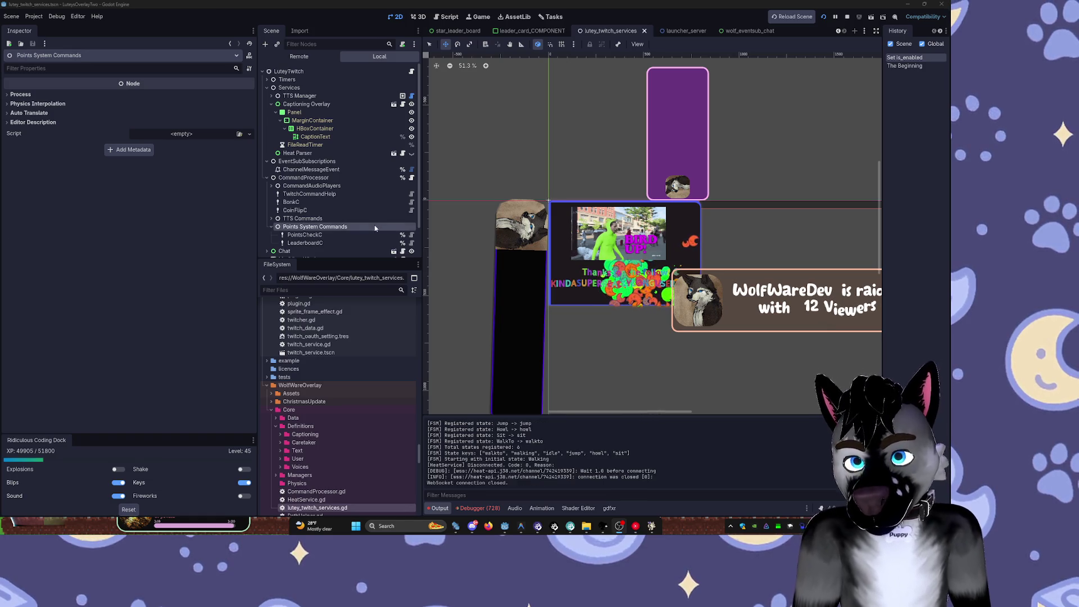
- Select the EventSub Reactions node to show its EventSubReactionsManager.gd script in the Inspector
{"action": "scroll", "coordinate": [382, 223], "scroll_direction": "down", "scroll_amount": 1}
{"action": "left_click", "coordinate": [307, 250]}
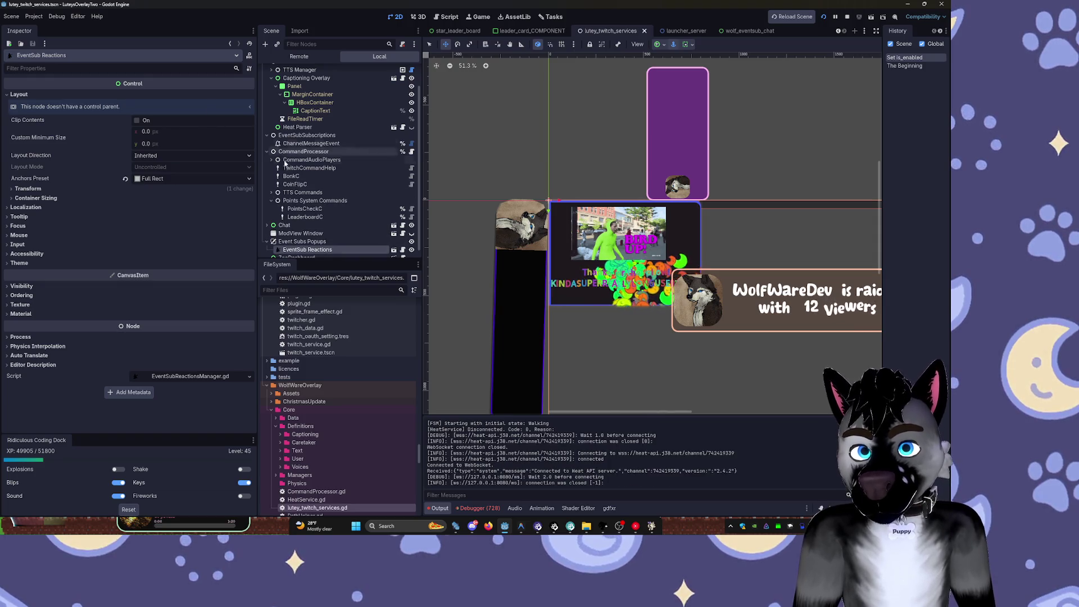
{"action": "scroll", "coordinate": [327, 118], "scroll_direction": "up", "scroll_amount": 2}
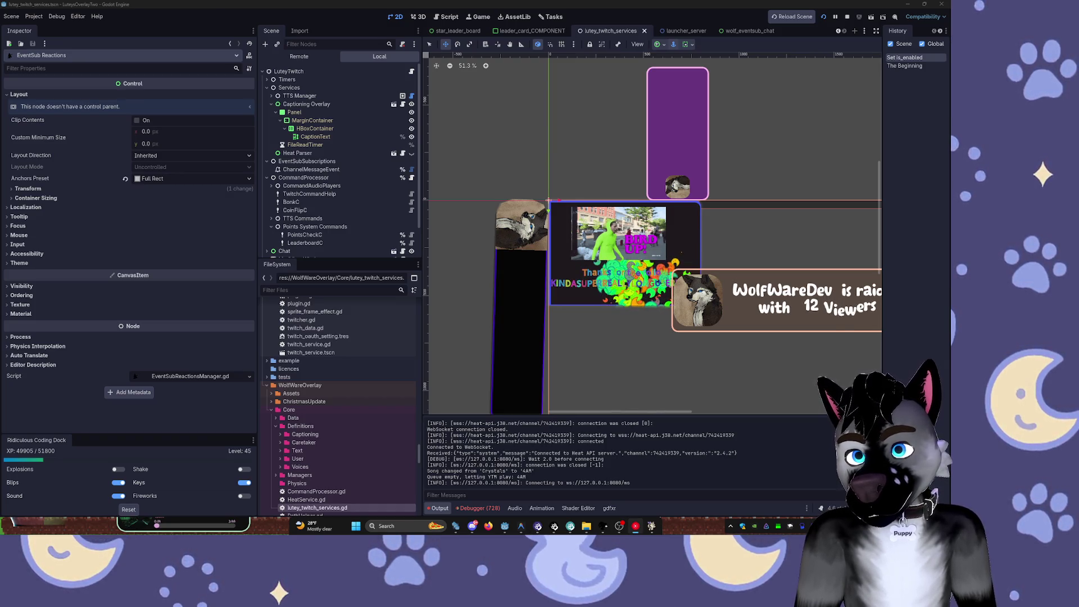
{"action": "key", "text": "super"}
- Launch Obsidian to view the Bonus Point note, then minimize it back to Godot
{"action": "type", "text": "obsidian"}
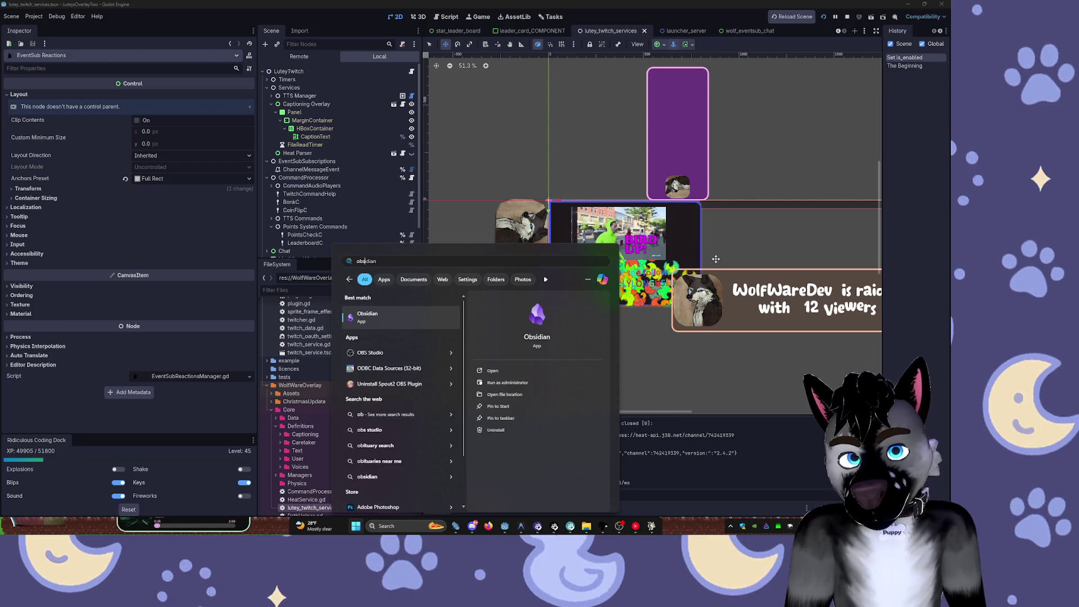
{"action": "key", "text": "Return"}
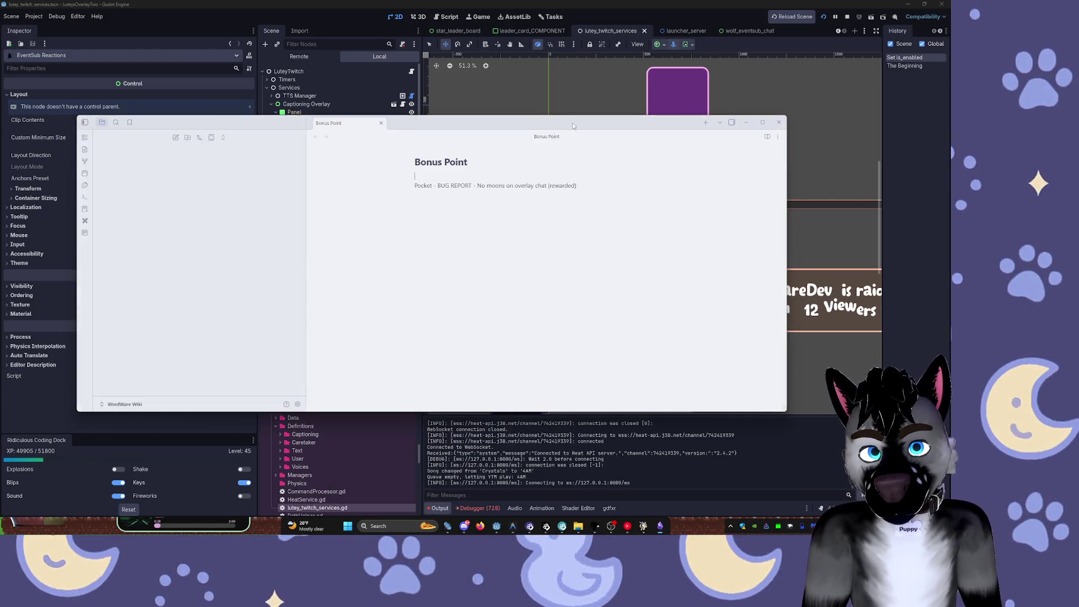
{"action": "left_click", "coordinate": [649, 82]}
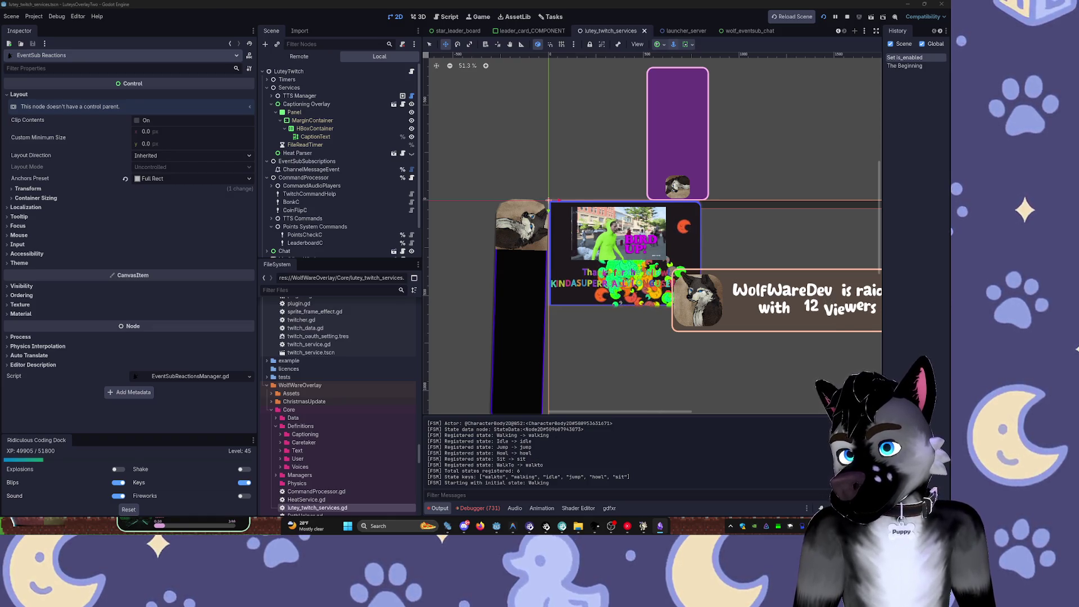
{"action": "key", "text": "super"}
- Search 'aff' in Start but close it without launching AFFiNE, then bring up Warudo
{"action": "type", "text": "affiNE"}
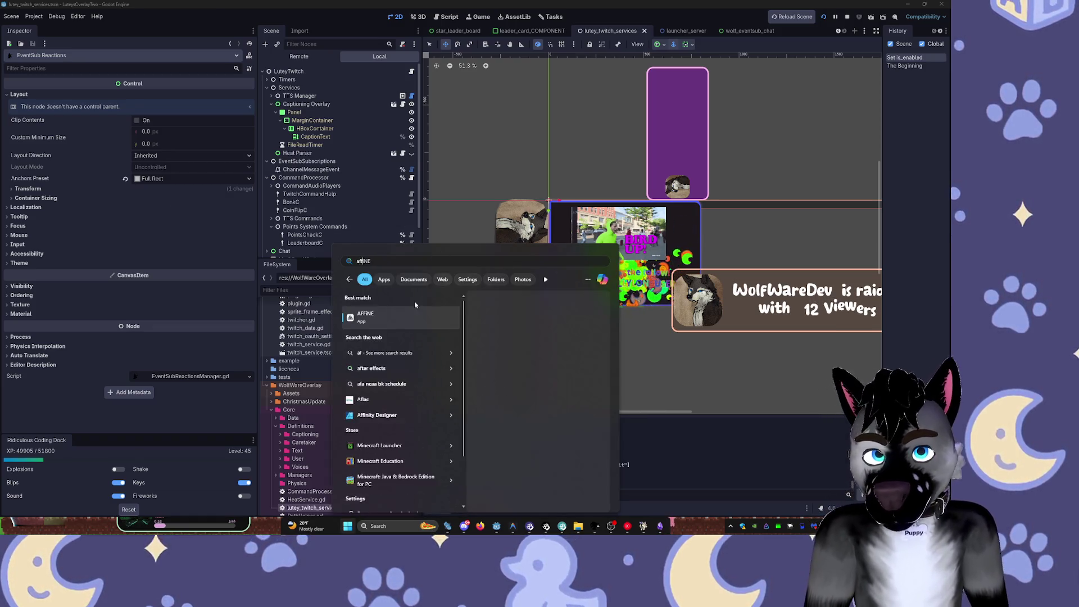
{"action": "key", "text": "Return"}
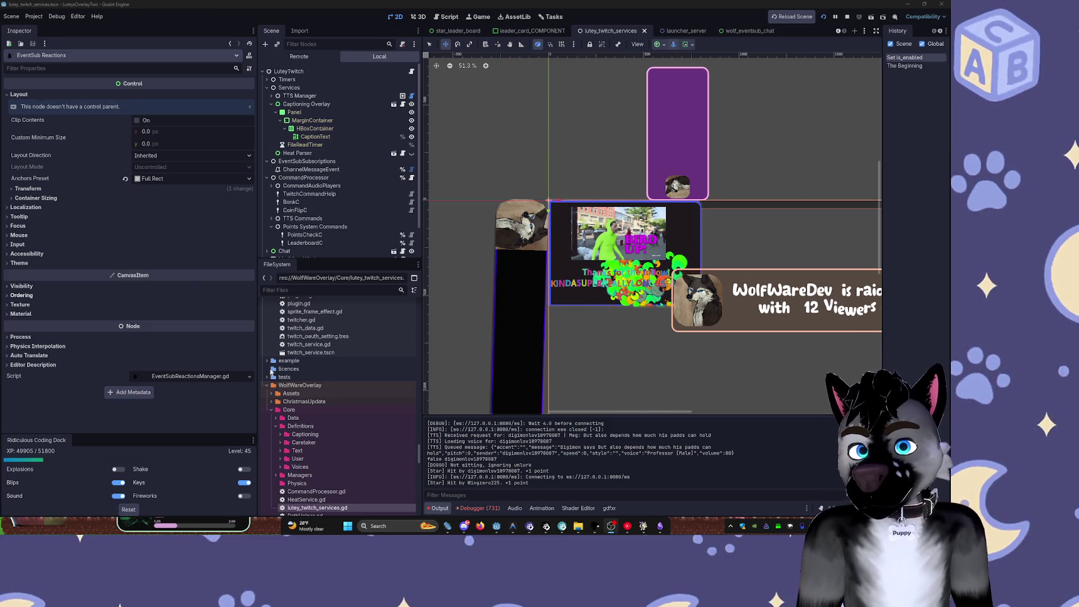
{"action": "left_click", "coordinate": [547, 525]}
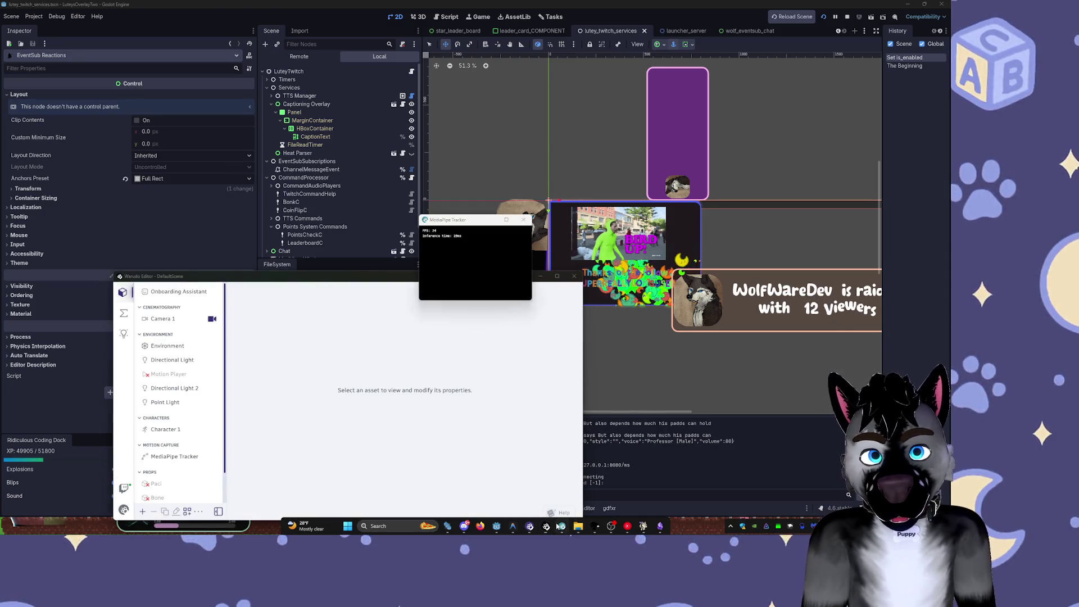
{"action": "left_click", "coordinate": [532, 527]}
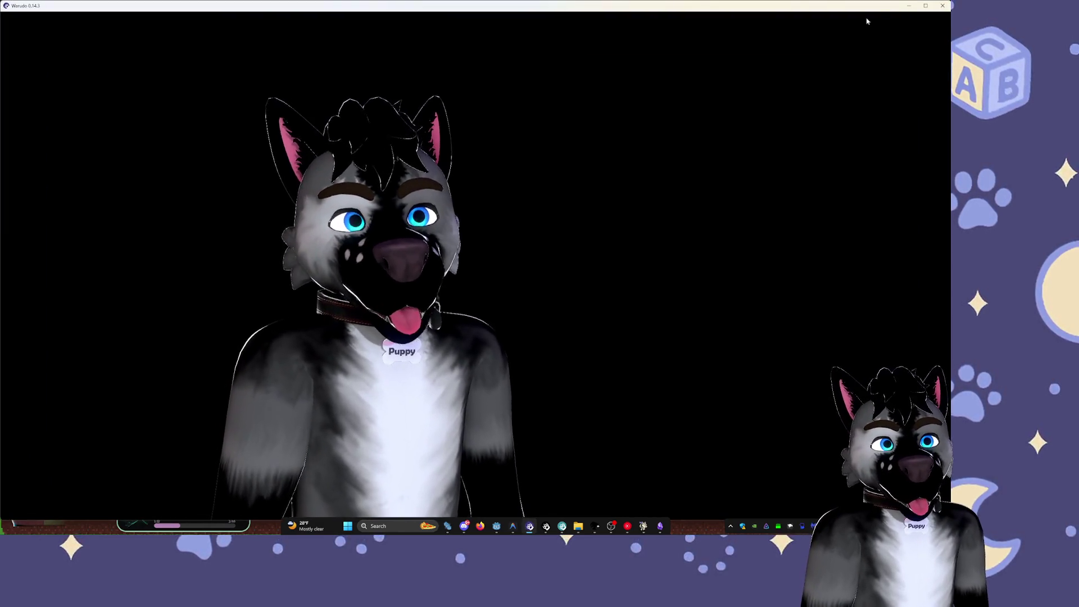
{"action": "left_click", "coordinate": [909, 5]}
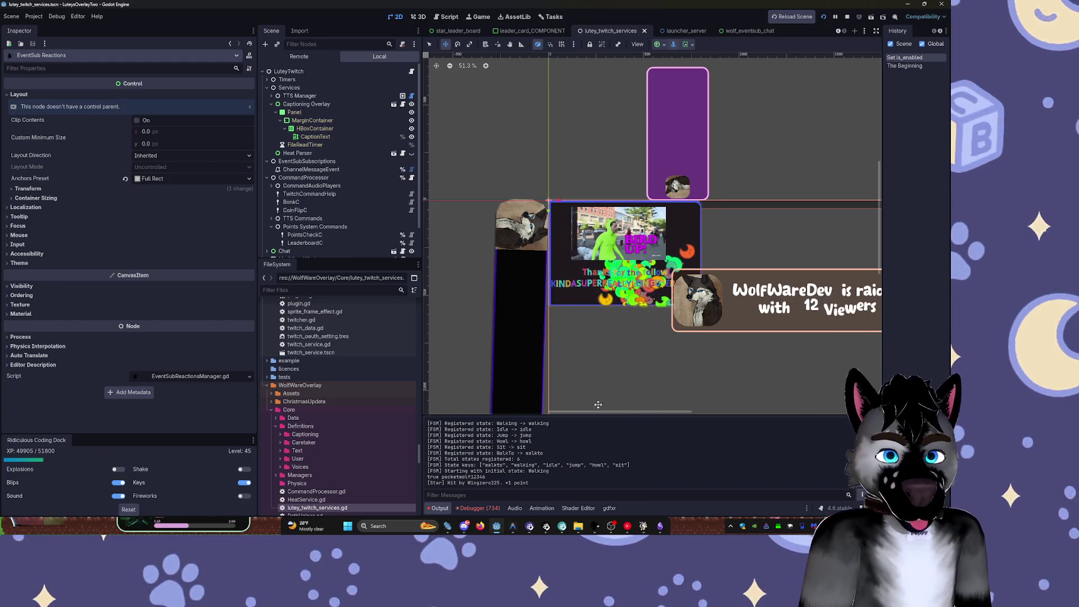
- Launch AFFiNE from the hidden tray icons after abandoning the 'af' Start search
{"action": "mouse_move", "coordinate": [660, 525]}
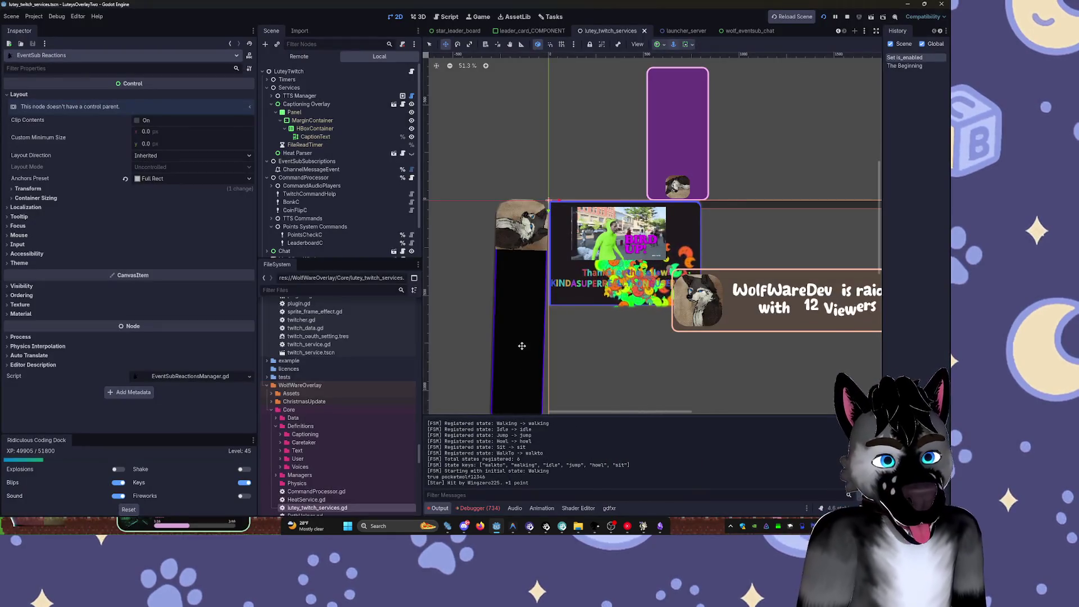
{"action": "key", "text": "super"}
{"action": "type", "text": "aff"}
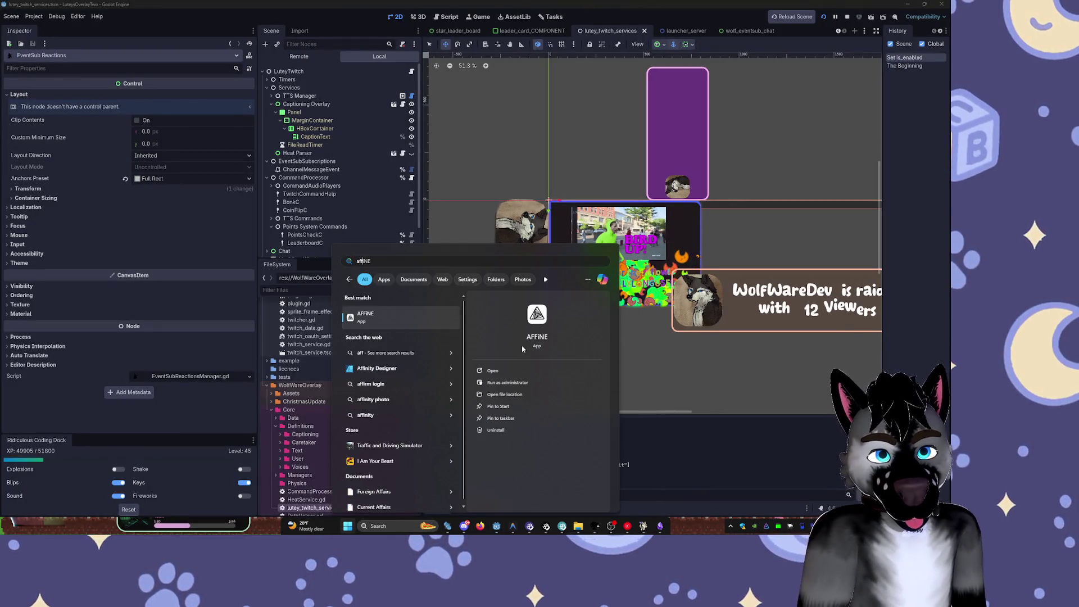
{"action": "left_click", "coordinate": [452, 319]}
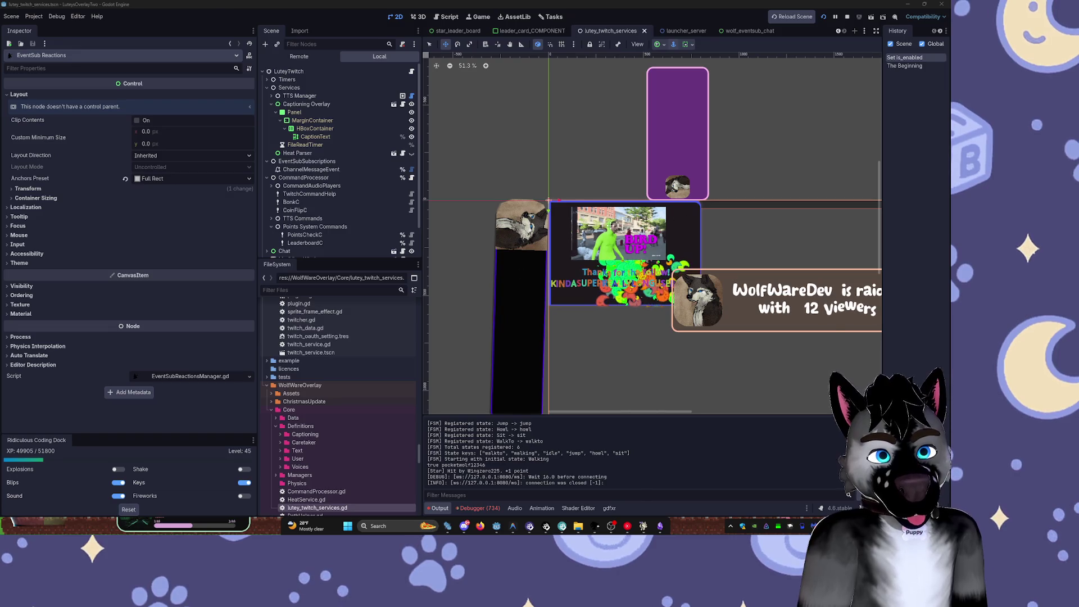
{"action": "left_click", "coordinate": [728, 526]}
{"action": "left_click", "coordinate": [730, 505]}
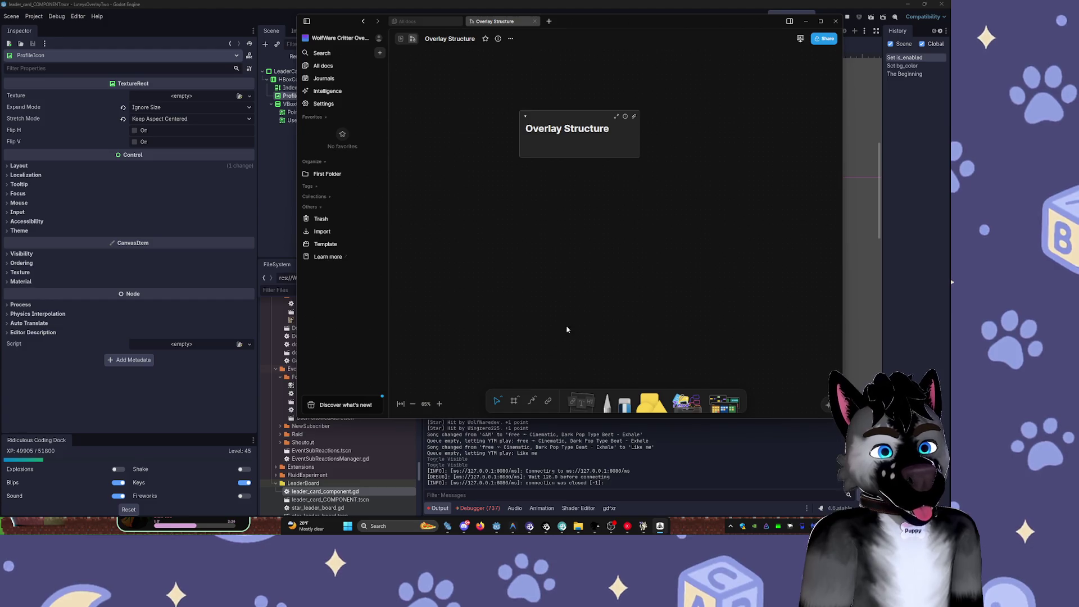
- Draw a yellow rectangle below the Overlay Structure card and begin typing its label
{"action": "left_click", "coordinate": [646, 407]}
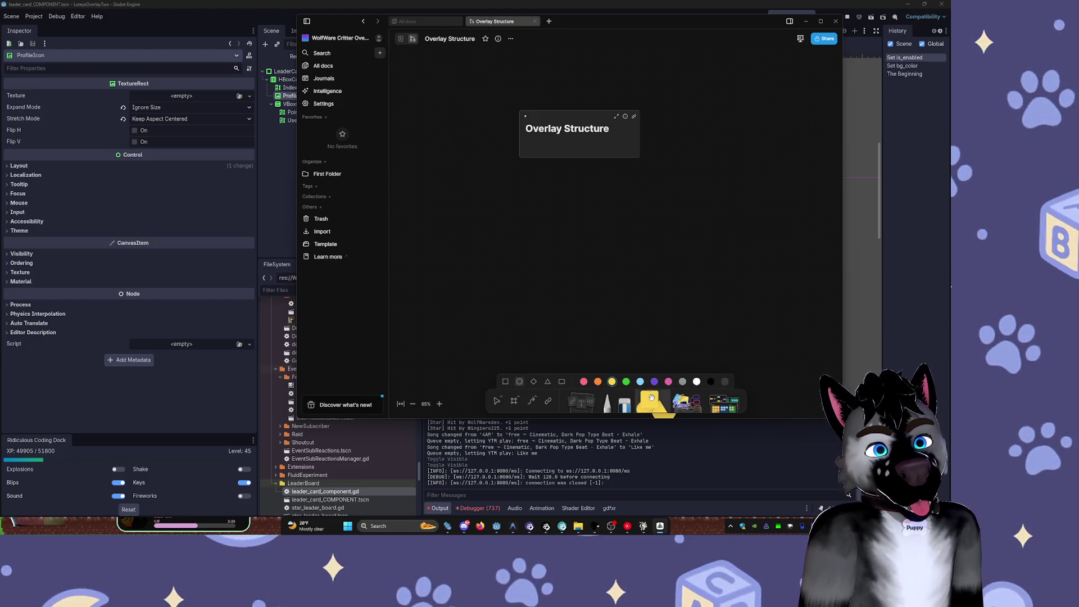
{"action": "mouse_move", "coordinate": [442, 181]}
{"action": "left_mouse_down"}
{"action": "mouse_move", "coordinate": [542, 258]}
{"action": "mouse_move", "coordinate": [544, 296]}
{"action": "left_mouse_up"}
{"action": "double_click", "coordinate": [500, 285]}
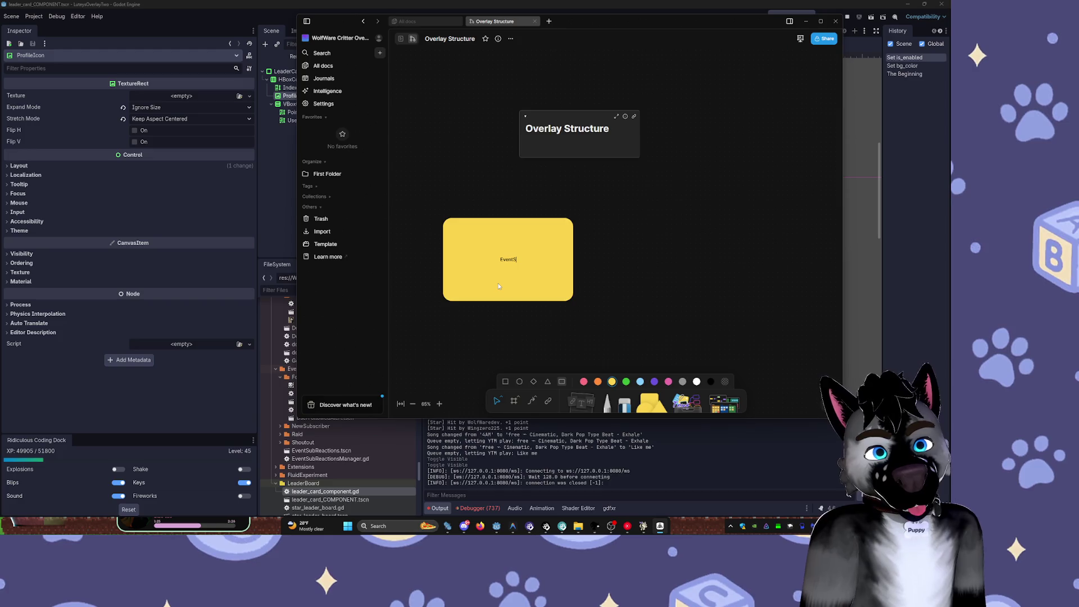
- Finish the yellow card's label so it reads 'Channel Point Redeems'
{"action": "key", "text": "super"}
{"action": "key", "text": "super"}
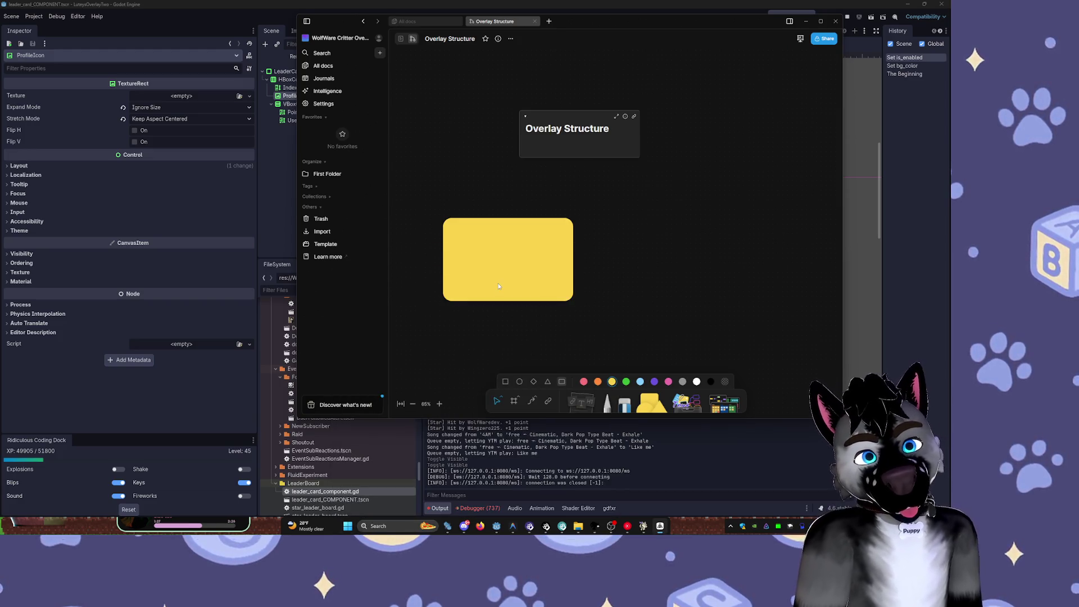
{"action": "double_click", "coordinate": [503, 270]}
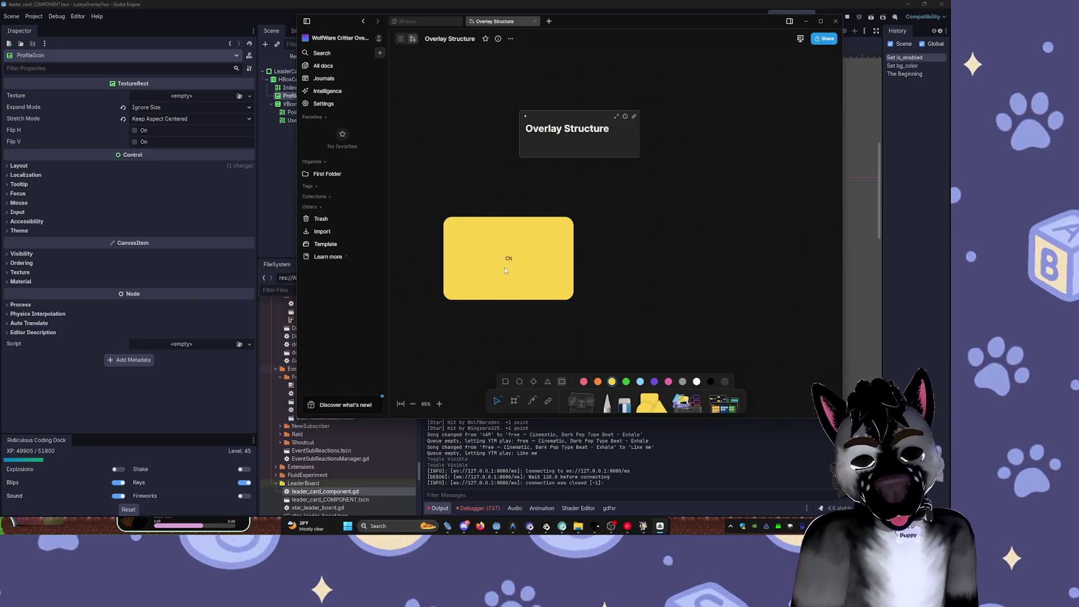
{"action": "type", "text": "annel Point Redeems"}
{"action": "key", "text": "Escape"}
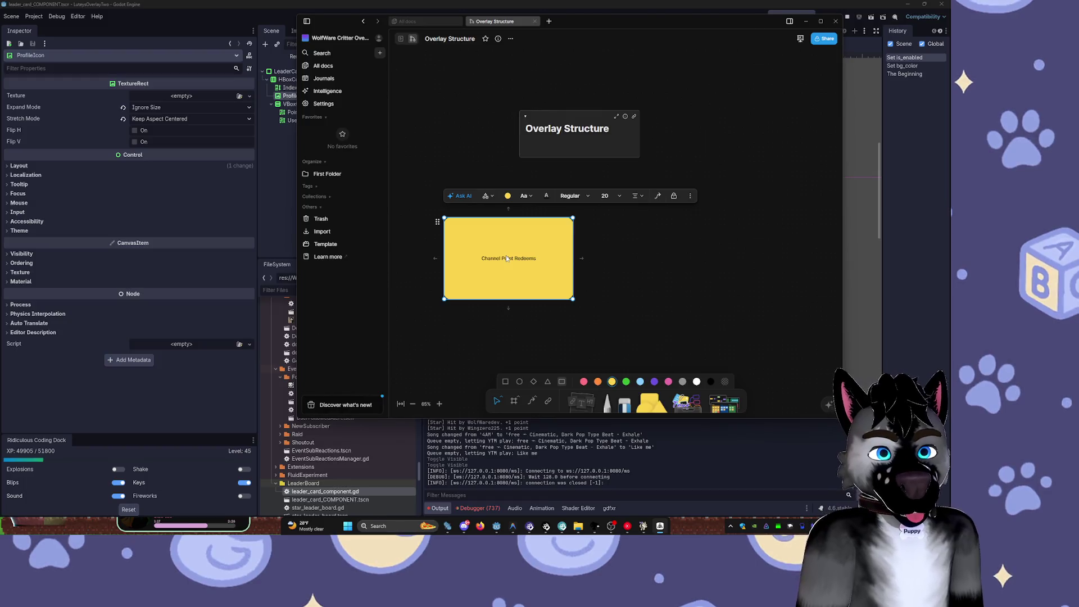
- Set the label text to size 64, try a serif font, then revert to sans
{"action": "left_click", "coordinate": [610, 196]}
{"action": "left_click", "coordinate": [607, 264]}
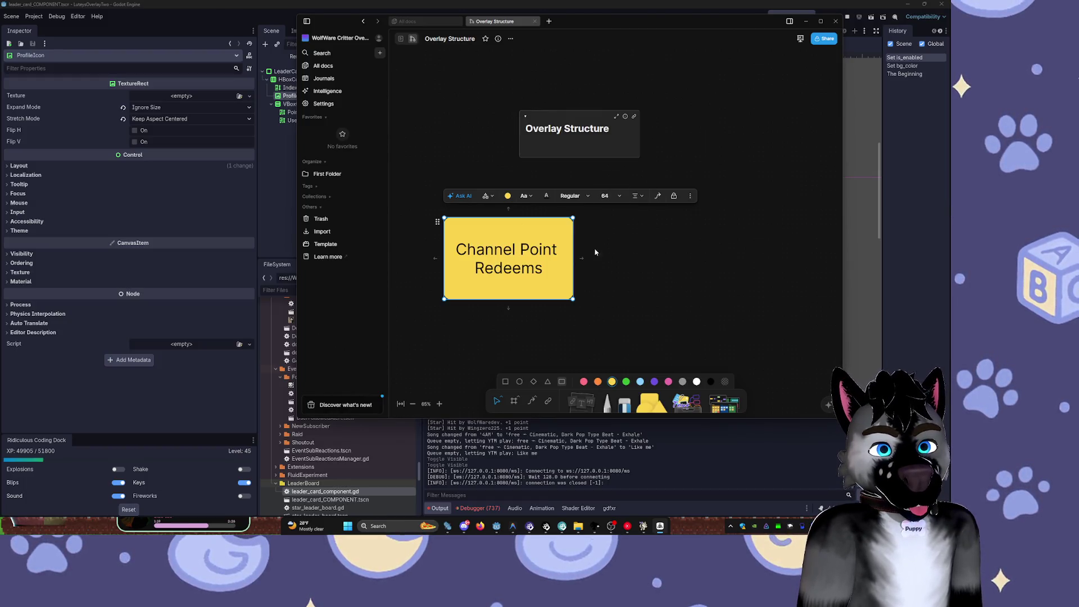
{"action": "left_click", "coordinate": [572, 196]}
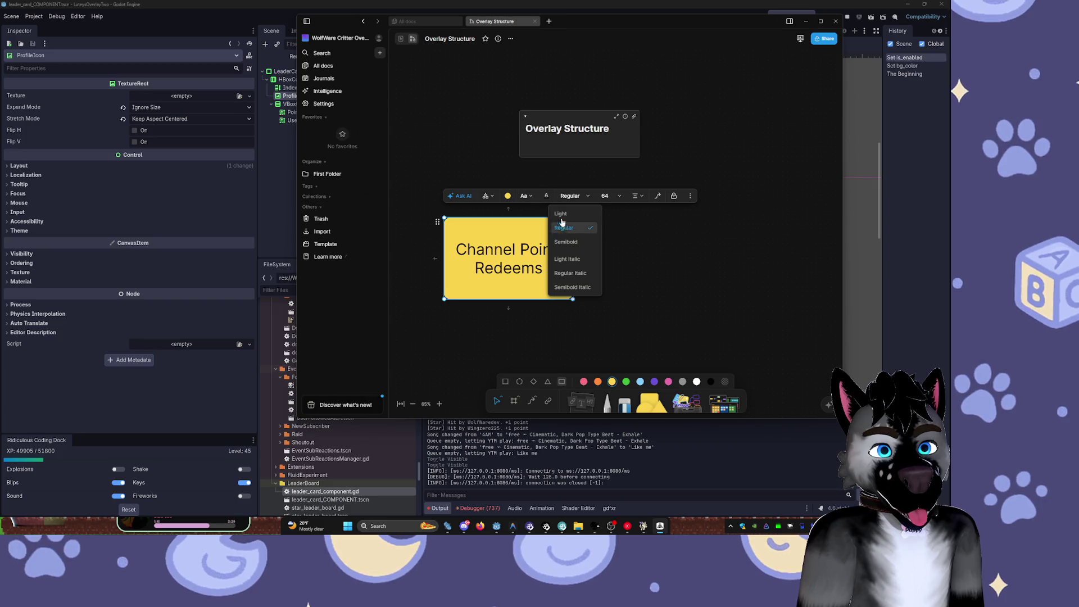
{"action": "left_click", "coordinate": [527, 196]}
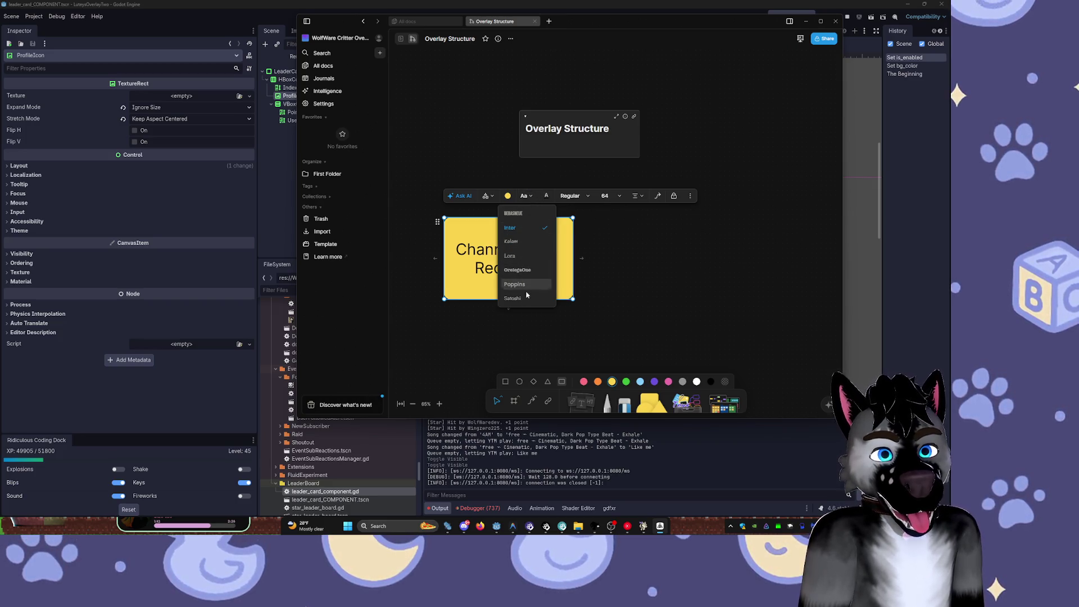
{"action": "left_click", "coordinate": [523, 269]}
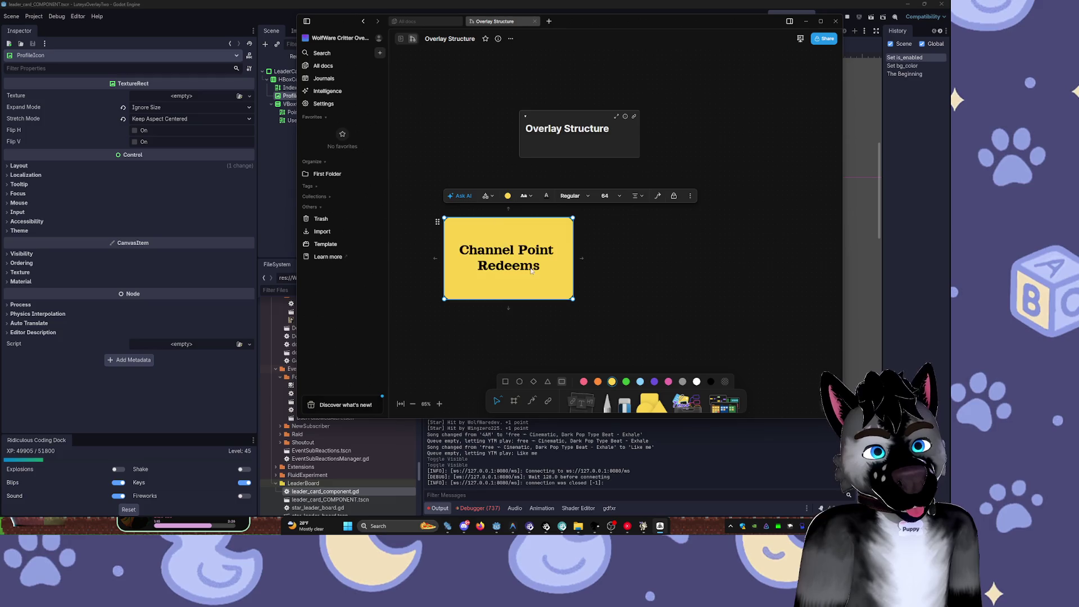
{"action": "left_click", "coordinate": [524, 196]}
{"action": "left_click", "coordinate": [521, 281]}
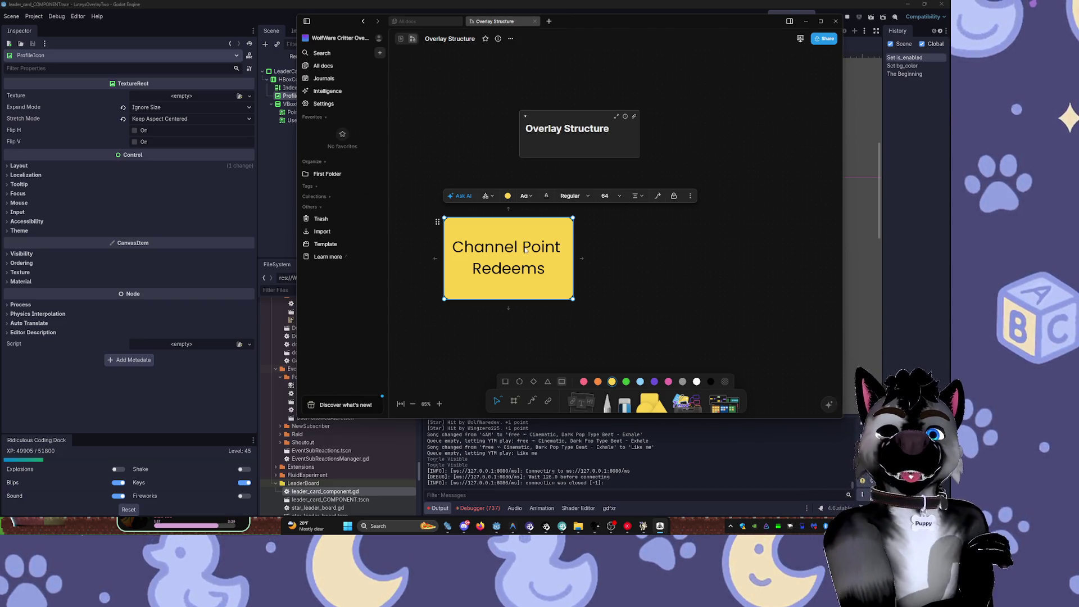
{"action": "left_click", "coordinate": [668, 268]}
{"action": "scroll", "coordinate": [650, 176], "scroll_direction": "down", "scroll_amount": 2}
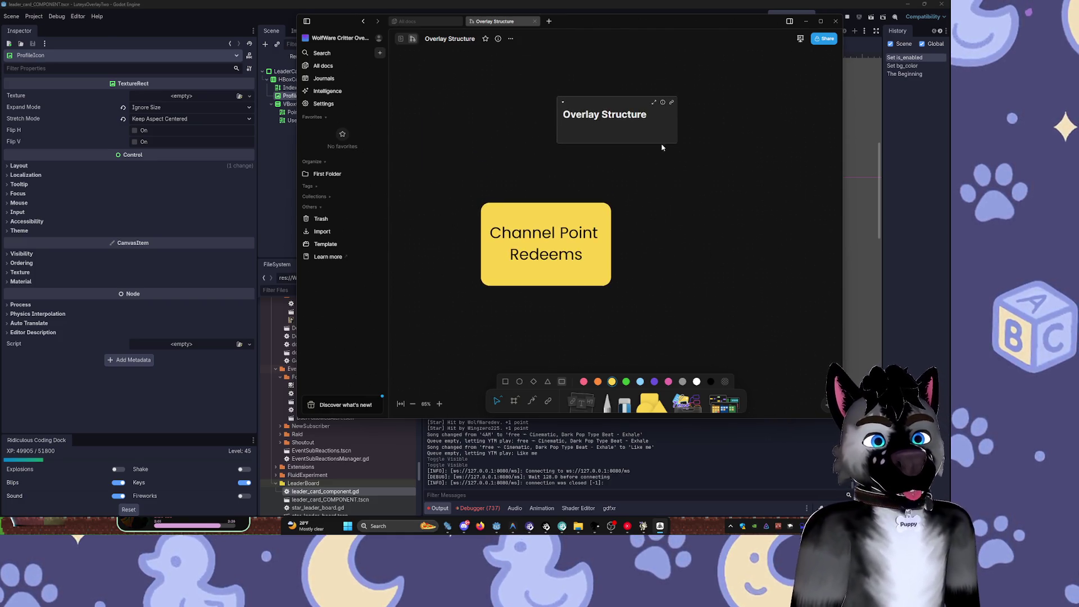
- Shift the Overlay Structure and Channel Point Redeems cards up-left and fill the note orange
{"action": "left_click_drag", "start_coordinate": [649, 132], "coordinate": [564, 100]}
{"action": "mouse_move", "coordinate": [609, 276]}
{"action": "left_mouse_down"}
{"action": "mouse_move", "coordinate": [531, 250]}
{"action": "mouse_move", "coordinate": [571, 237]}
{"action": "left_mouse_up"}
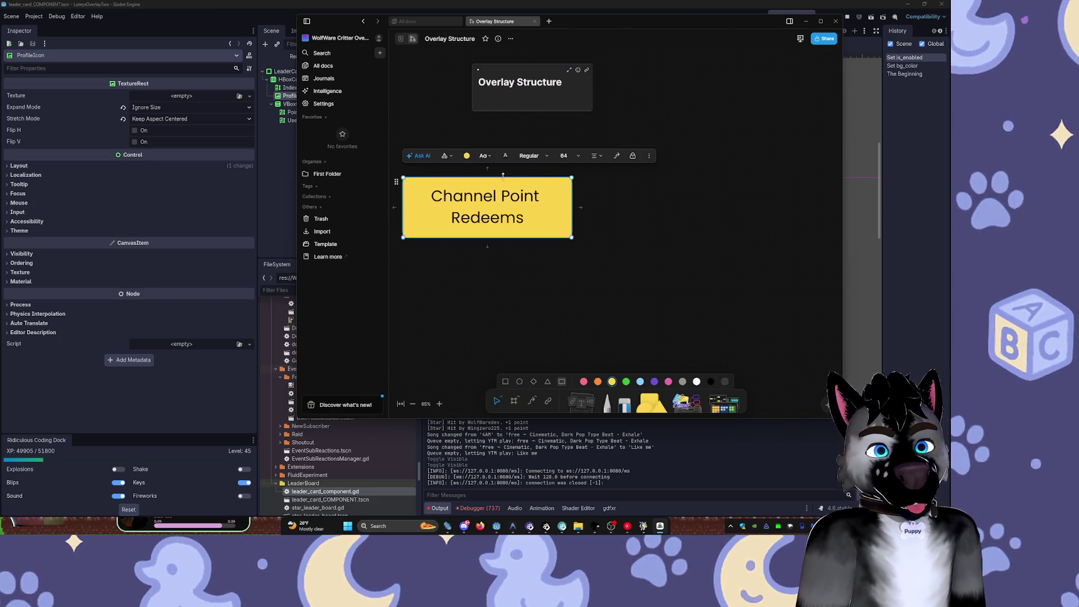
{"action": "left_click", "coordinate": [467, 157]}
{"action": "left_click", "coordinate": [436, 195]}
{"action": "left_click", "coordinate": [629, 220]}
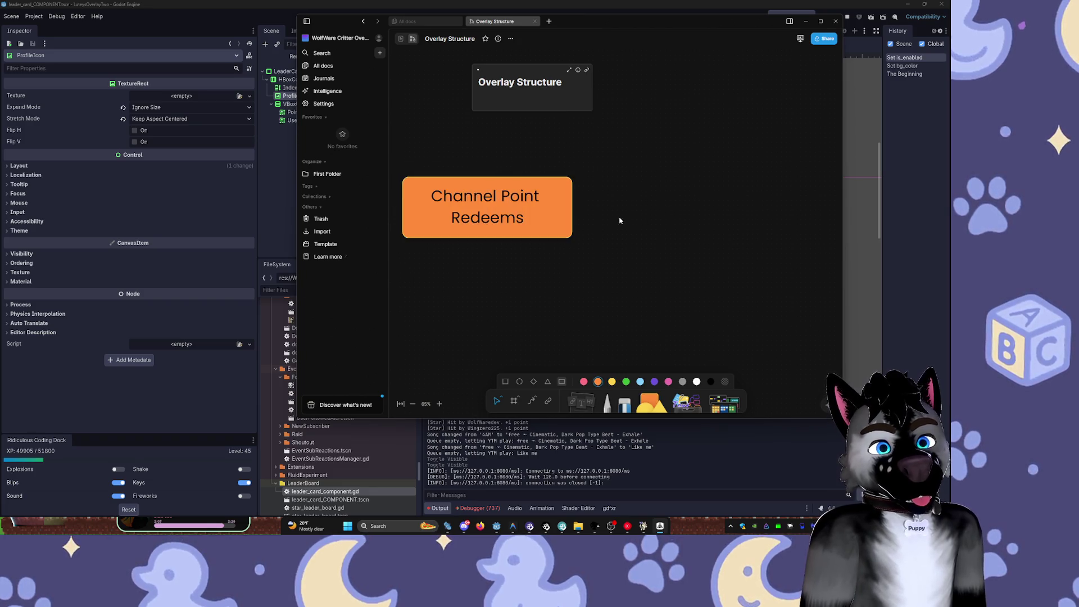
- Move the orange note right, maximize the AFFiNE window, and draw a small orange rectangle below it
{"action": "left_click_drag", "start_coordinate": [554, 219], "coordinate": [772, 230]}
{"action": "left_click", "coordinate": [820, 20]}
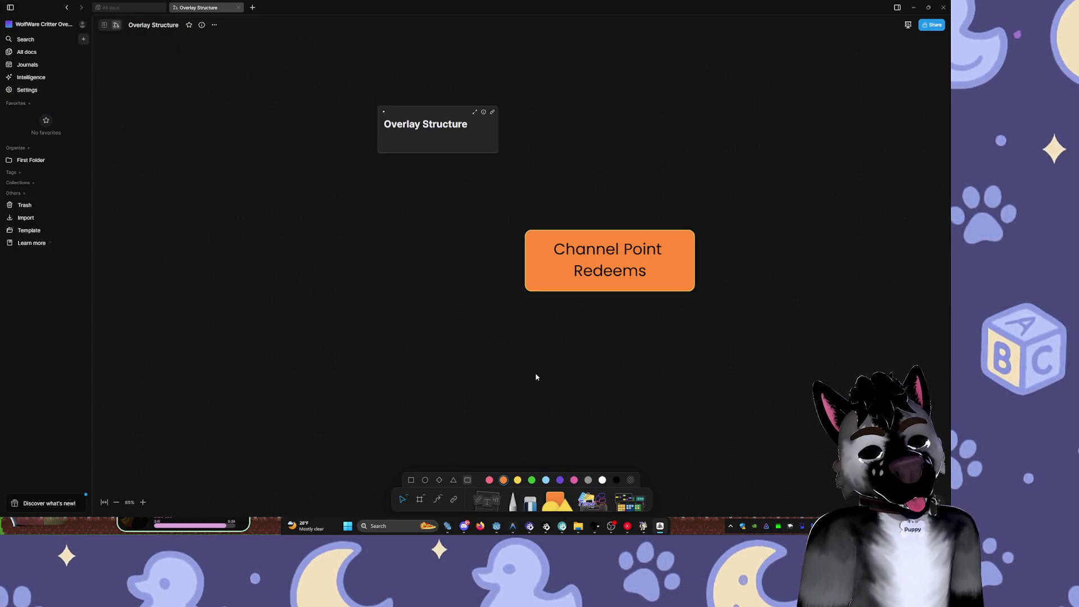
{"action": "left_click_drag", "start_coordinate": [531, 339], "coordinate": [557, 364]}
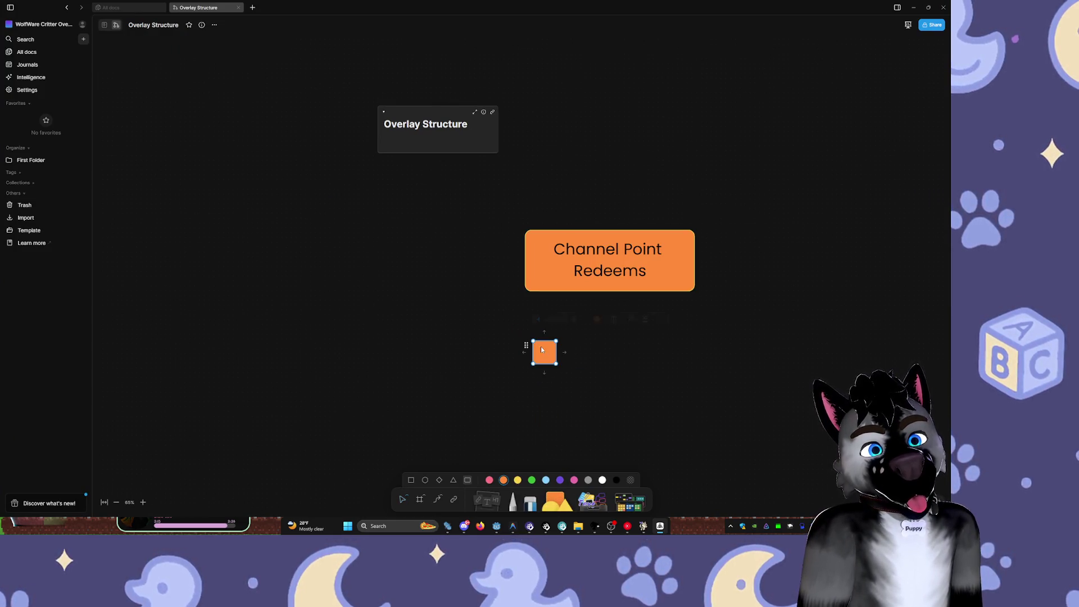
{"action": "key", "text": "Escape"}
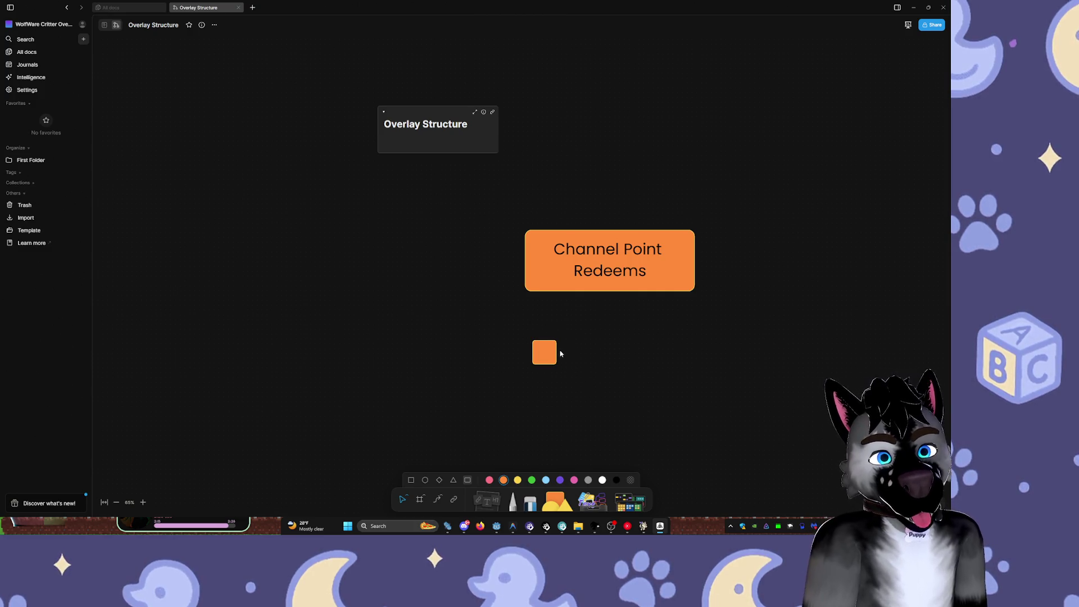
- Try white text on the Channel Point Redeems box, then revert it to dark text
{"action": "left_click", "coordinate": [589, 272]}
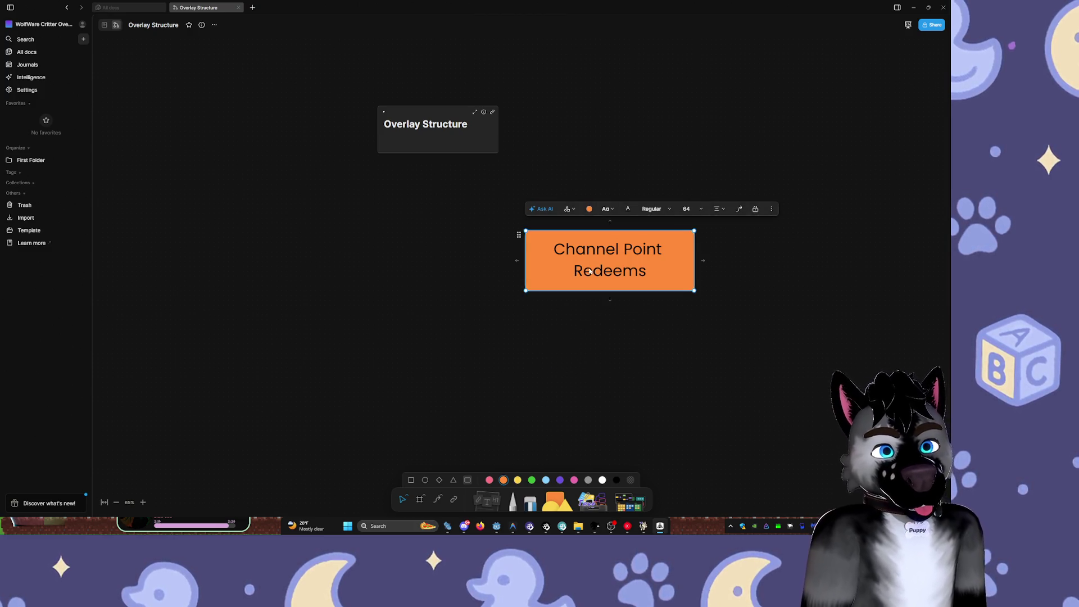
{"action": "left_click", "coordinate": [627, 208]}
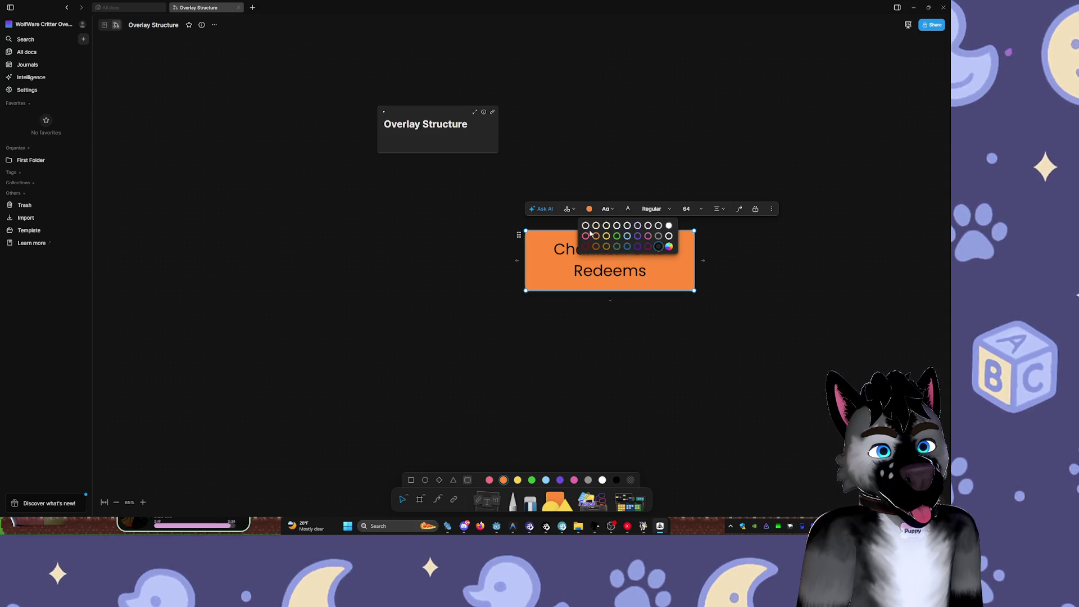
{"action": "left_click", "coordinate": [661, 227]}
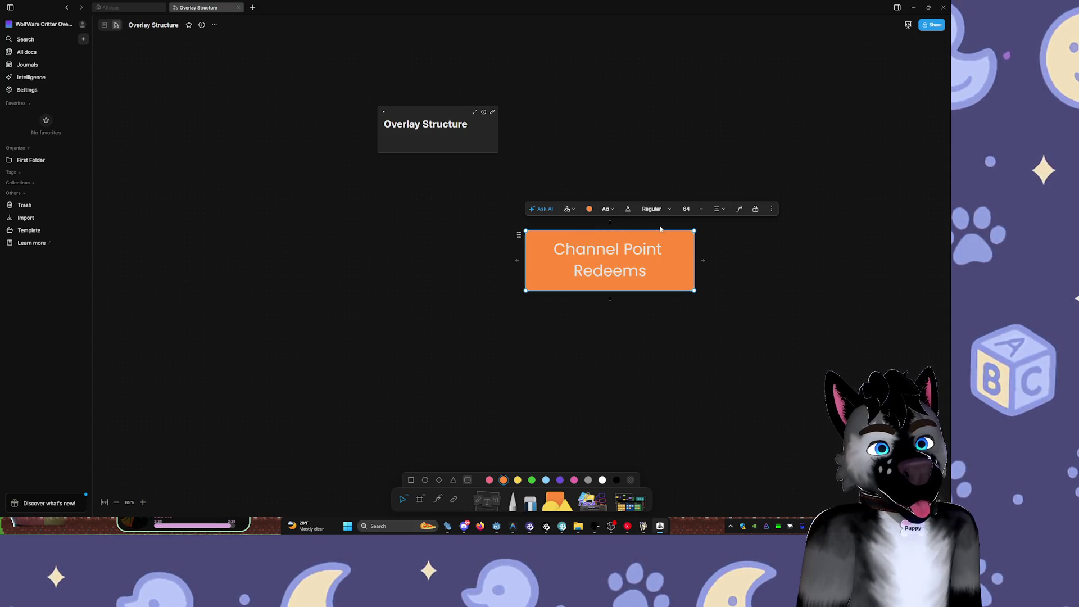
{"action": "left_click", "coordinate": [628, 209]}
{"action": "left_click", "coordinate": [661, 239]}
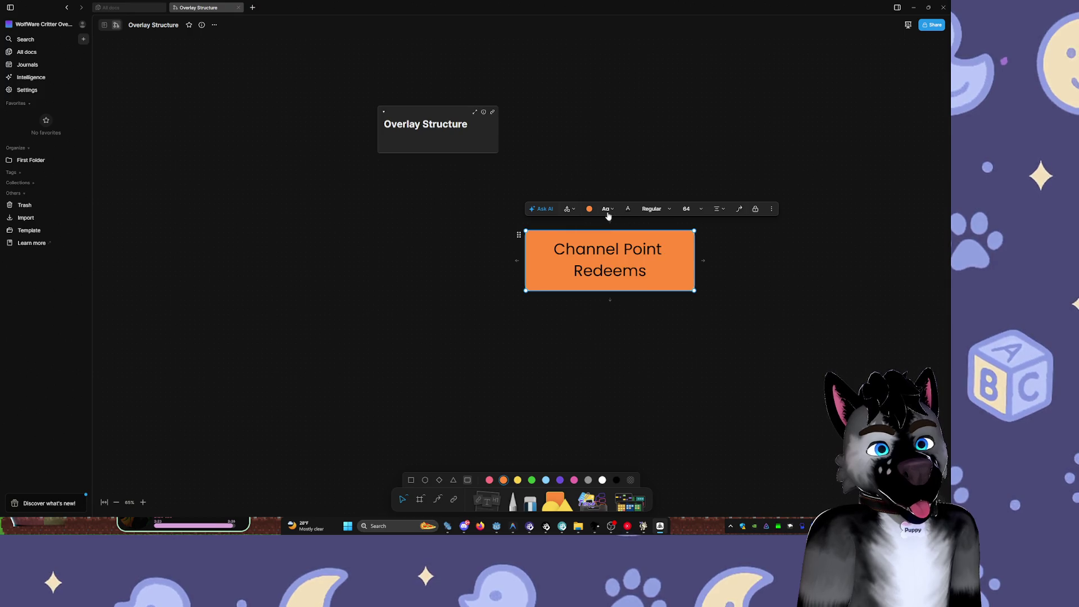
{"action": "left_click", "coordinate": [708, 251]}
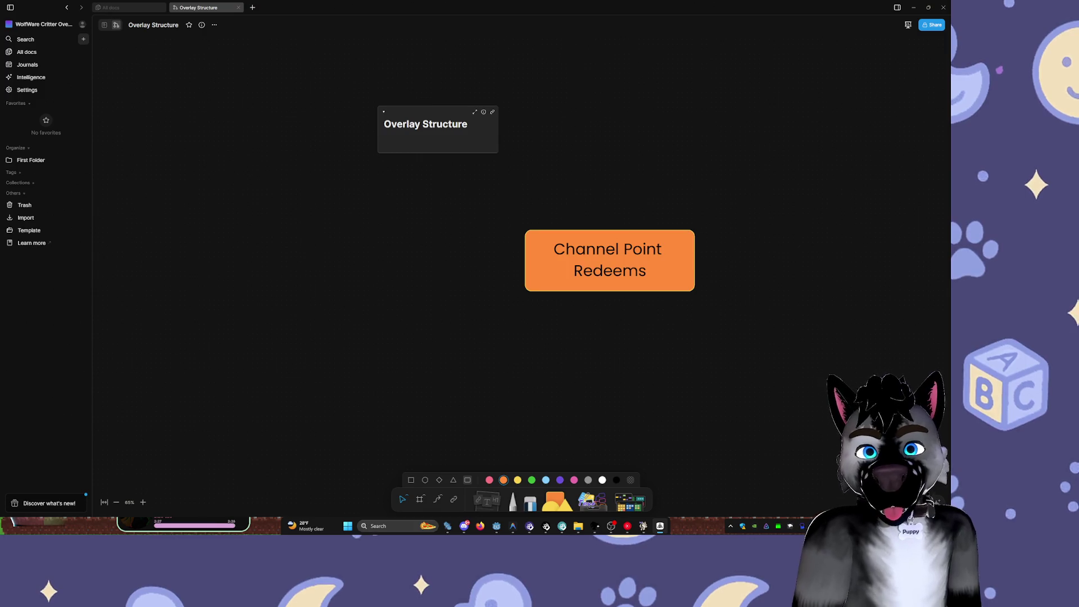
{"action": "key", "text": "XF86AudioLowerVolume"}
{"action": "left_click", "coordinate": [695, 258]}
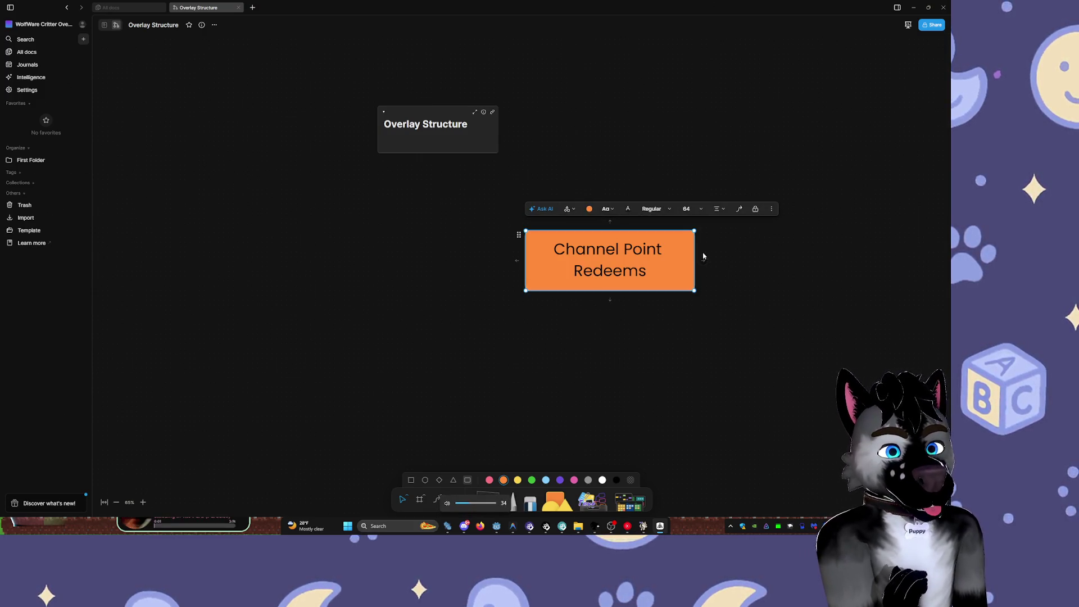
- Narrow the Channel Point Redeems box and place a copy labelled 'Channel Commands' beside it
{"action": "mouse_move", "coordinate": [694, 263]}
{"action": "left_mouse_down"}
{"action": "mouse_move", "coordinate": [667, 264]}
{"action": "mouse_move", "coordinate": [667, 332]}
{"action": "mouse_move", "coordinate": [621, 363]}
{"action": "left_mouse_up"}
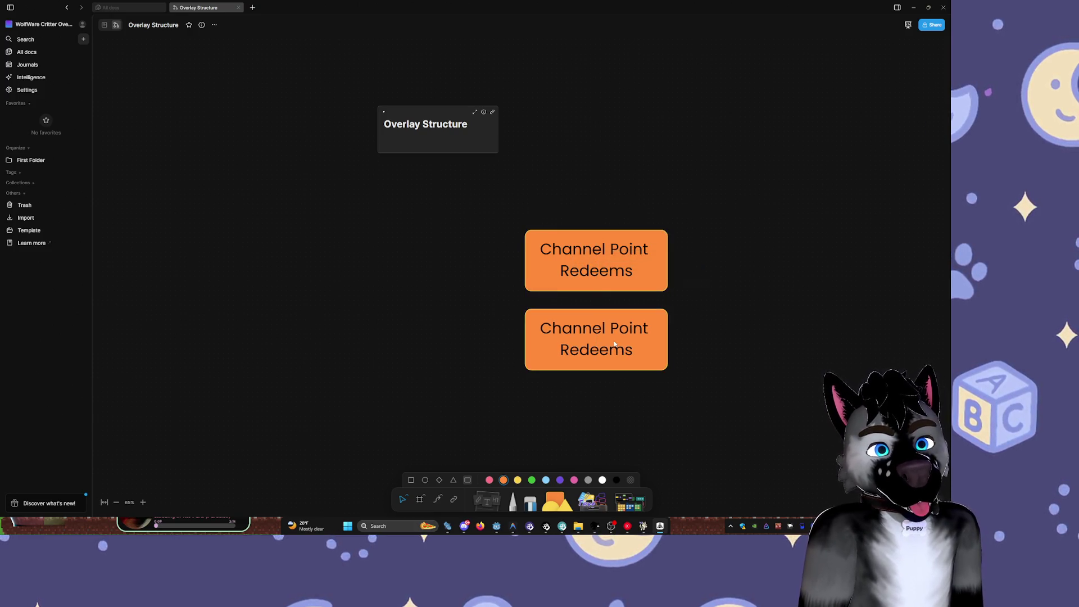
{"action": "double_click", "coordinate": [558, 335]}
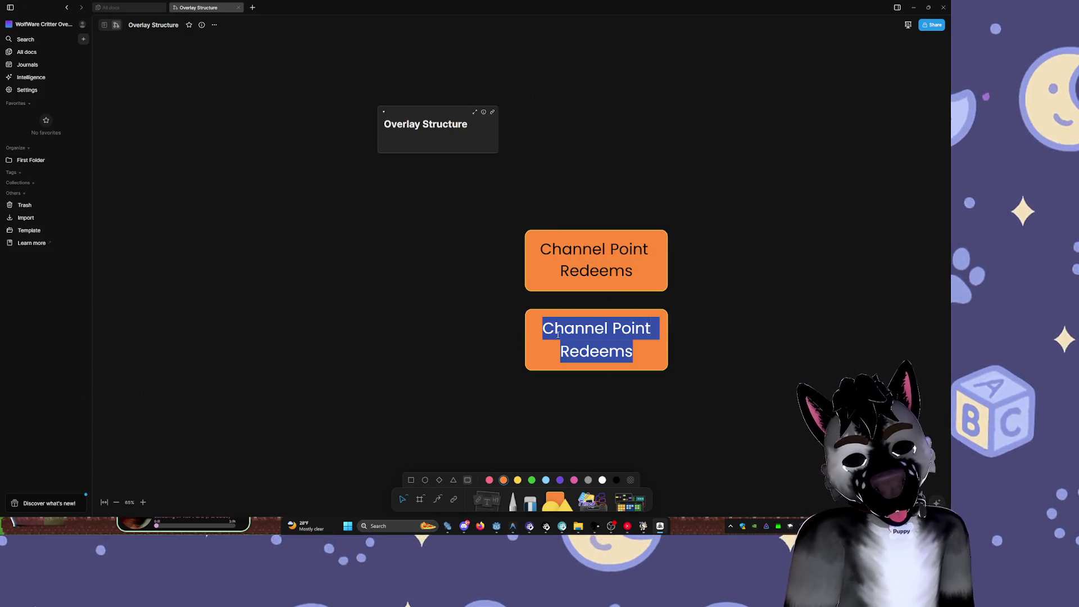
{"action": "type", "text": "C"}
{"action": "type", "text": "nel "}
{"action": "type", "text": "Us"}
{"action": "key", "text": "BackSpace"}
{"action": "key", "text": "BackSpace"}
{"action": "type", "text": "Commands"}
{"action": "key", "text": "Return"}
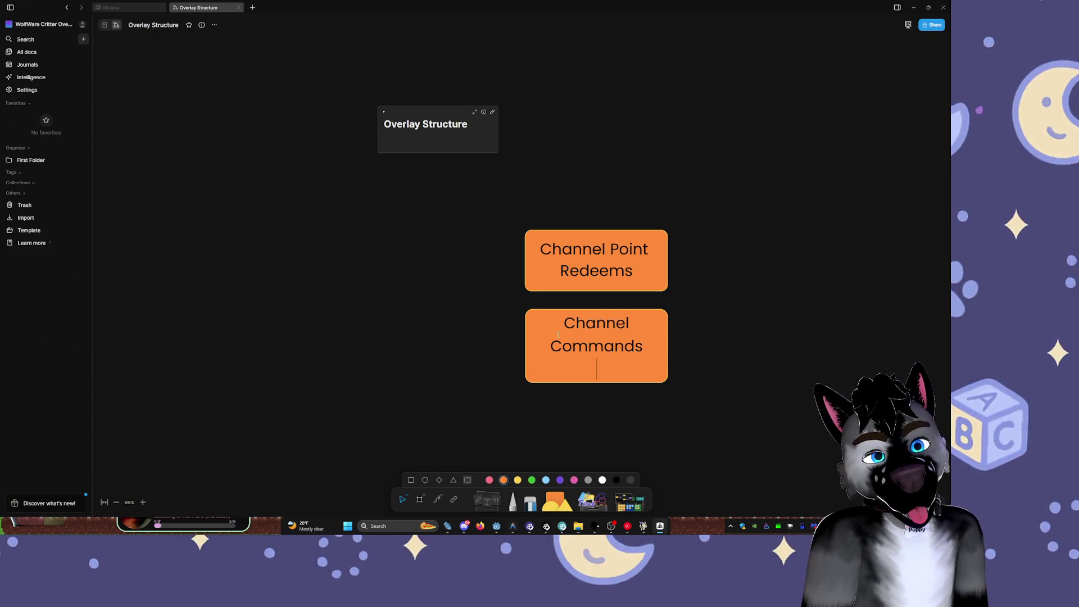
{"action": "left_click", "coordinate": [683, 344]}
{"action": "mouse_move", "coordinate": [607, 371]}
{"action": "left_mouse_down"}
{"action": "mouse_move", "coordinate": [726, 354]}
{"action": "mouse_move", "coordinate": [799, 286]}
{"action": "left_mouse_up"}
{"action": "scroll", "coordinate": [654, 330], "scroll_direction": "right", "scroll_amount": 5}
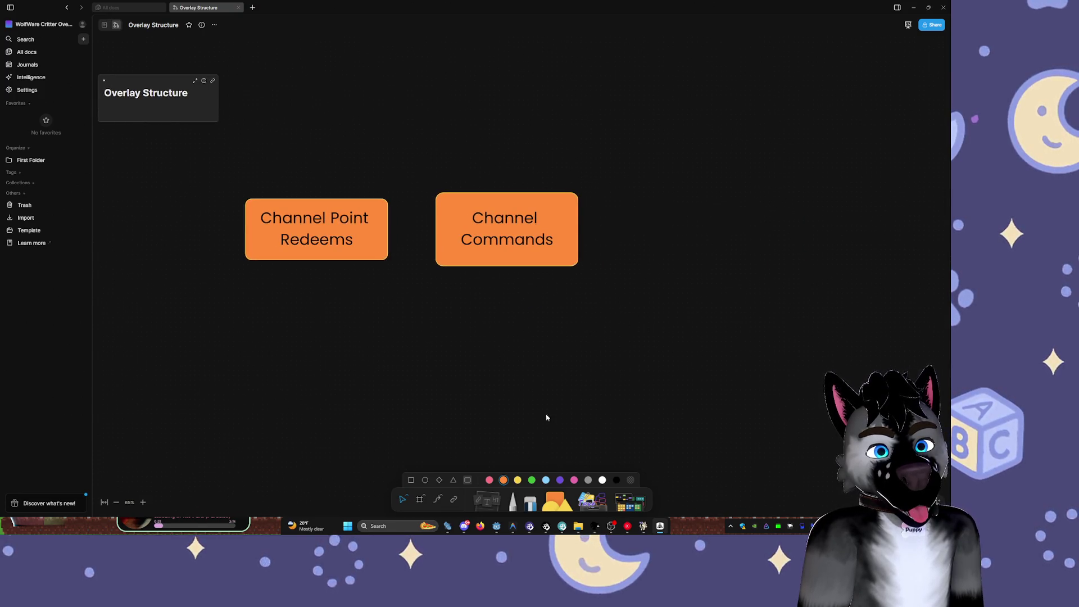
{"action": "left_click", "coordinate": [513, 264]}
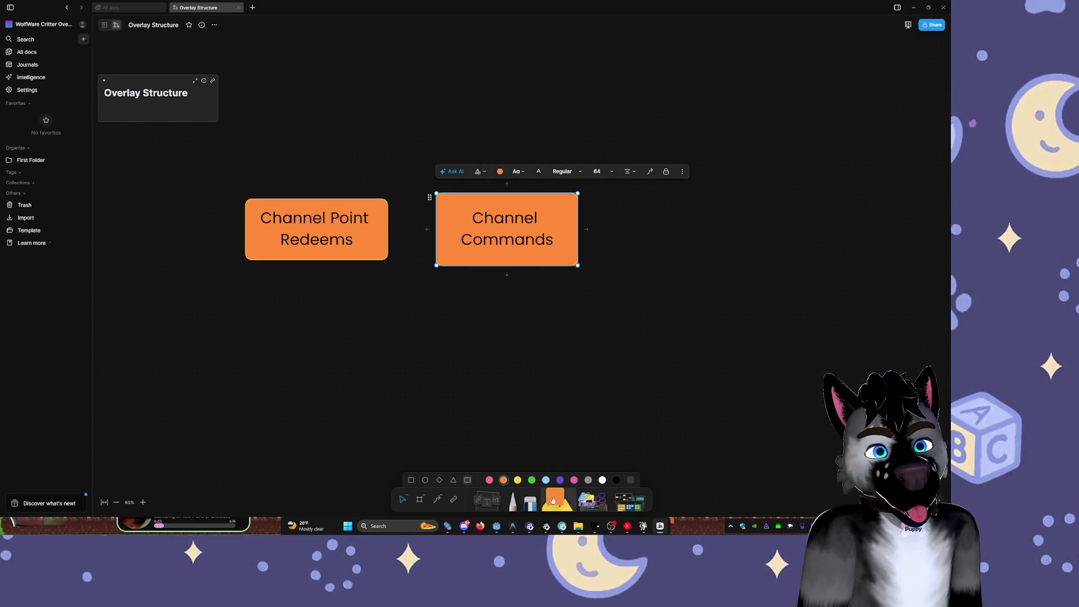
- Draw a yellow triangle below Channel Commands and label it 'USER'
{"action": "left_click", "coordinate": [558, 497]}
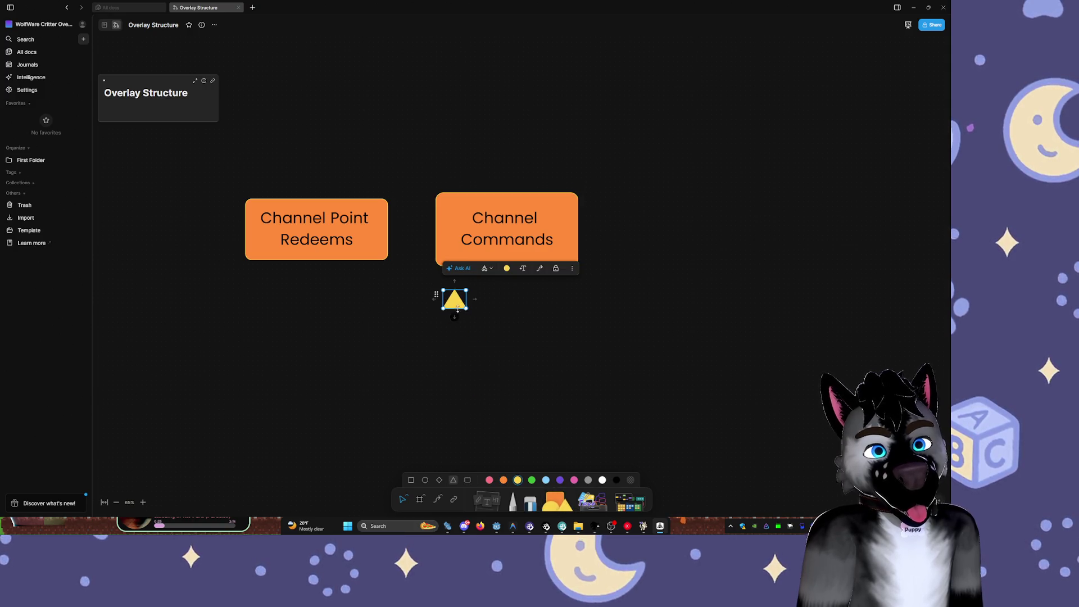
{"action": "left_click_drag", "start_coordinate": [443, 290], "coordinate": [483, 334]}
{"action": "double_click", "coordinate": [482, 333]}
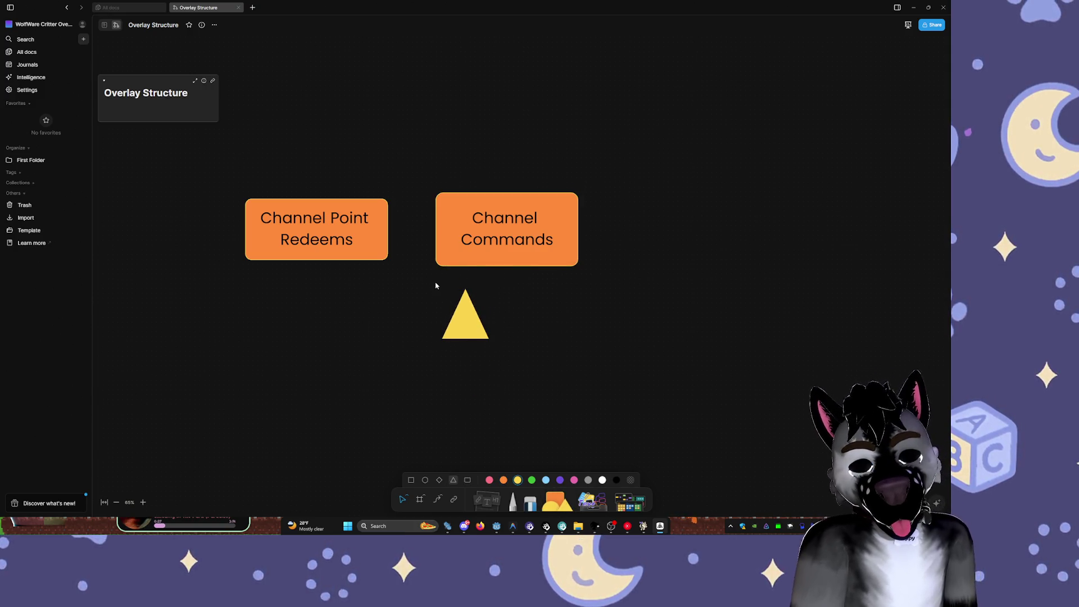
{"action": "type", "text": "USER"}
{"action": "key", "text": "Return"}
{"action": "left_click", "coordinate": [456, 326]}
- Give the USER text the Poppins font at size 40 and enlarge the triangle
{"action": "left_click", "coordinate": [525, 268]}
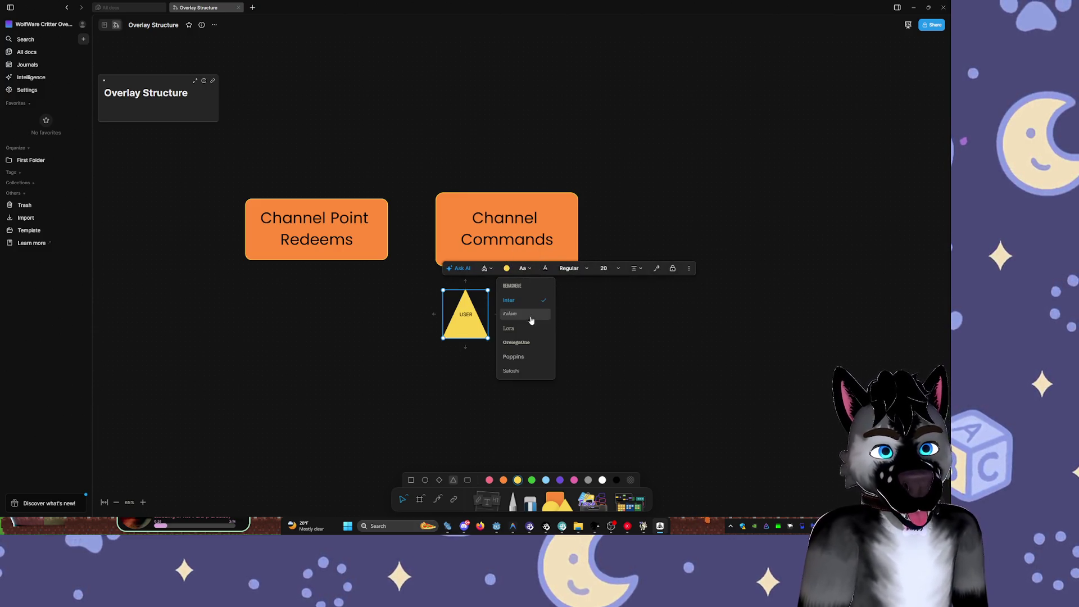
{"action": "left_click", "coordinate": [541, 230]}
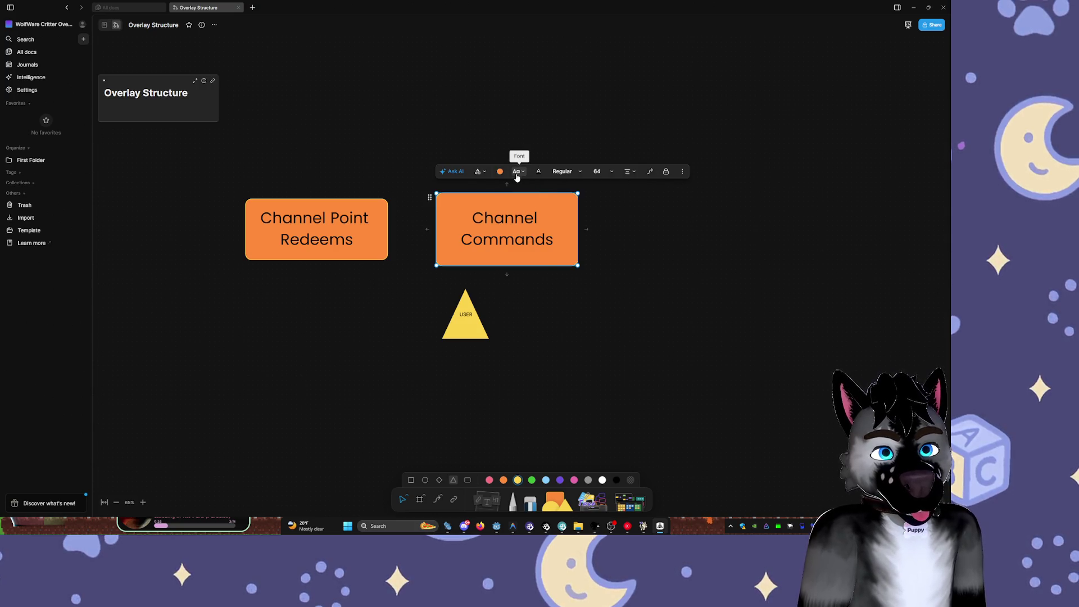
{"action": "left_click", "coordinate": [517, 176]}
{"action": "left_click", "coordinate": [499, 329]}
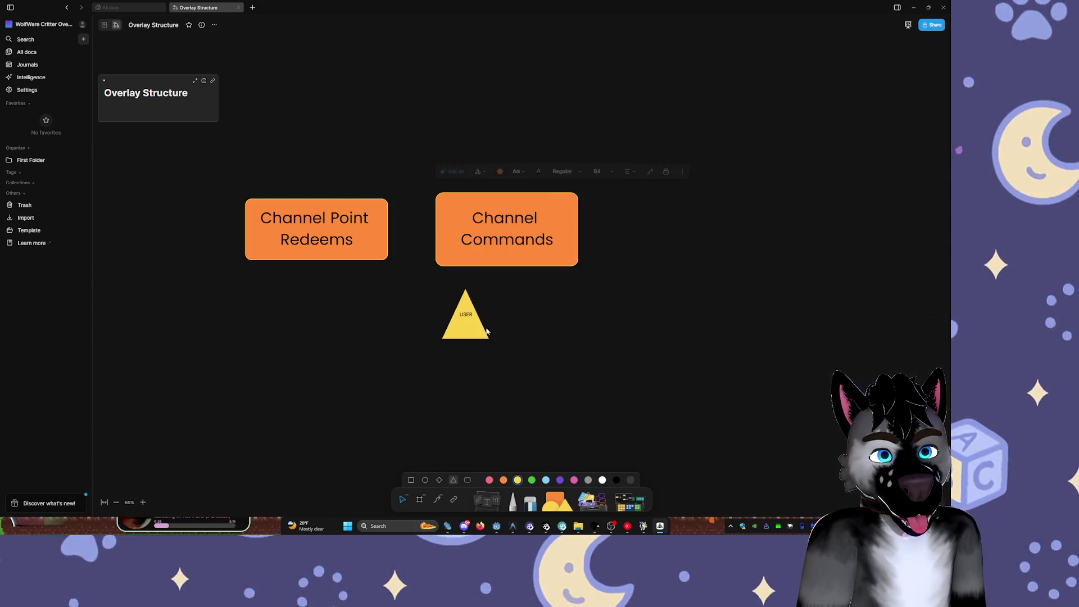
{"action": "left_click", "coordinate": [465, 330]}
{"action": "left_click", "coordinate": [525, 268]}
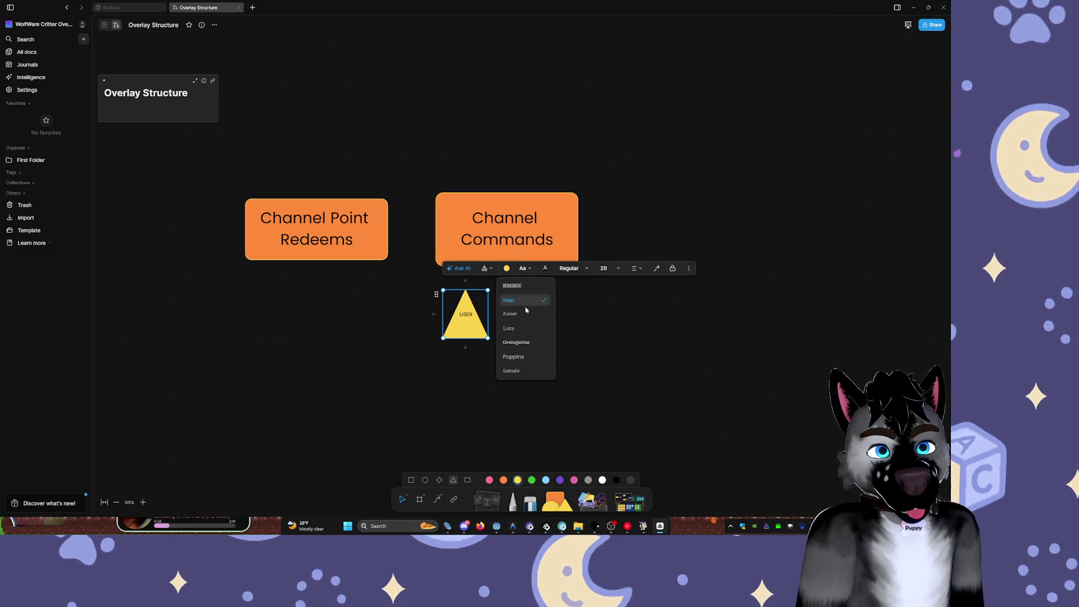
{"action": "left_click", "coordinate": [531, 355]}
{"action": "left_click", "coordinate": [606, 268]}
{"action": "left_click", "coordinate": [604, 310]}
{"action": "left_click", "coordinate": [606, 269]}
{"action": "left_click", "coordinate": [607, 323]}
{"action": "mouse_move", "coordinate": [488, 338]}
{"action": "left_mouse_down"}
{"action": "mouse_move", "coordinate": [511, 349]}
{"action": "mouse_move", "coordinate": [471, 341]}
{"action": "mouse_move", "coordinate": [565, 350]}
{"action": "left_mouse_up"}
- Relabel the duplicated triangle 'MOD'
{"action": "double_click", "coordinate": [558, 340]}
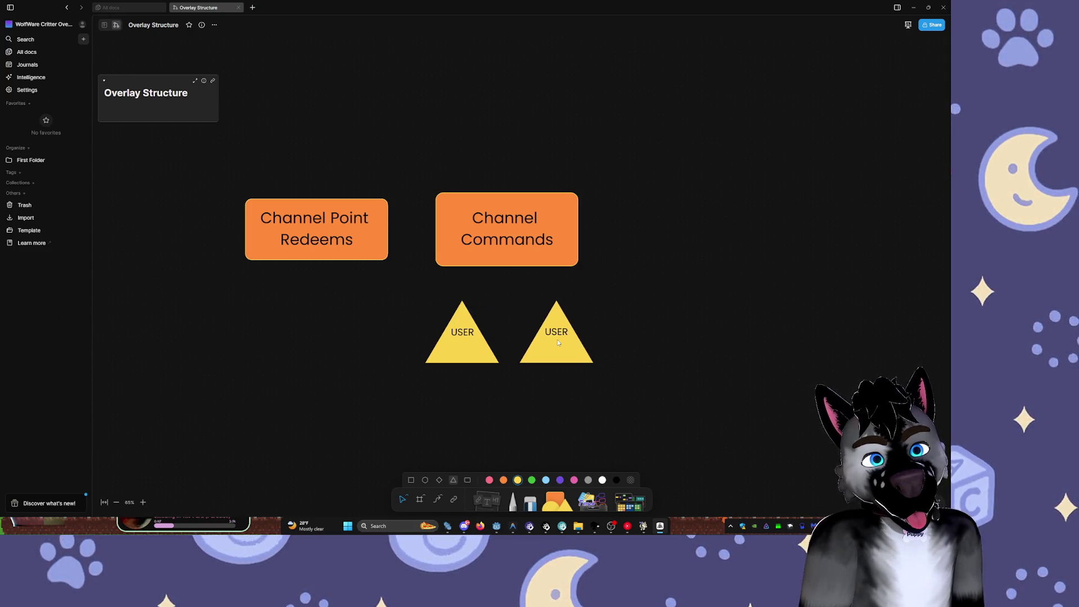
{"action": "type", "text": "MOD"}
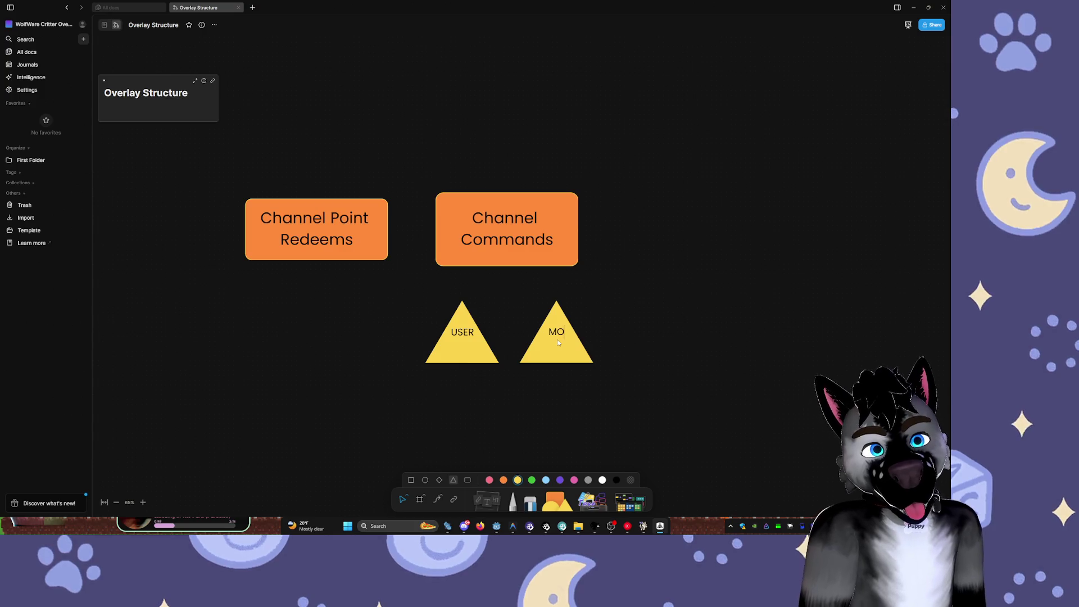
{"action": "scroll", "coordinate": [686, 308], "scroll_direction": "down", "scroll_amount": 3}
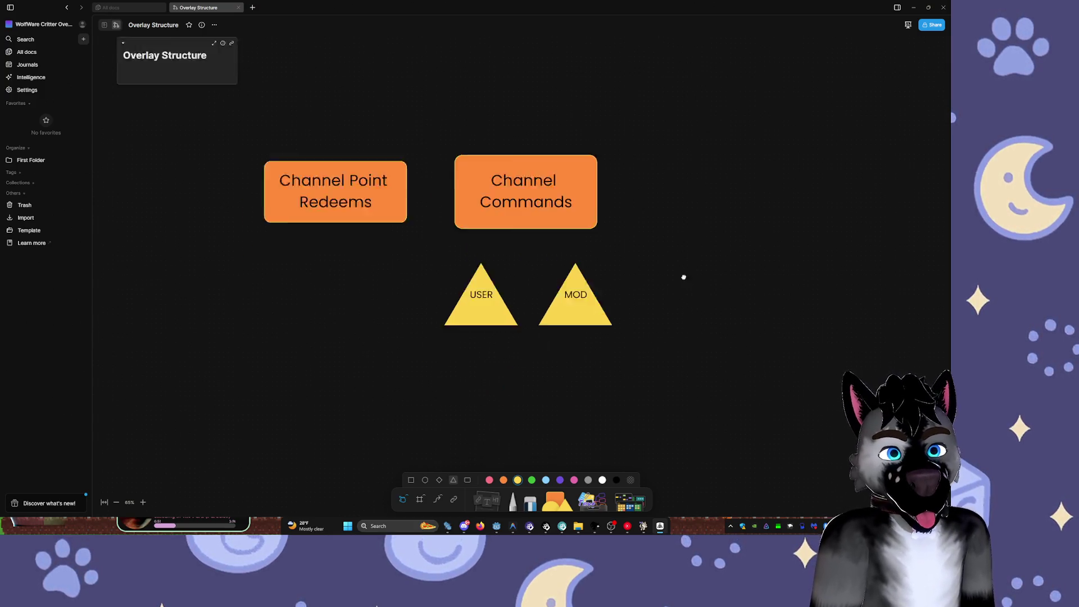
- Place the MOD triangle right of Channel Commands and shift the USER triangle right below them
{"action": "left_click_drag", "start_coordinate": [622, 234], "coordinate": [720, 133]}
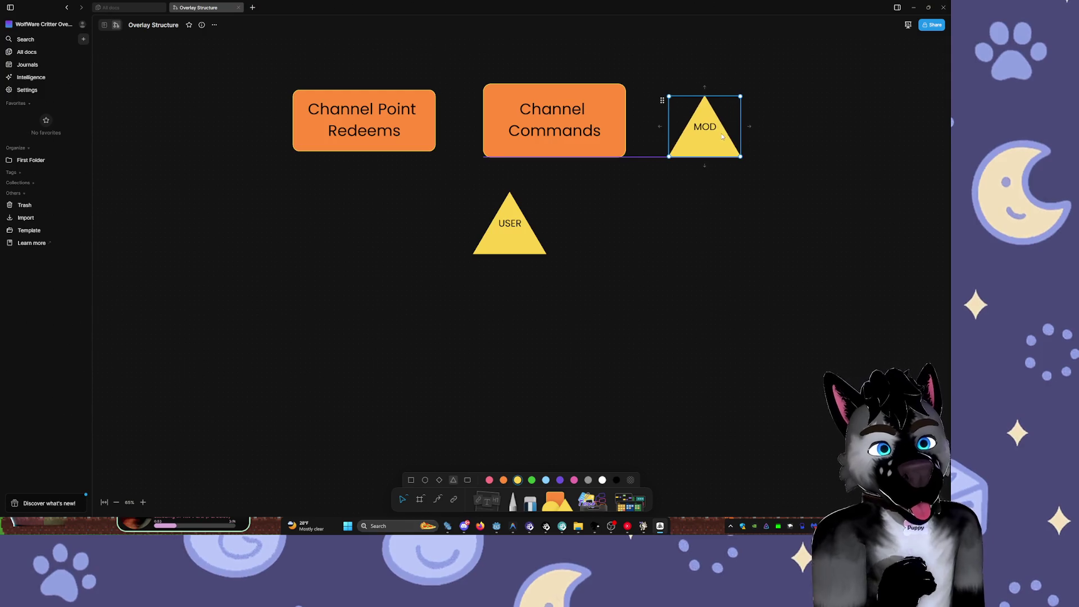
{"action": "mouse_move", "coordinate": [541, 224]}
{"action": "left_mouse_down"}
{"action": "mouse_move", "coordinate": [611, 225]}
{"action": "mouse_move", "coordinate": [597, 227]}
{"action": "left_mouse_up"}
{"action": "left_click", "coordinate": [700, 144]}
{"action": "left_click_drag", "start_coordinate": [699, 144], "coordinate": [687, 144]}
{"action": "left_click", "coordinate": [681, 284]}
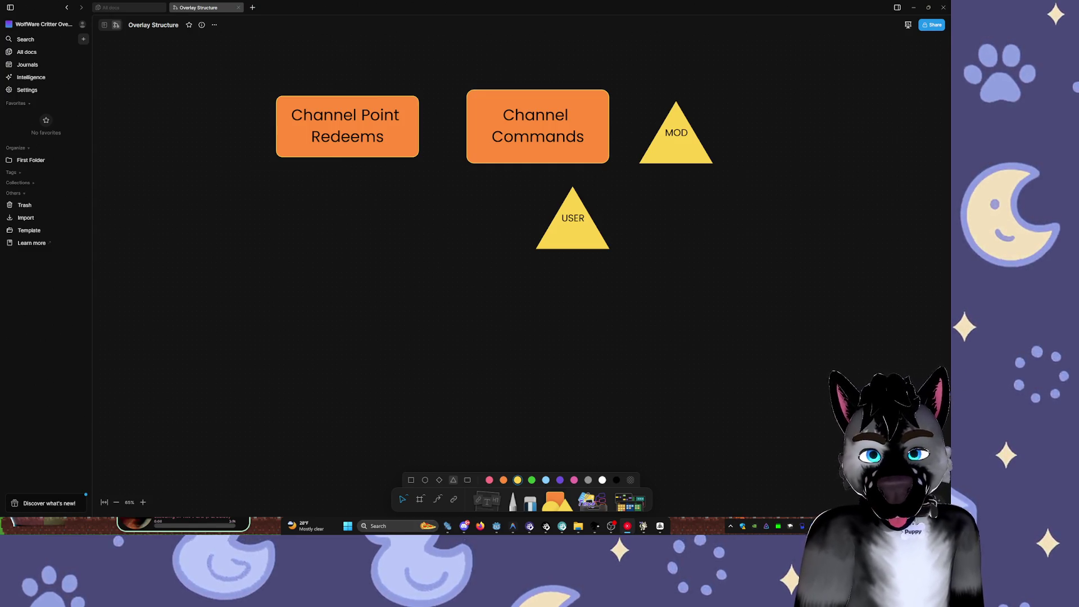
{"action": "left_click", "coordinate": [452, 172]}
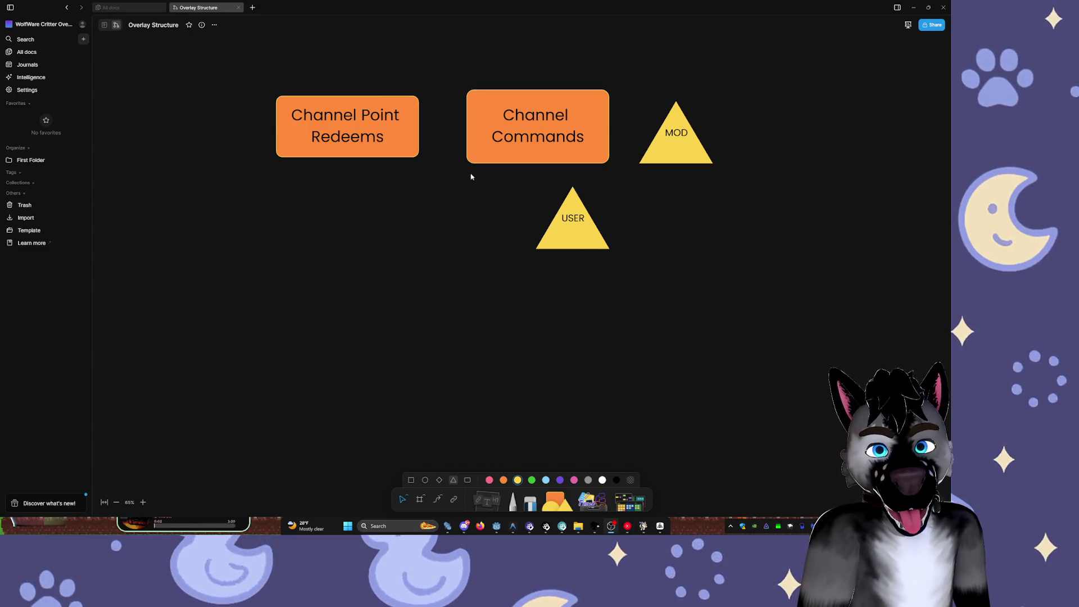
{"action": "scroll", "coordinate": [500, 231], "scroll_direction": "right", "scroll_amount": 3}
{"action": "scroll", "coordinate": [483, 264], "scroll_direction": "up", "scroll_amount": 5}
{"action": "scroll", "coordinate": [495, 359], "scroll_direction": "down", "scroll_amount": 3}
{"action": "scroll", "coordinate": [493, 356], "scroll_direction": "up", "scroll_amount": 5}
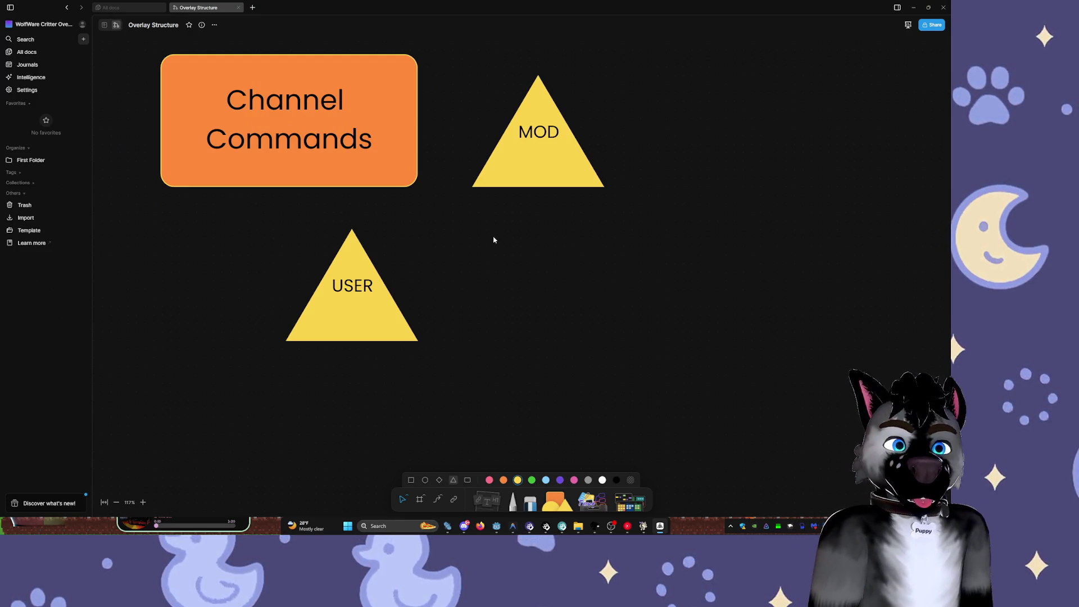
{"action": "scroll", "coordinate": [518, 247], "scroll_direction": "up", "scroll_amount": 2}
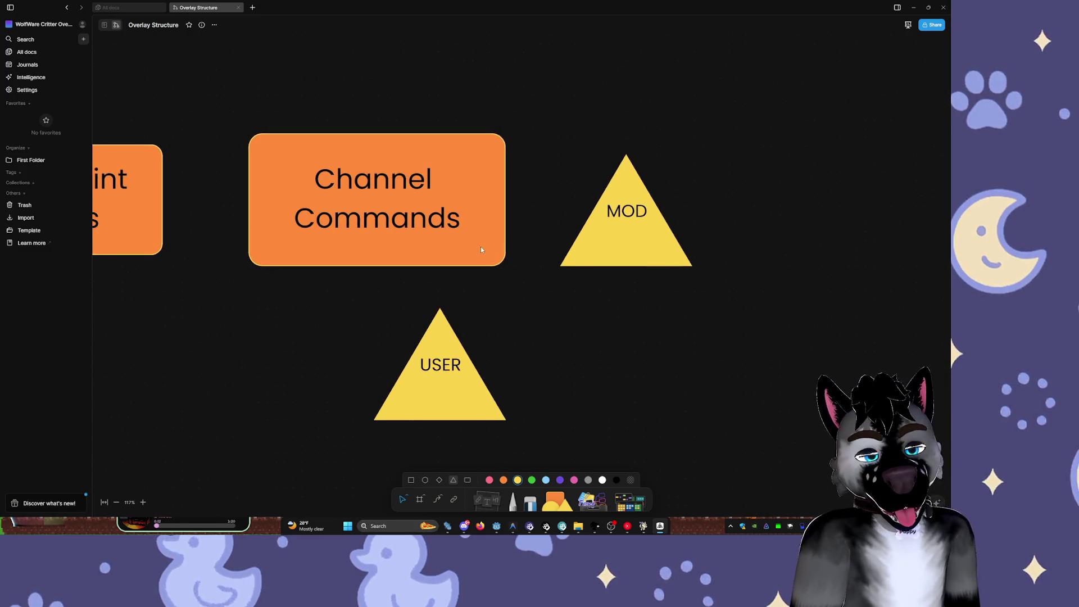
{"action": "scroll", "coordinate": [482, 248], "scroll_direction": "down", "scroll_amount": 5}
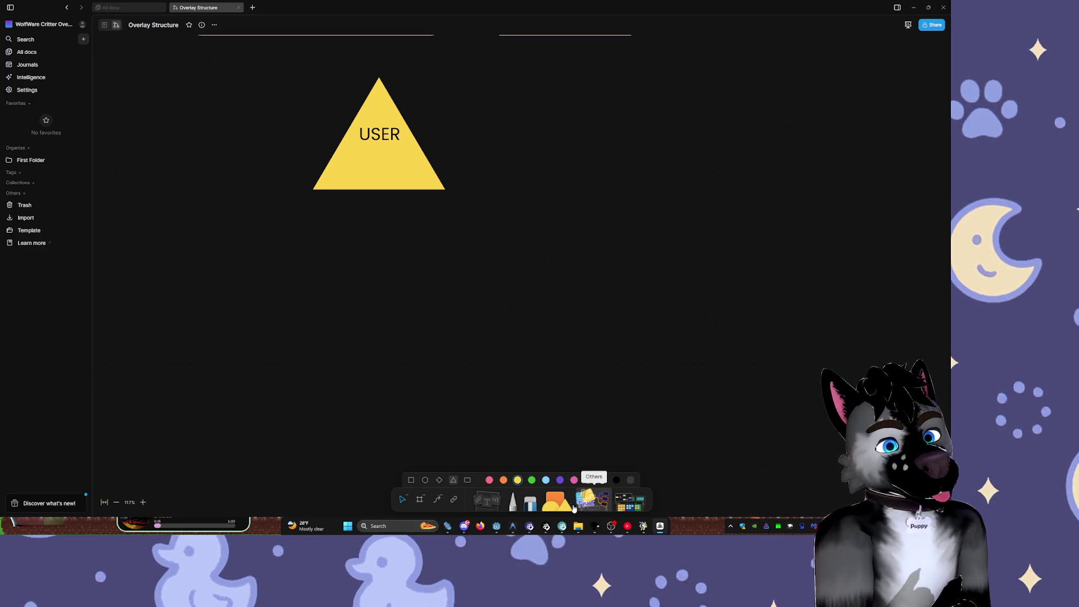
- Place a grey-filled circle below the USER triangle
{"action": "left_click", "coordinate": [424, 479]}
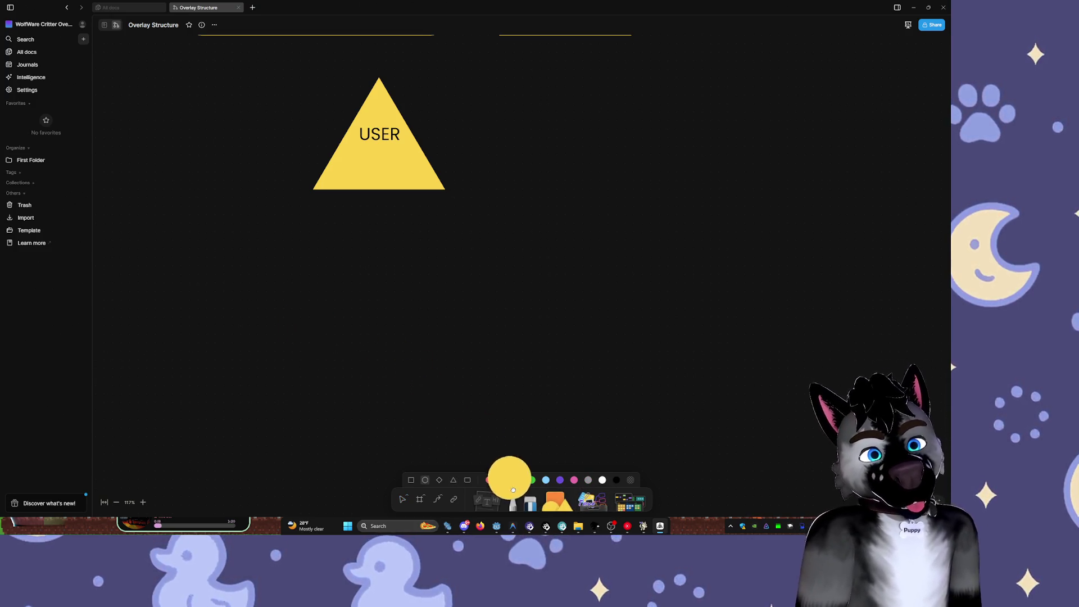
{"action": "left_click", "coordinate": [280, 295]}
{"action": "left_click", "coordinate": [319, 240]}
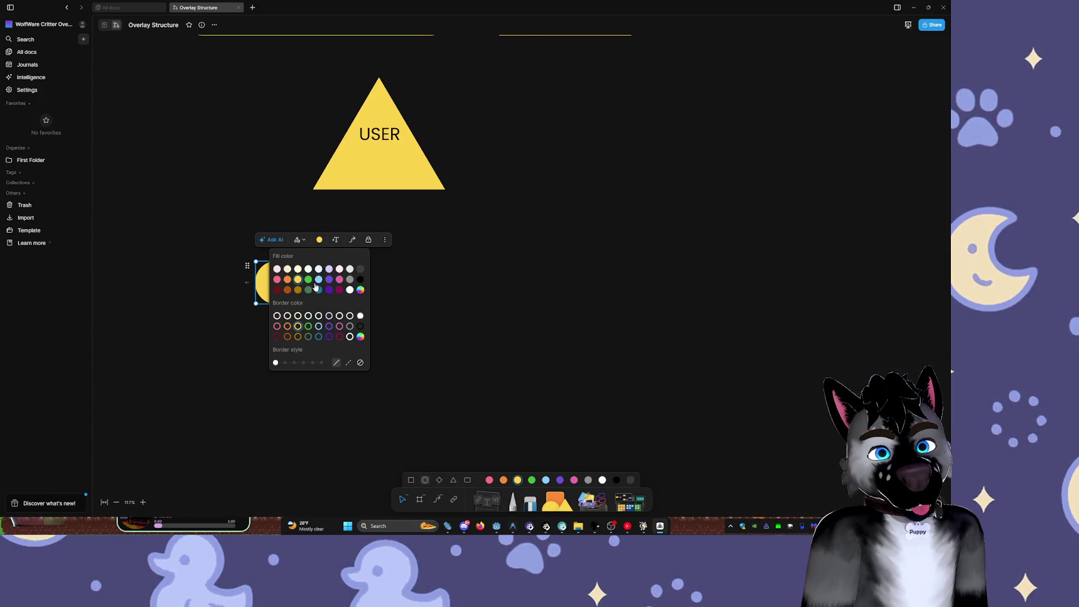
{"action": "left_click", "coordinate": [334, 299]}
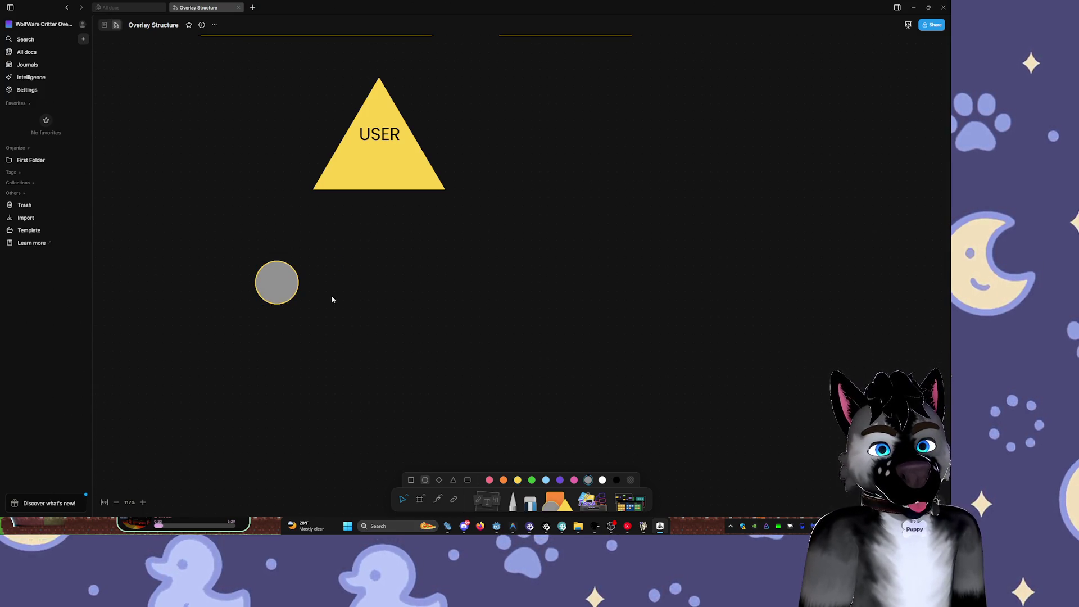
{"action": "mouse_move", "coordinate": [283, 295]}
{"action": "left_mouse_down"}
{"action": "mouse_move", "coordinate": [295, 258]}
{"action": "mouse_move", "coordinate": [336, 254]}
{"action": "mouse_move", "coordinate": [422, 312]}
{"action": "left_mouse_up"}
- Stretch the circle into an ellipse labelled 'Coin Flip' and move it down-left
{"action": "left_click", "coordinate": [386, 228]}
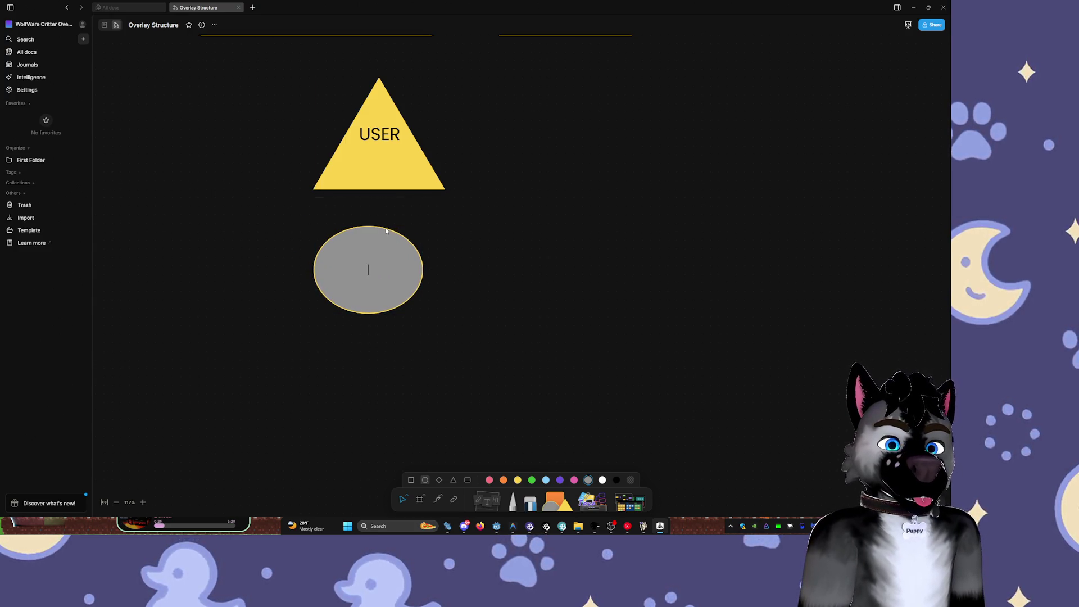
{"action": "type", "text": "C"}
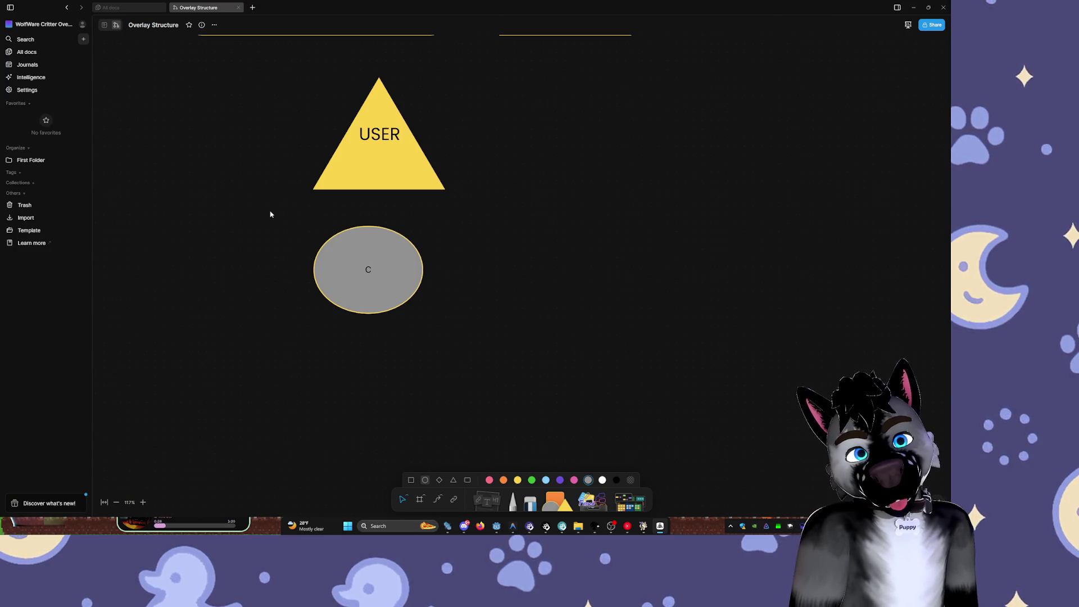
{"action": "type", "text": "oin Flip"}
{"action": "key", "text": "BackSpace"}
{"action": "key", "text": "BackSpace"}
{"action": "key", "text": "BackSpace"}
{"action": "type", "text": "lip"}
{"action": "key", "text": "Return"}
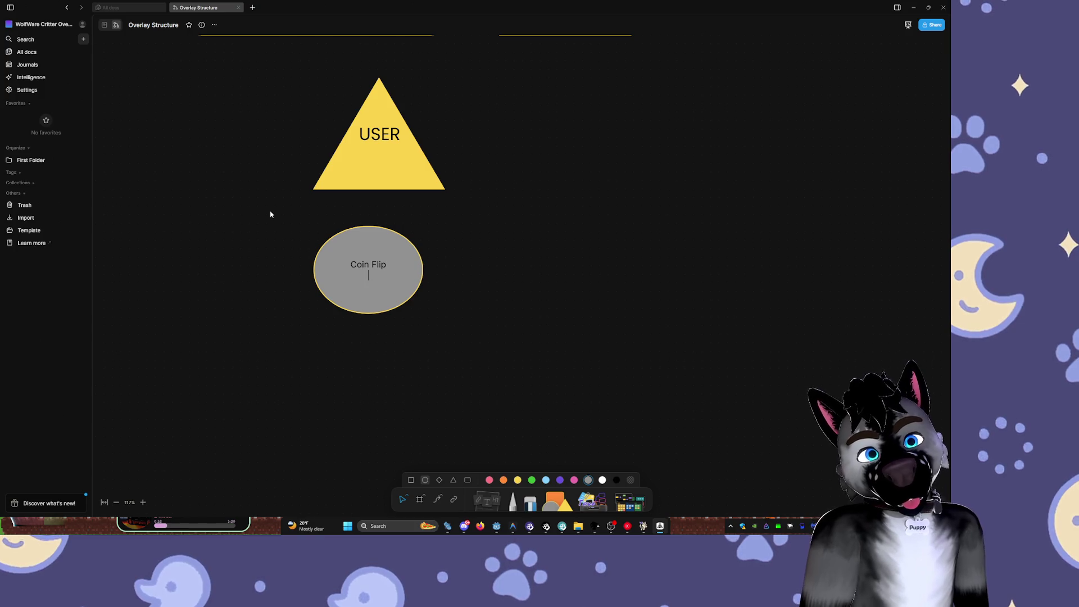
{"action": "mouse_move", "coordinate": [404, 273]}
{"action": "left_mouse_down"}
{"action": "mouse_move", "coordinate": [378, 243]}
{"action": "mouse_move", "coordinate": [355, 302]}
{"action": "left_mouse_up"}
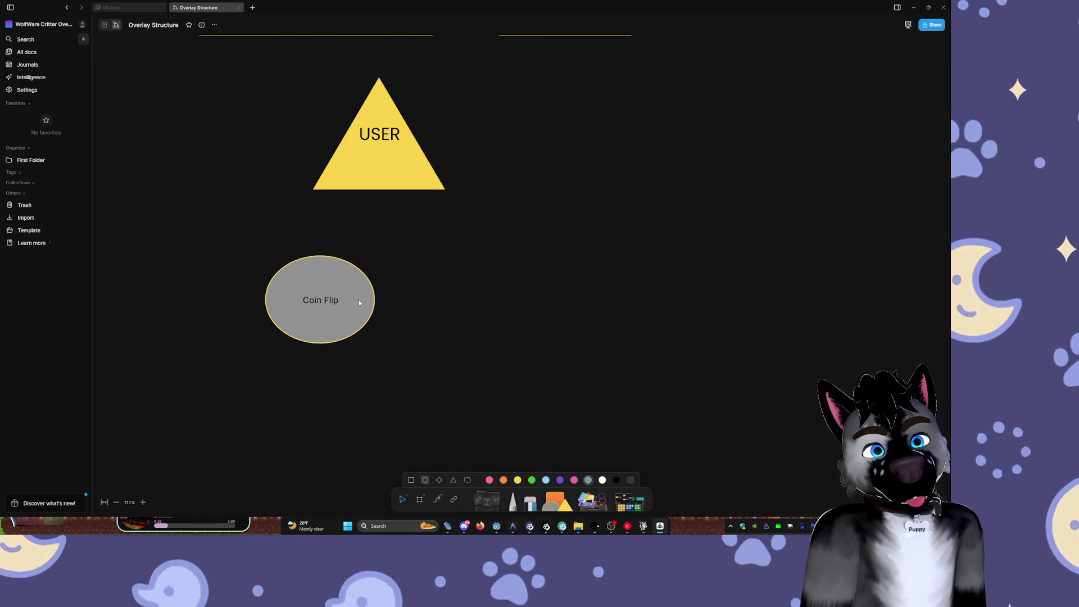
{"action": "left_click", "coordinate": [361, 280]}
- Resize Coin Flip into a circle and change its label font, setting size 40
{"action": "mouse_move", "coordinate": [374, 256]}
{"action": "left_mouse_down"}
{"action": "mouse_move", "coordinate": [351, 285]}
{"action": "mouse_move", "coordinate": [332, 275]}
{"action": "left_mouse_up"}
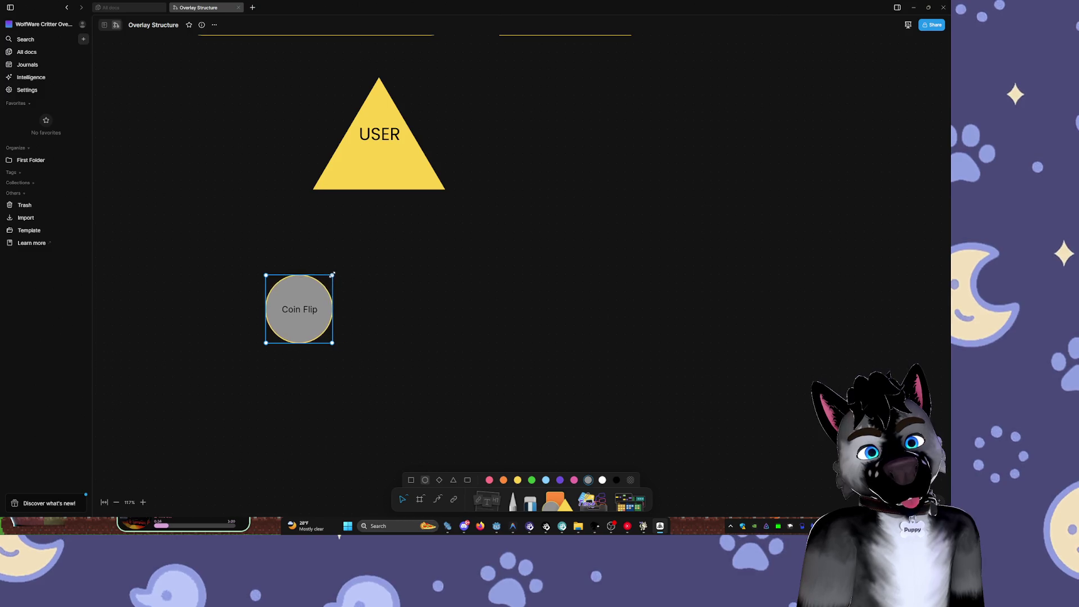
{"action": "left_click", "coordinate": [346, 251]}
{"action": "left_click", "coordinate": [355, 335]}
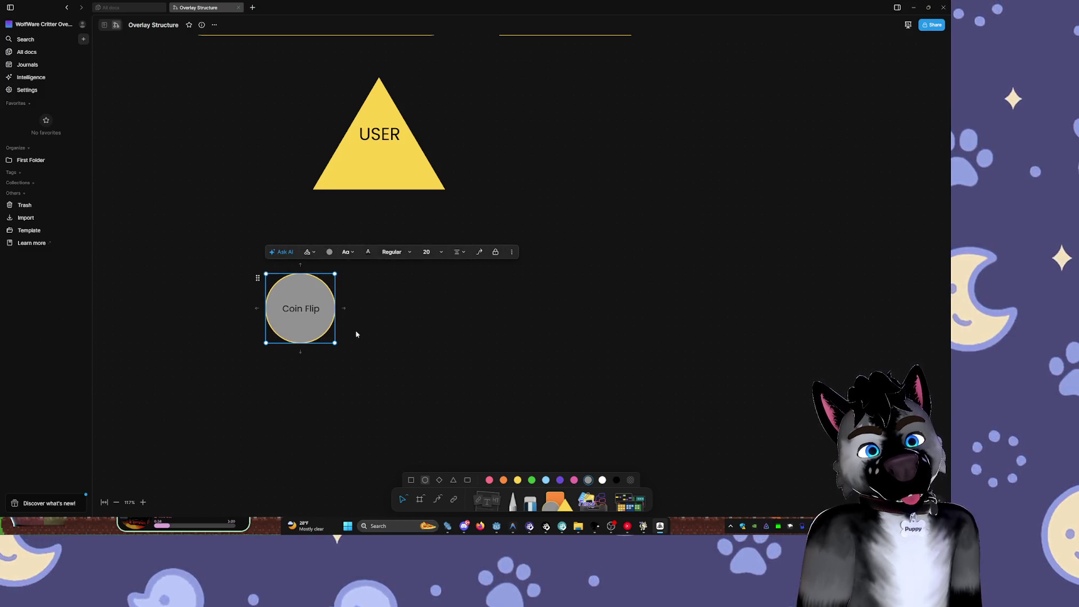
{"action": "left_click", "coordinate": [430, 251]}
{"action": "left_click", "coordinate": [427, 320]}
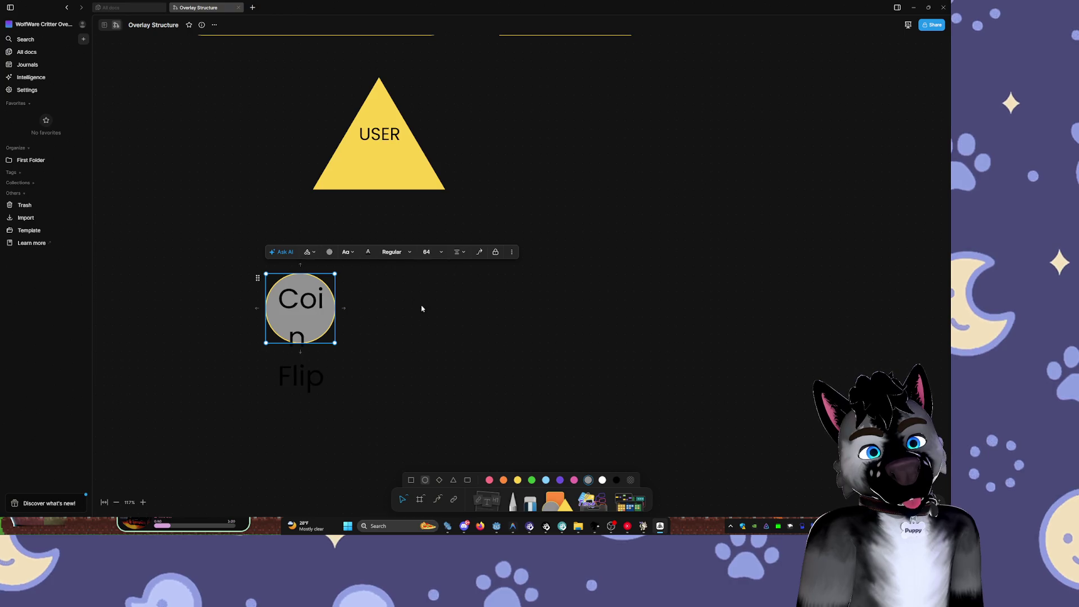
{"action": "left_click", "coordinate": [441, 252]}
{"action": "left_click", "coordinate": [435, 310]}
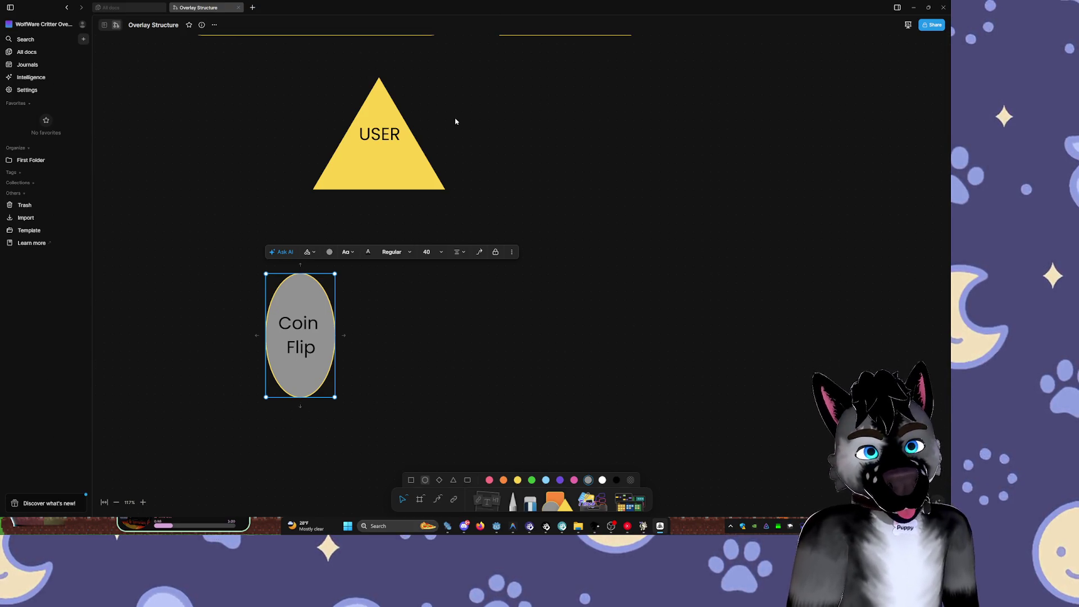
{"action": "left_click_drag", "start_coordinate": [336, 398], "coordinate": [349, 353]}
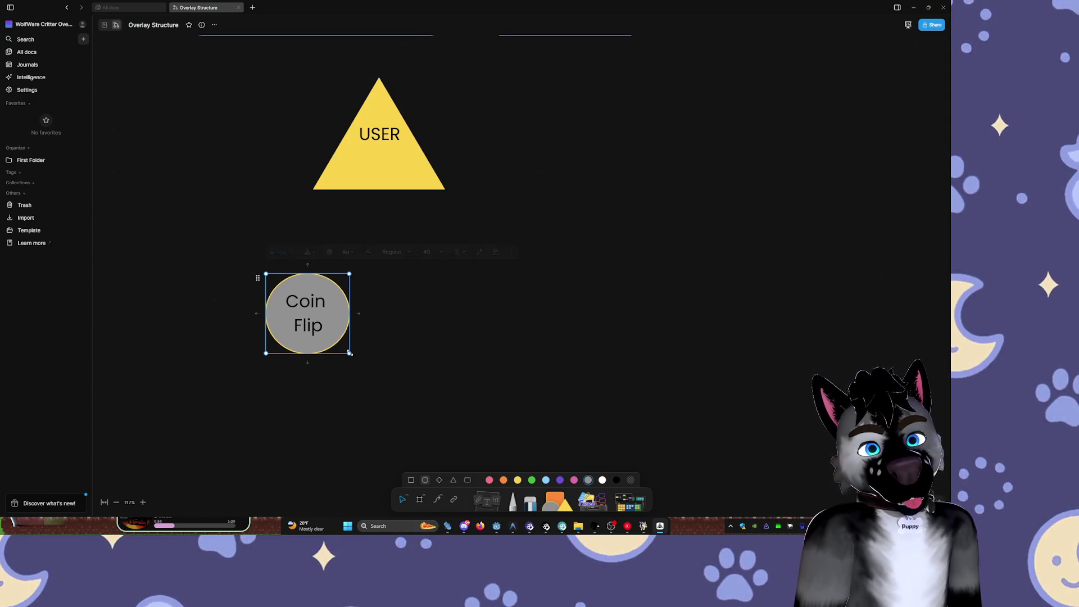
- Make the Coin Flip text light grey and the circle's fill near-black
{"action": "left_click", "coordinate": [369, 253]}
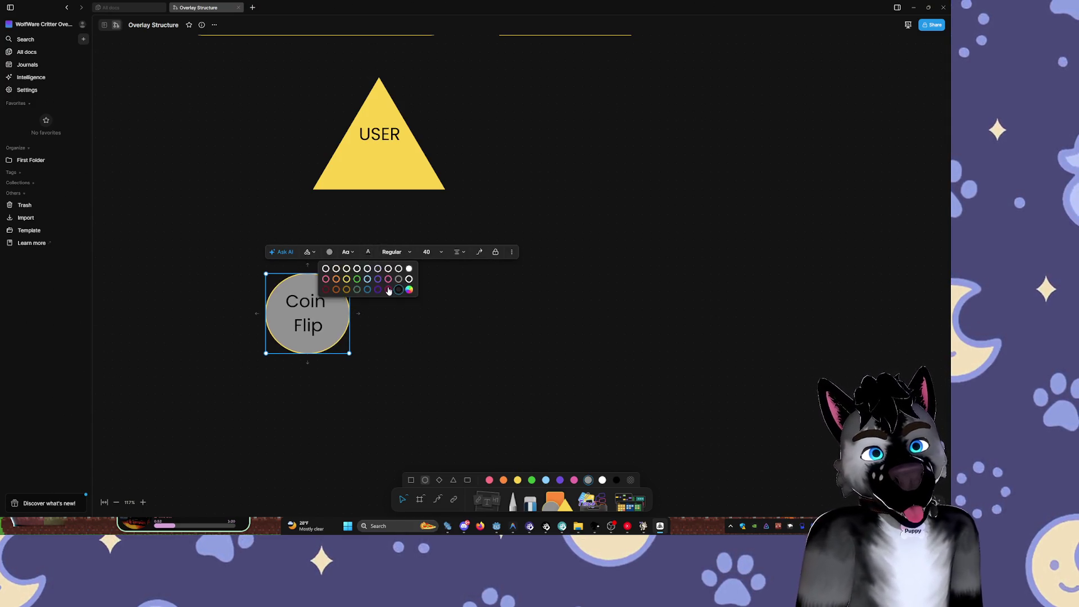
{"action": "left_click", "coordinate": [398, 270]}
{"action": "left_click", "coordinate": [329, 253]}
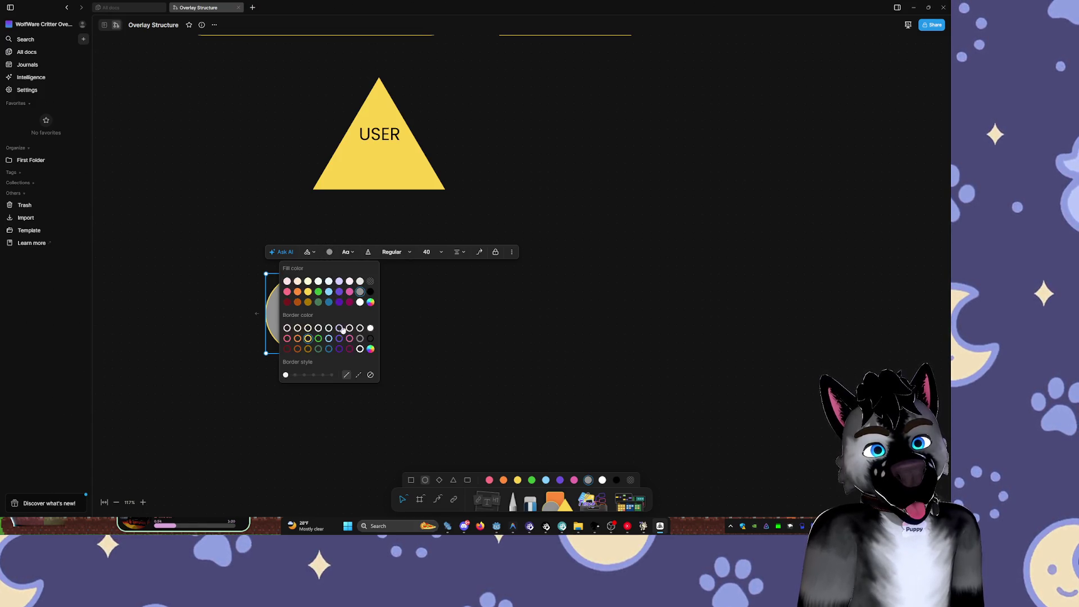
{"action": "left_click", "coordinate": [369, 303]}
{"action": "left_click_drag", "start_coordinate": [331, 338], "coordinate": [286, 344]}
{"action": "left_click", "coordinate": [442, 371]}
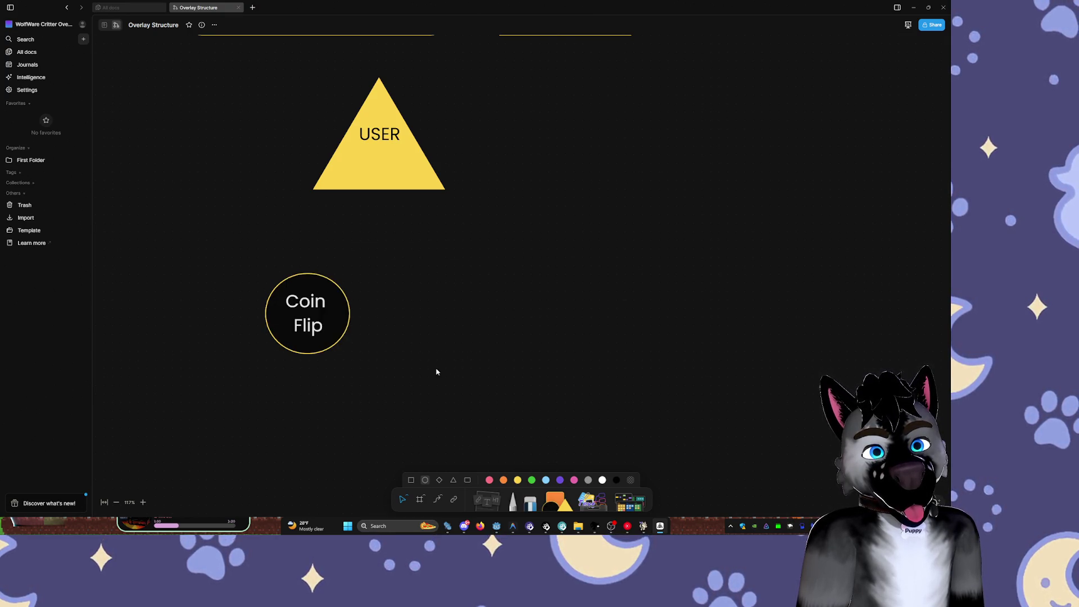
- Shrink the Coin Flip circle, move it under the USER triangle, and sketch a short line between them
{"action": "left_click", "coordinate": [332, 342]}
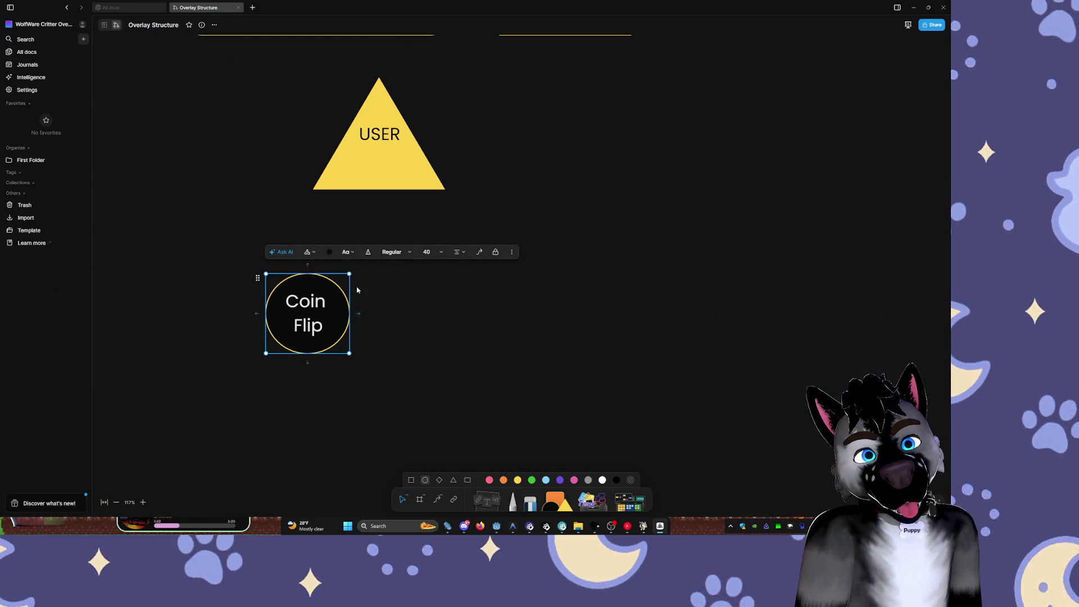
{"action": "left_click_drag", "start_coordinate": [350, 274], "coordinate": [329, 289]}
{"action": "left_click_drag", "start_coordinate": [302, 330], "coordinate": [343, 251]}
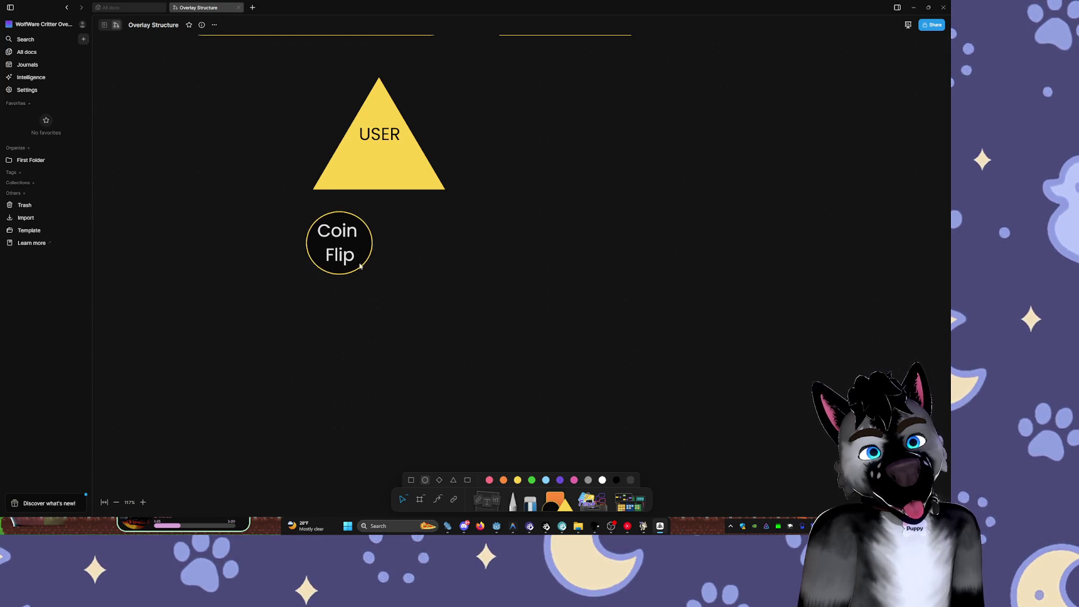
{"action": "left_click", "coordinate": [512, 501]}
{"action": "left_click_drag", "start_coordinate": [374, 193], "coordinate": [374, 208]}
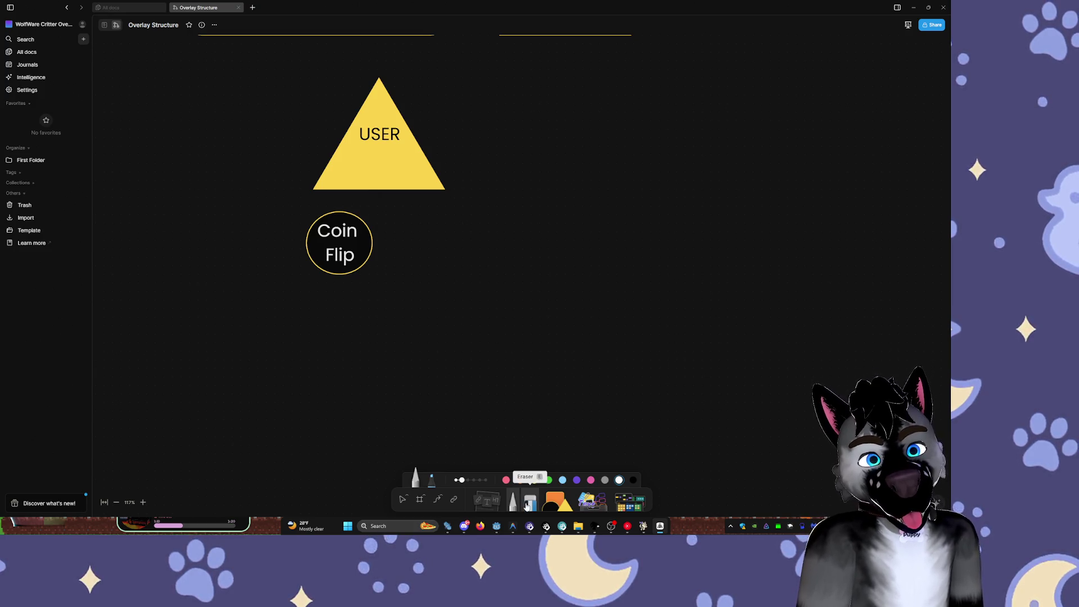
- Connect the USER triangle to the Coin Flip circle with an elbow connector
{"action": "left_click", "coordinate": [437, 499]}
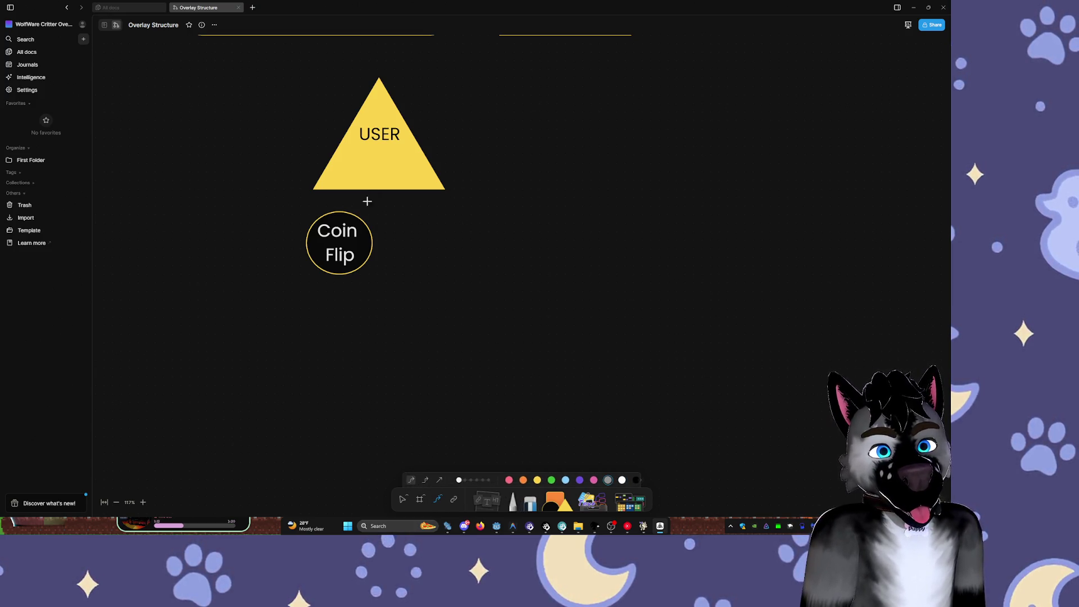
{"action": "left_click_drag", "start_coordinate": [377, 194], "coordinate": [356, 216]}
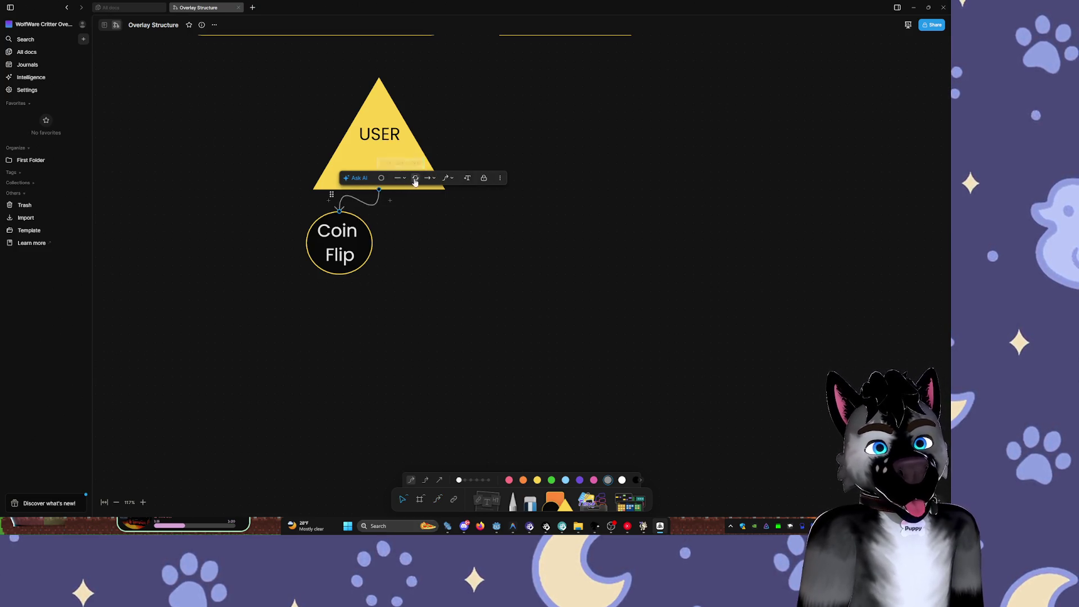
{"action": "left_click", "coordinate": [446, 178]}
{"action": "left_click", "coordinate": [450, 196]}
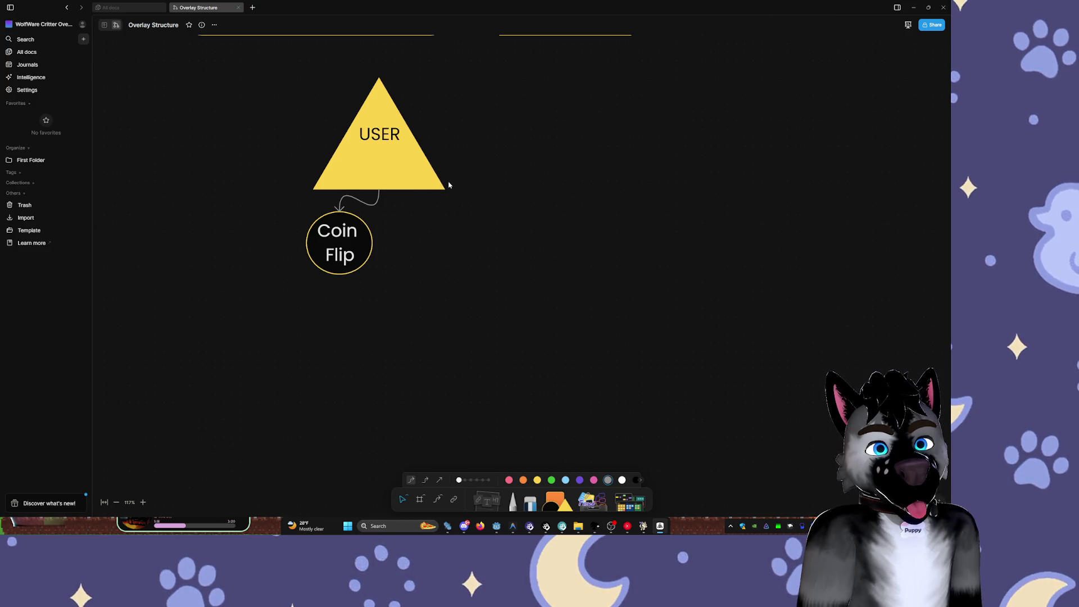
{"action": "left_click", "coordinate": [380, 201]}
{"action": "left_click", "coordinate": [446, 178]}
{"action": "left_click", "coordinate": [450, 192]}
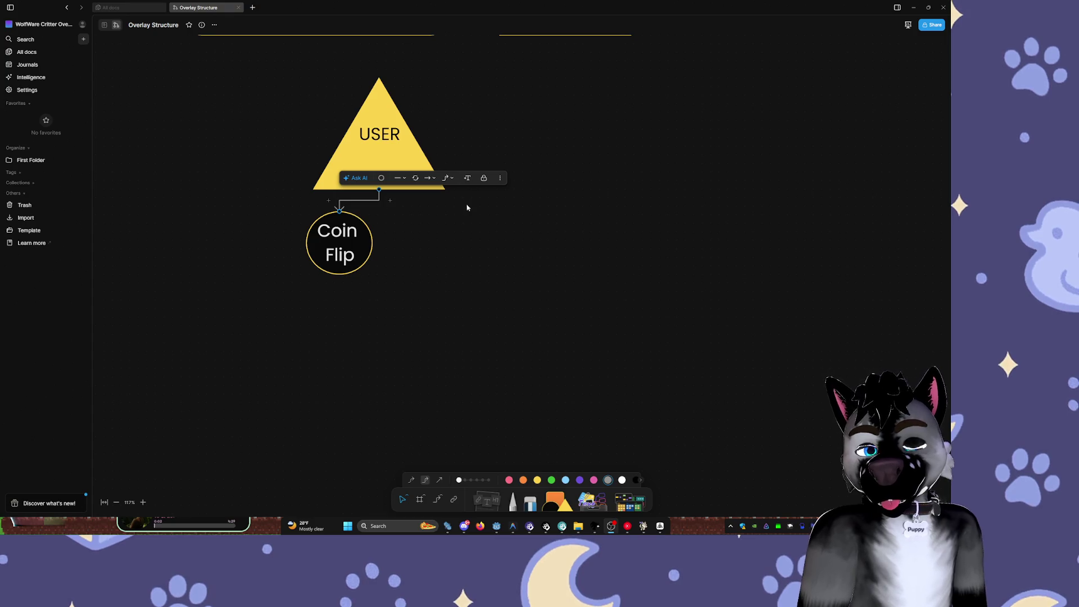
- Restore and re-maximize the board window, then bring the stream overlay window forward
{"action": "mouse_move", "coordinate": [755, 11]}
{"action": "left_mouse_down"}
{"action": "mouse_move", "coordinate": [818, 42]}
{"action": "mouse_move", "coordinate": [653, 38]}
{"action": "mouse_move", "coordinate": [667, 46]}
{"action": "left_mouse_up"}
{"action": "left_click", "coordinate": [667, 45]}
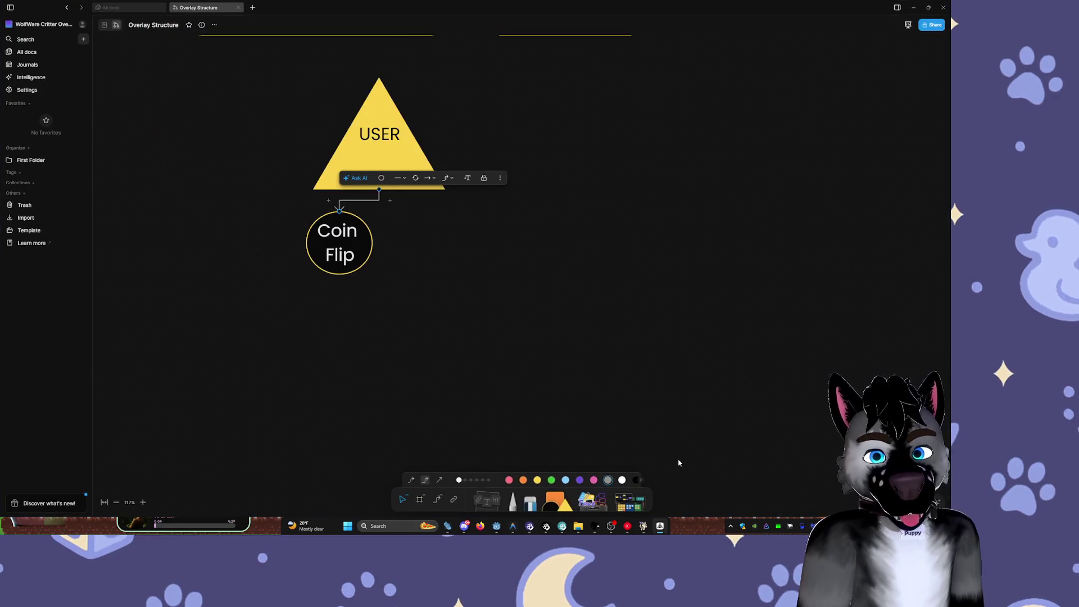
{"action": "left_click", "coordinate": [647, 531]}
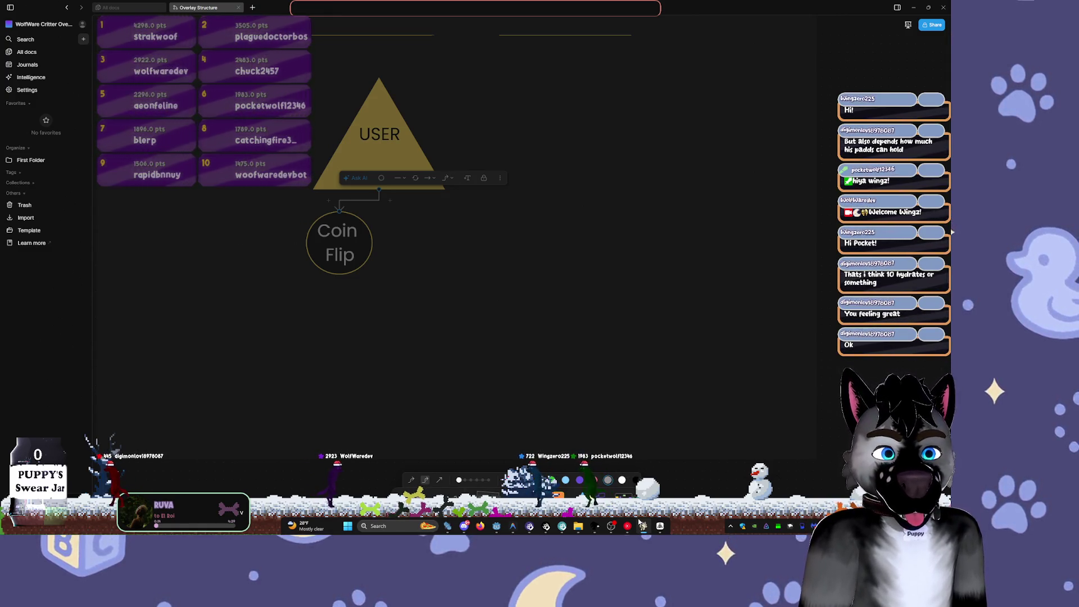
- Switch from the AFFiNE board to the Godot Engine editor
{"action": "mouse_move", "coordinate": [642, 526]}
{"action": "mouse_move", "coordinate": [661, 479]}
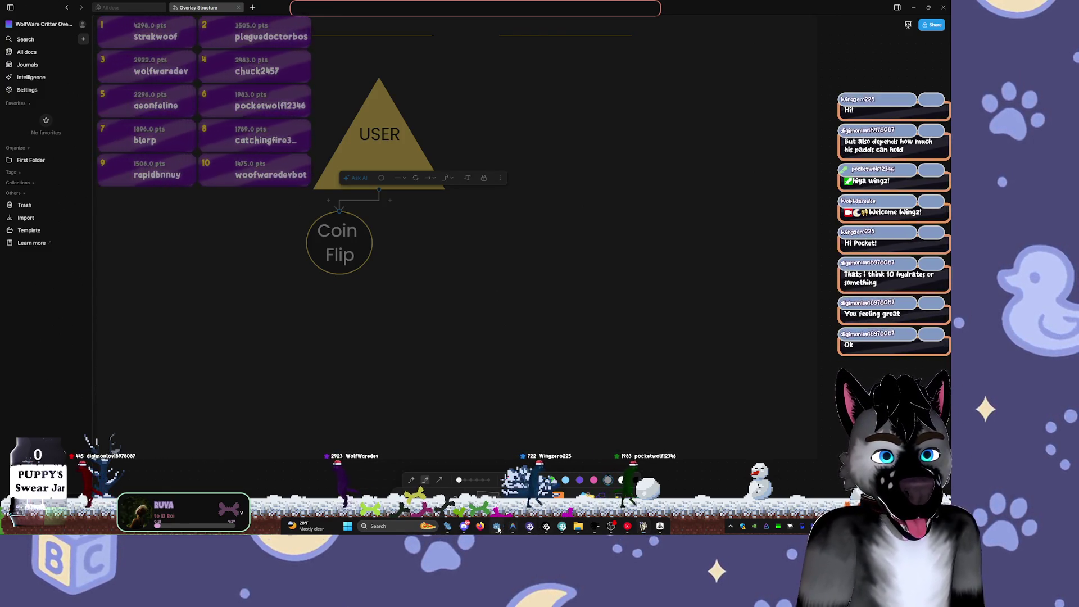
{"action": "left_click", "coordinate": [642, 526]}
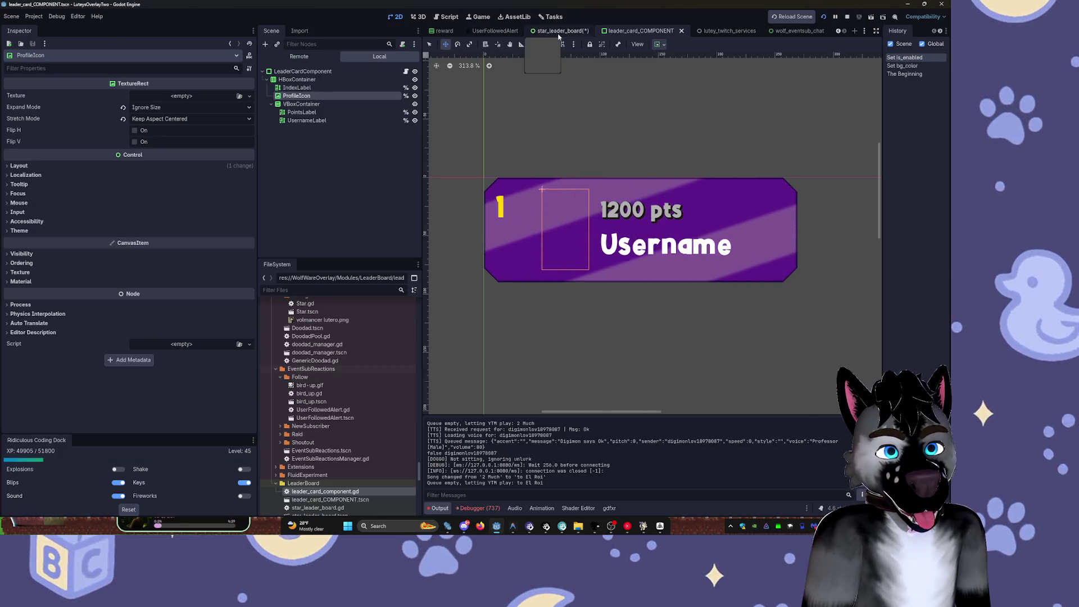
- In lutey_twitch_services, collapse CommandProcessor and EventSubSubscriptions, then move ZooDashboard between Chat and ModView Window
{"action": "left_click", "coordinate": [728, 30]}
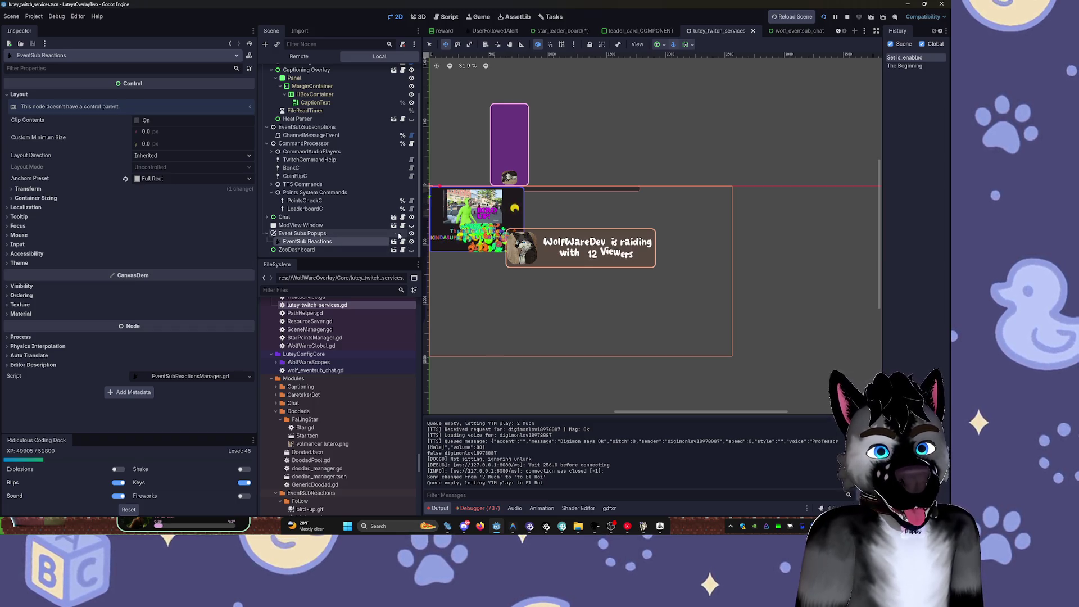
{"action": "scroll", "coordinate": [332, 113], "scroll_direction": "up", "scroll_amount": 2}
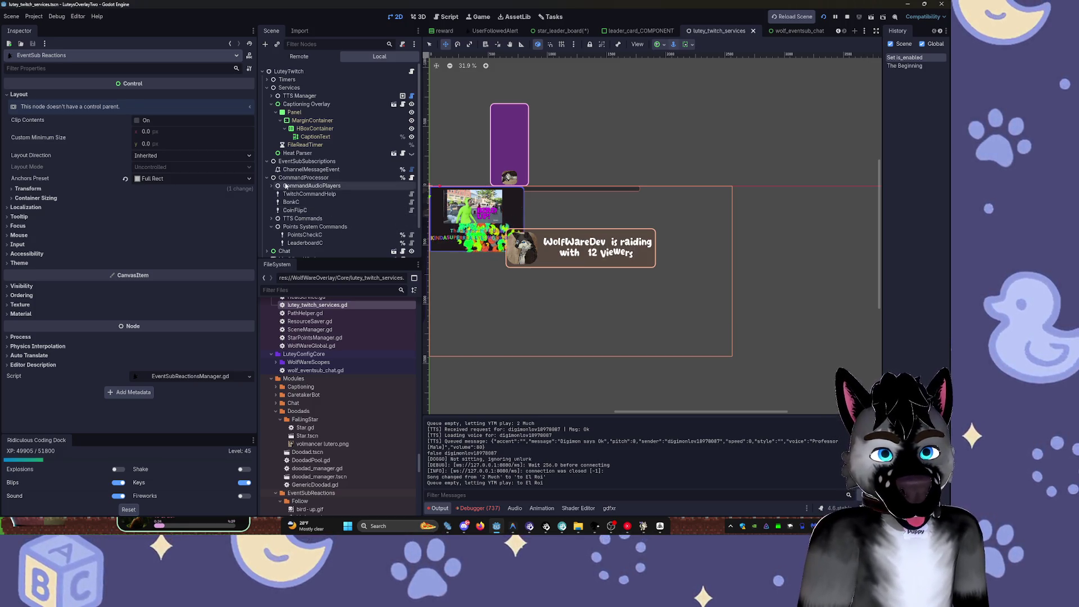
{"action": "left_click", "coordinate": [267, 177]}
{"action": "left_click", "coordinate": [306, 161]}
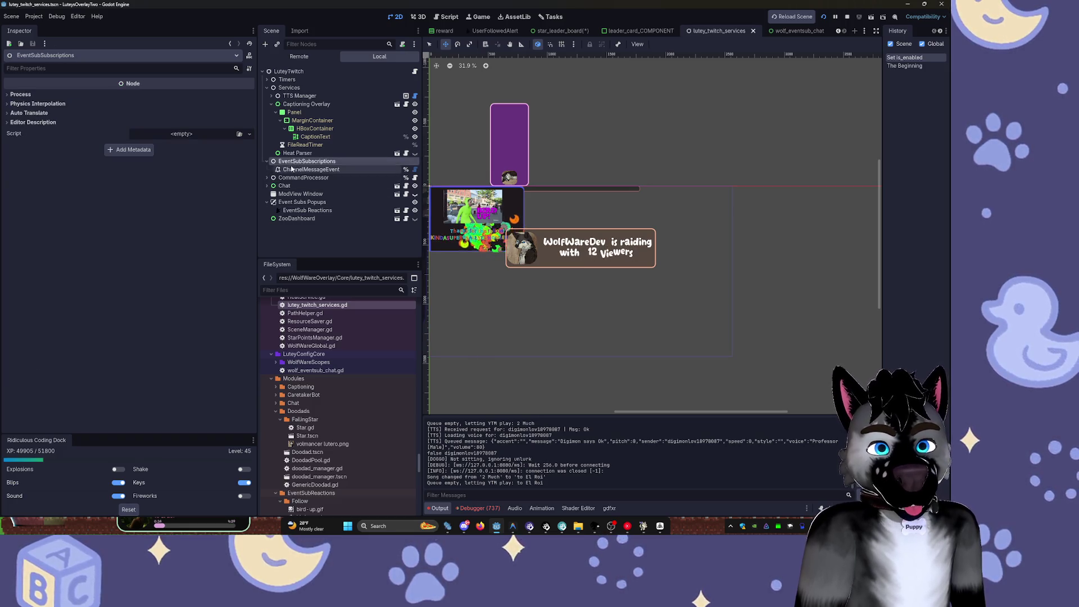
{"action": "left_click", "coordinate": [266, 161]}
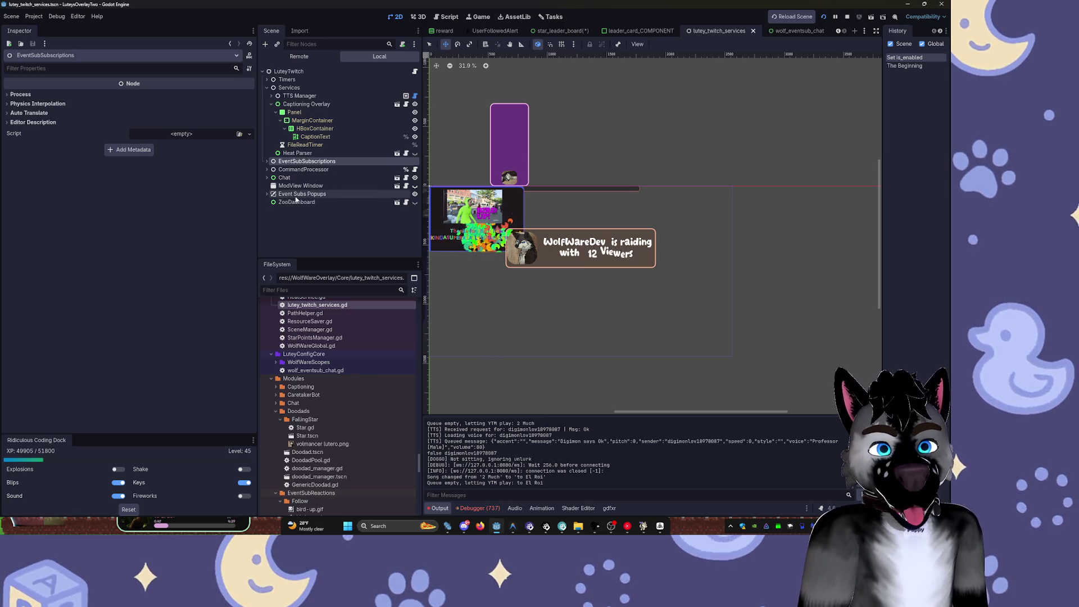
{"action": "left_click_drag", "start_coordinate": [294, 202], "coordinate": [290, 186]}
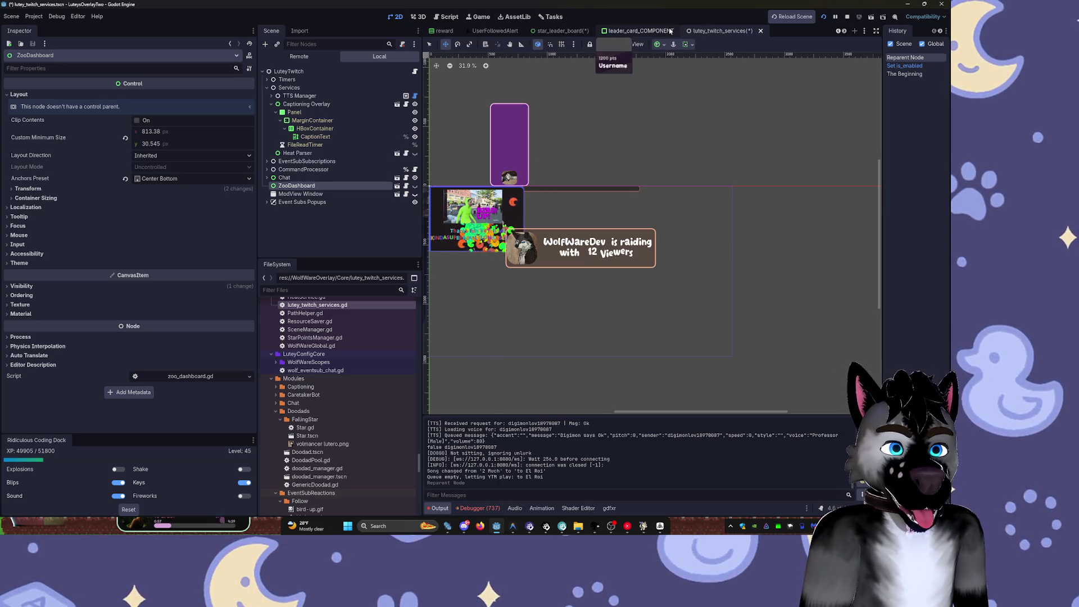
{"action": "scroll", "coordinate": [549, 30], "scroll_direction": "up", "scroll_amount": 3}
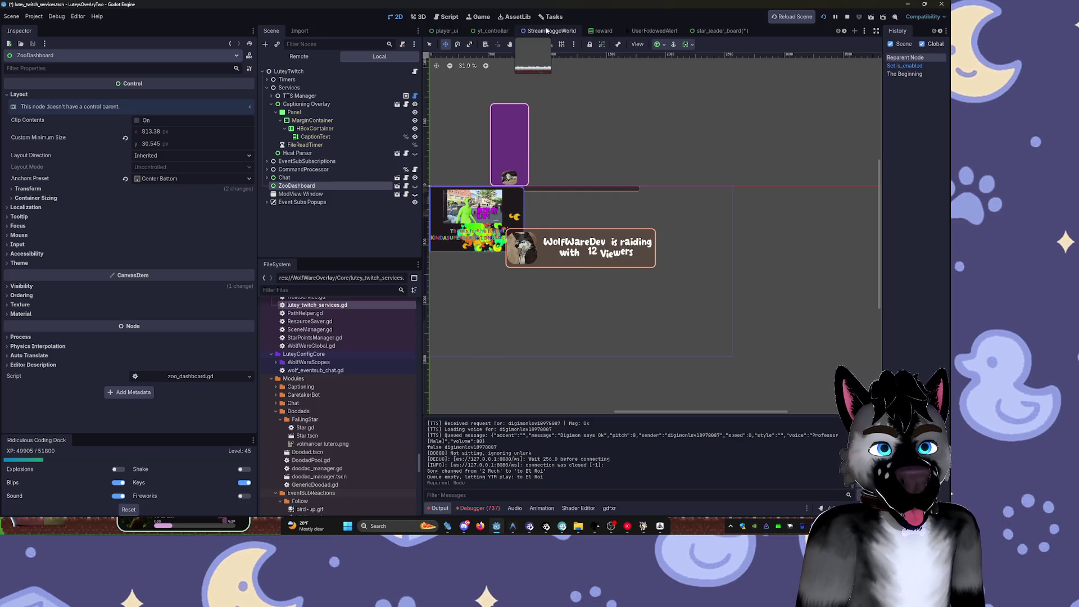
- Delete LauncherDemo and StarLeaderBoard from StreamDoggoWorld, then stop and rerun the project
{"action": "left_click", "coordinate": [549, 31]}
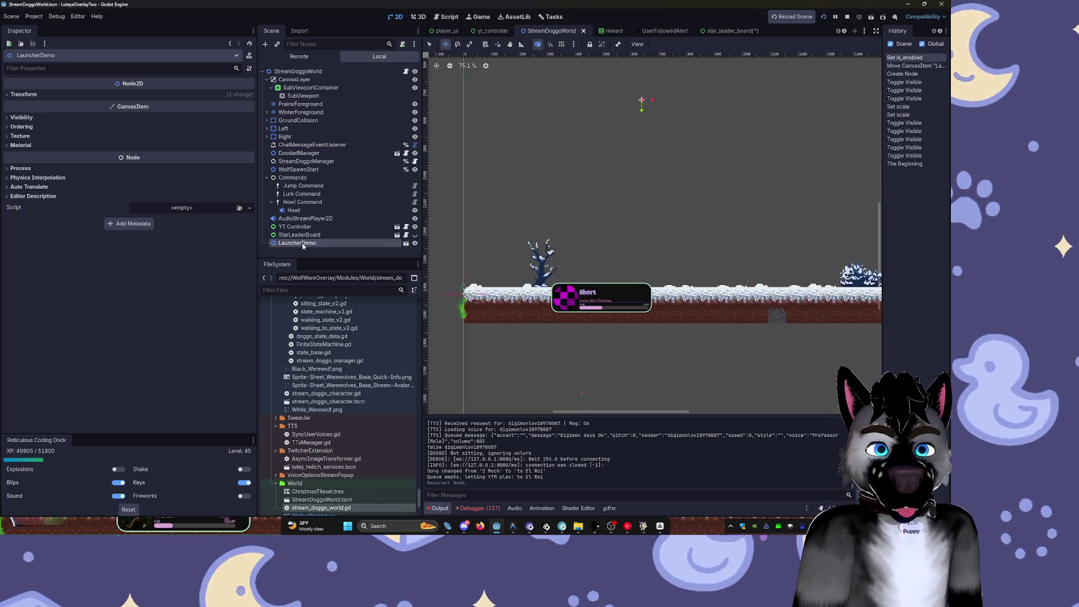
{"action": "left_click", "coordinate": [331, 243]}
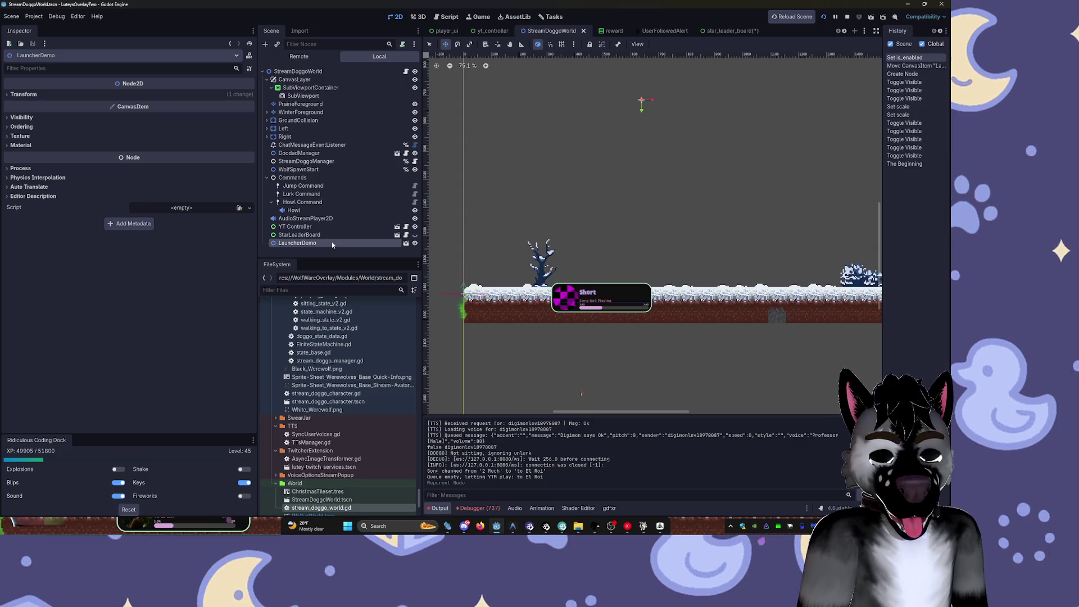
{"action": "key", "text": "Delete"}
{"action": "key", "text": "Return"}
{"action": "left_click", "coordinate": [323, 235]}
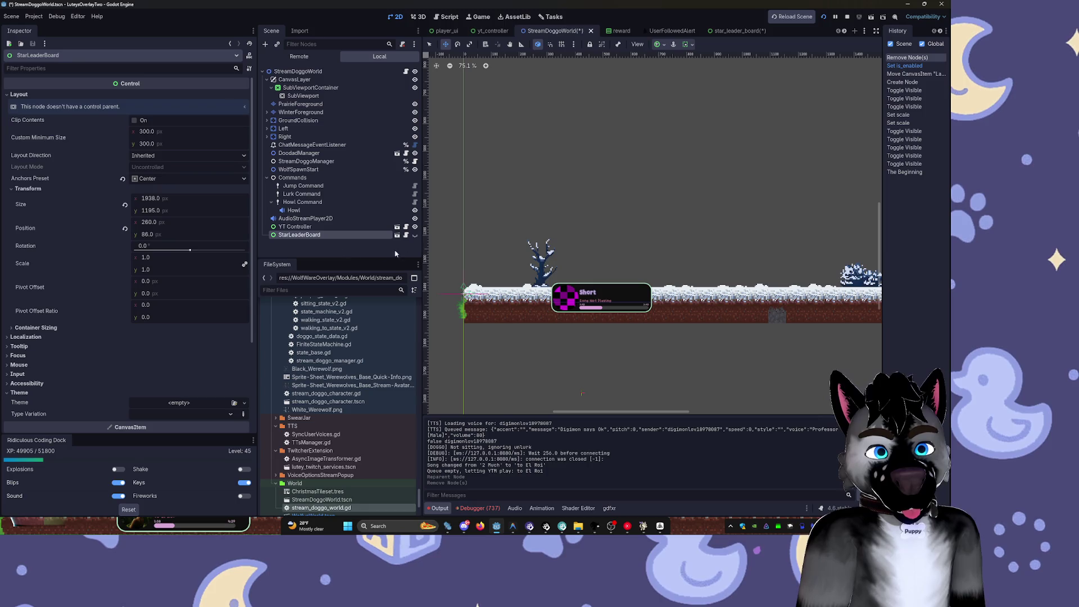
{"action": "key", "text": "Delete"}
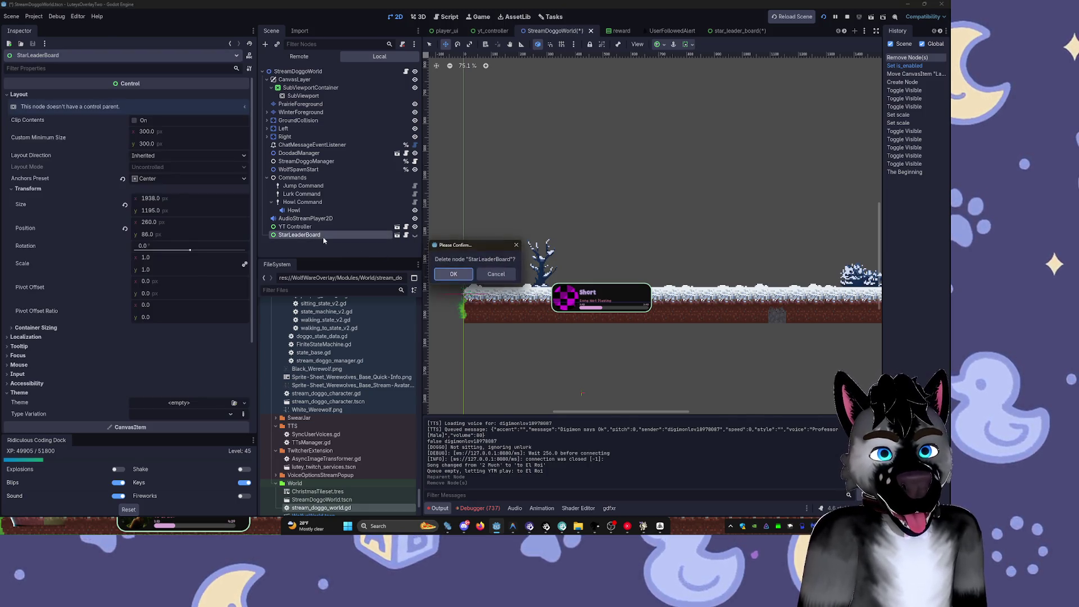
{"action": "key", "text": "Return"}
{"action": "left_click", "coordinate": [847, 17]}
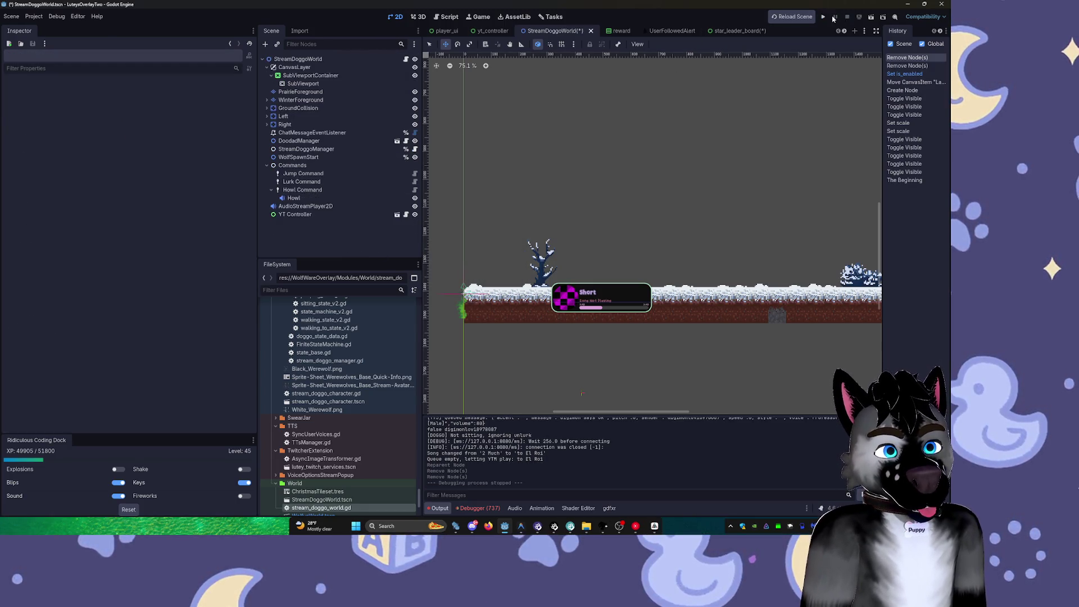
{"action": "left_click", "coordinate": [823, 18]}
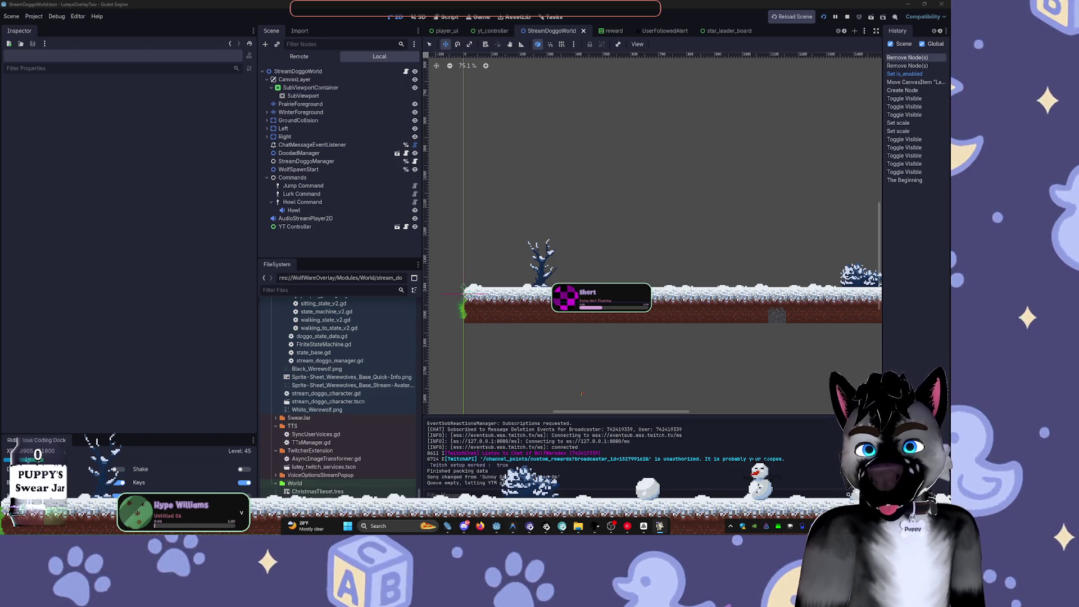
- Lower the system volume in the taskbar mixer and bring the AFFiNE board to the front
{"action": "key", "text": "XF86AudioLowerVolume"}
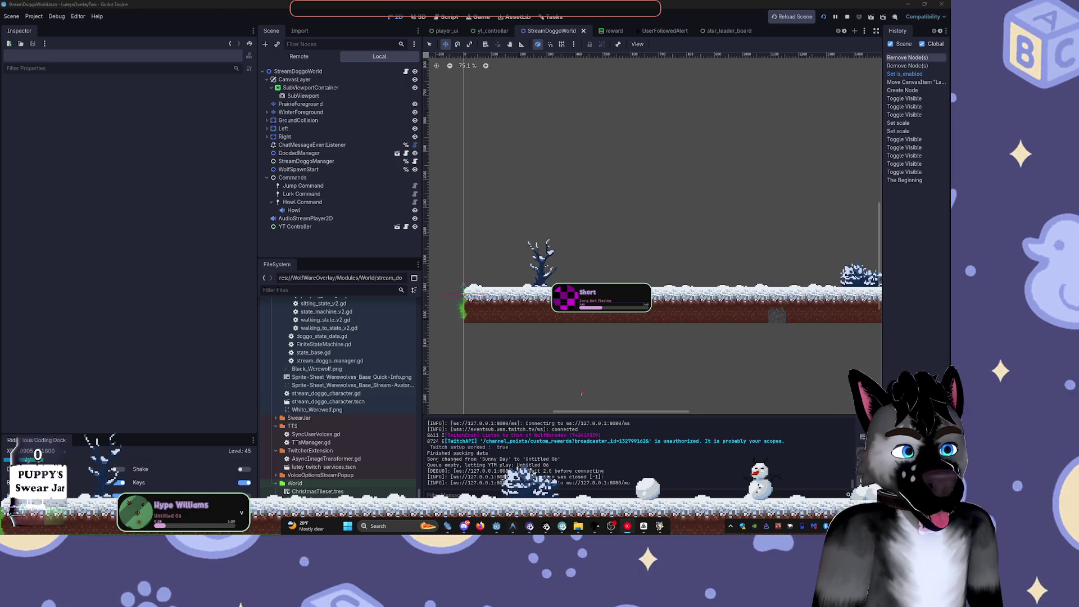
{"action": "left_click", "coordinate": [826, 526]}
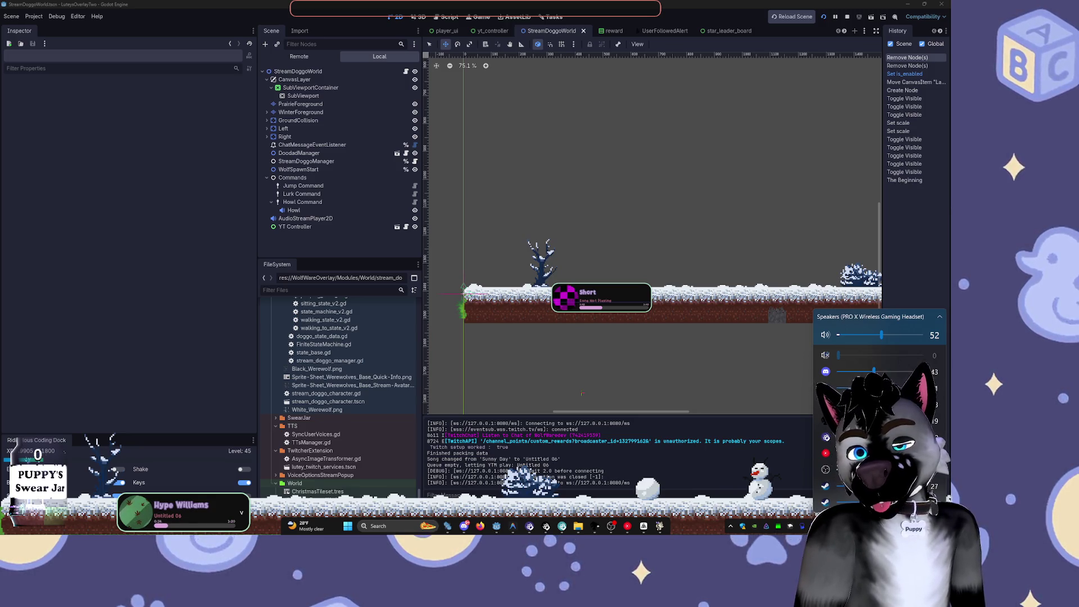
{"action": "left_click", "coordinate": [627, 526]}
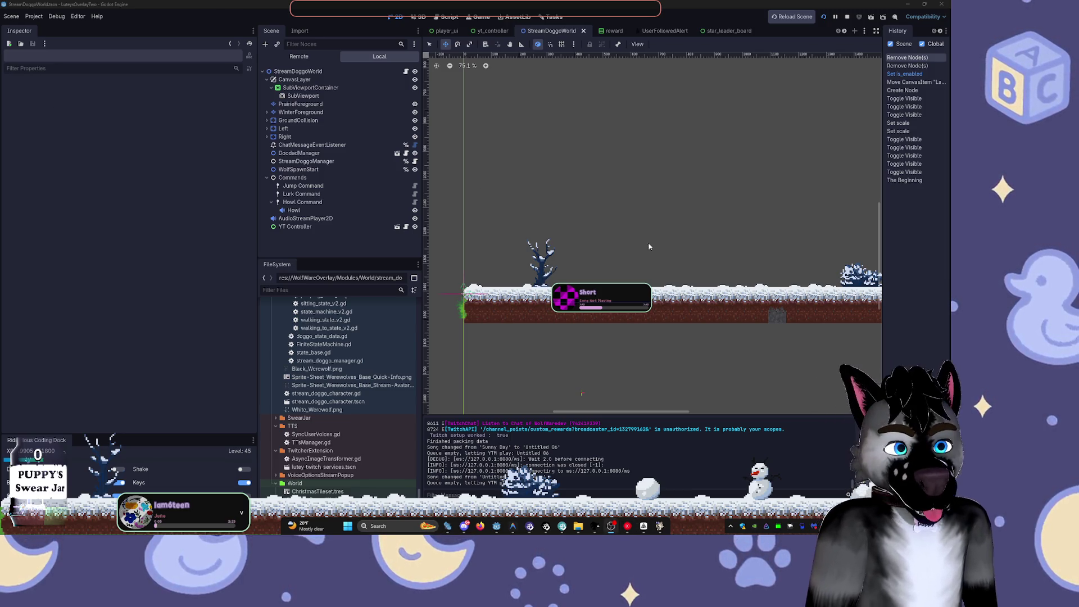
{"action": "left_click", "coordinate": [646, 528]}
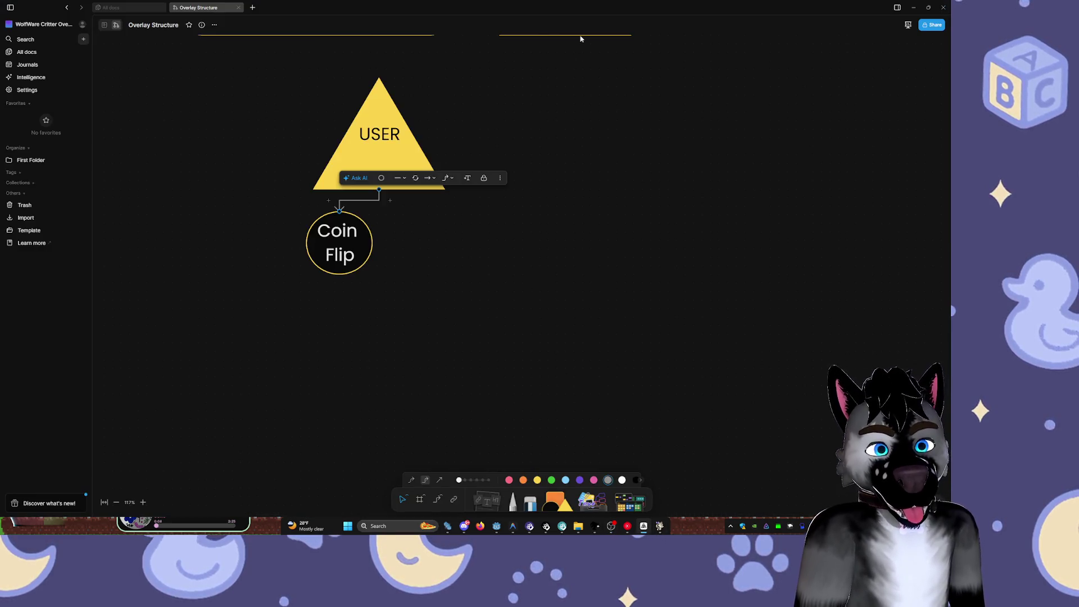
- Shift the AFFiNE window right, set Coin Flip's text to size 24, and shrink its circle
{"action": "left_click_drag", "start_coordinate": [668, 7], "coordinate": [404, 54]}
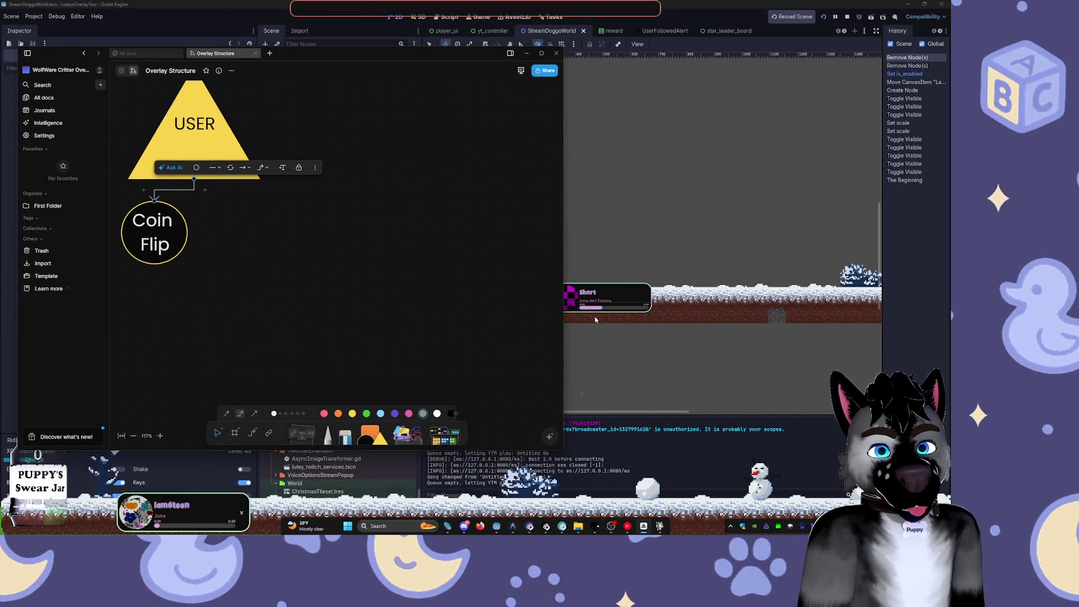
{"action": "left_click_drag", "start_coordinate": [457, 76], "coordinate": [801, 95]}
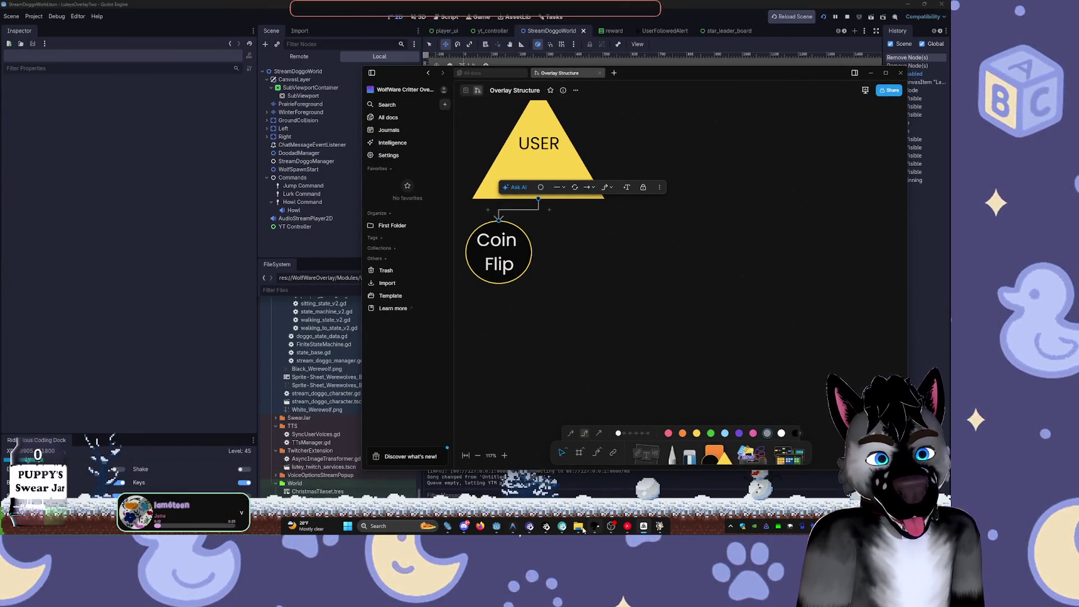
{"action": "left_click", "coordinate": [520, 267]}
{"action": "left_click", "coordinate": [629, 199]}
{"action": "left_click", "coordinate": [636, 243]}
{"action": "left_click", "coordinate": [635, 200]}
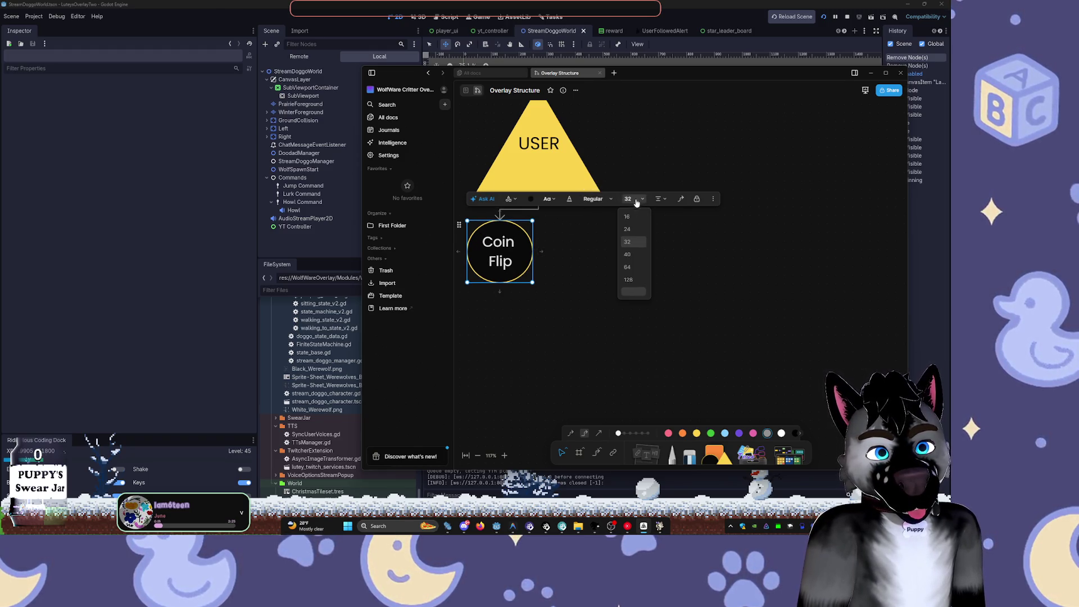
{"action": "left_click", "coordinate": [627, 229]}
{"action": "left_click_drag", "start_coordinate": [532, 221], "coordinate": [482, 259]}
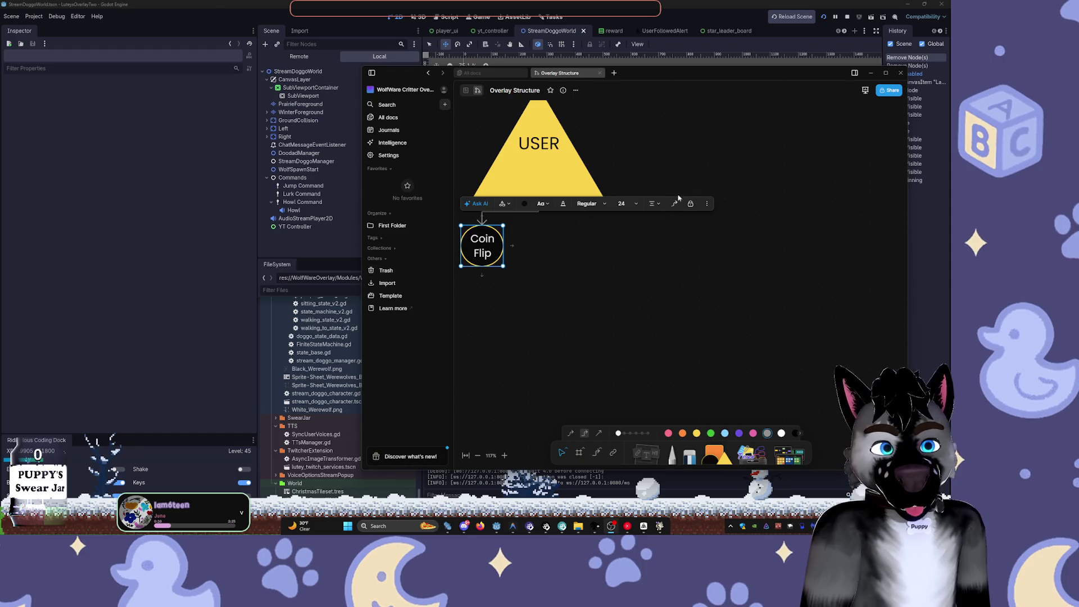
{"action": "left_click", "coordinate": [643, 312]}
- Duplicate the Coin Flip circle beside the original and clear the copy's text
{"action": "scroll", "coordinate": [693, 301], "scroll_direction": "down", "scroll_amount": 3}
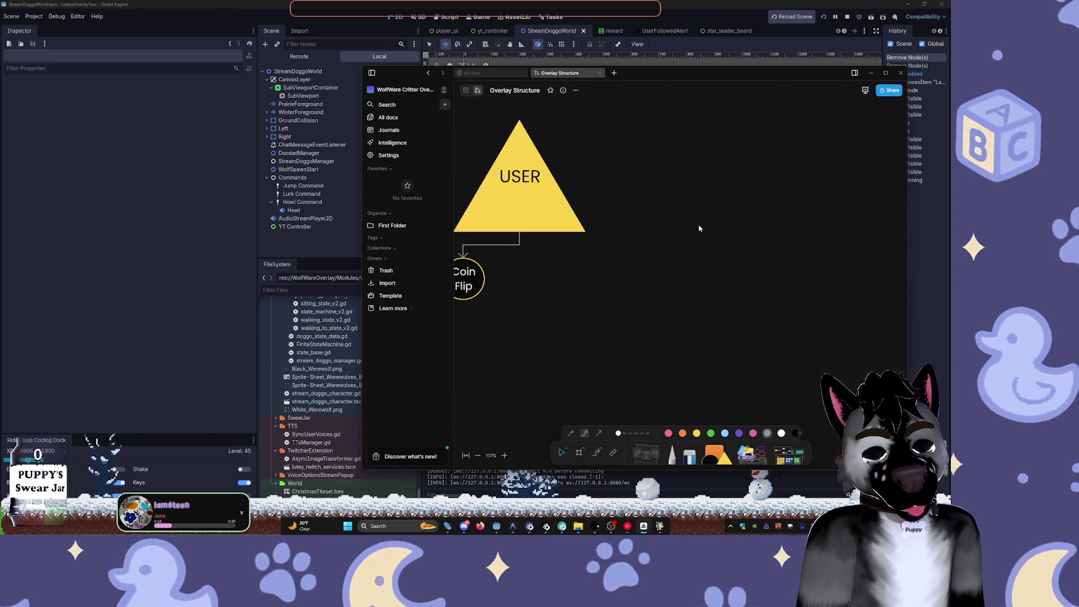
{"action": "scroll", "coordinate": [700, 234], "scroll_direction": "down", "scroll_amount": 2}
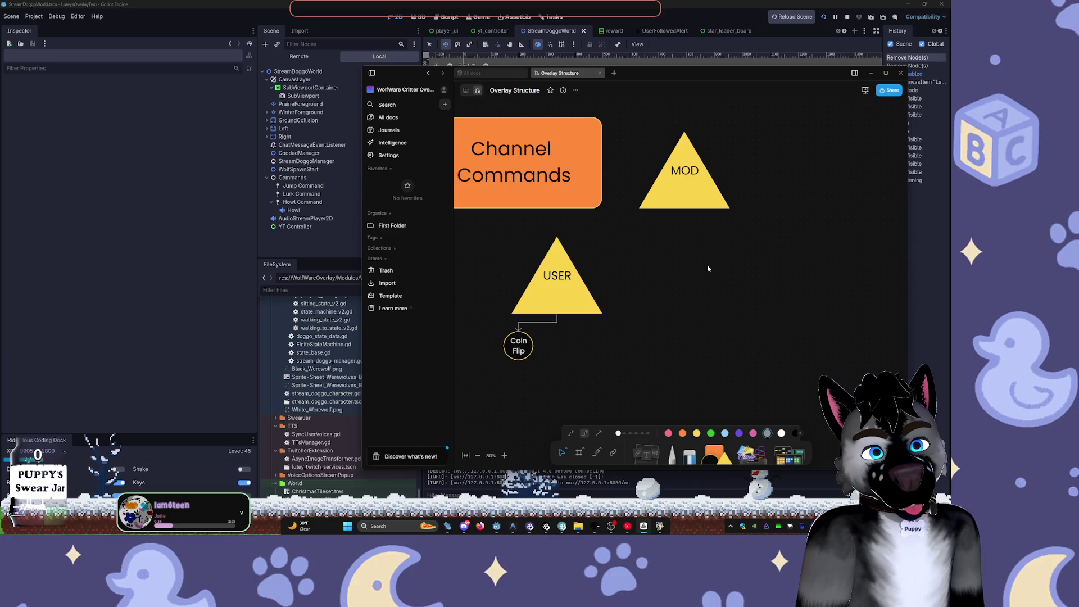
{"action": "left_click", "coordinate": [545, 303]}
{"action": "scroll", "coordinate": [561, 333], "scroll_direction": "down", "scroll_amount": 1}
{"action": "left_click", "coordinate": [542, 332]}
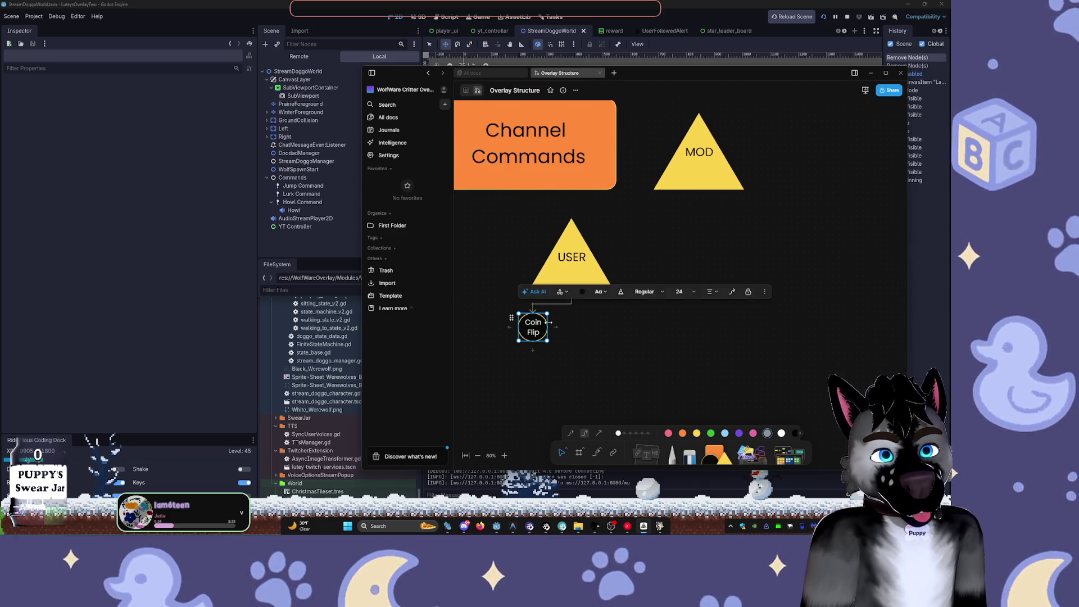
{"action": "left_click", "coordinate": [556, 327]}
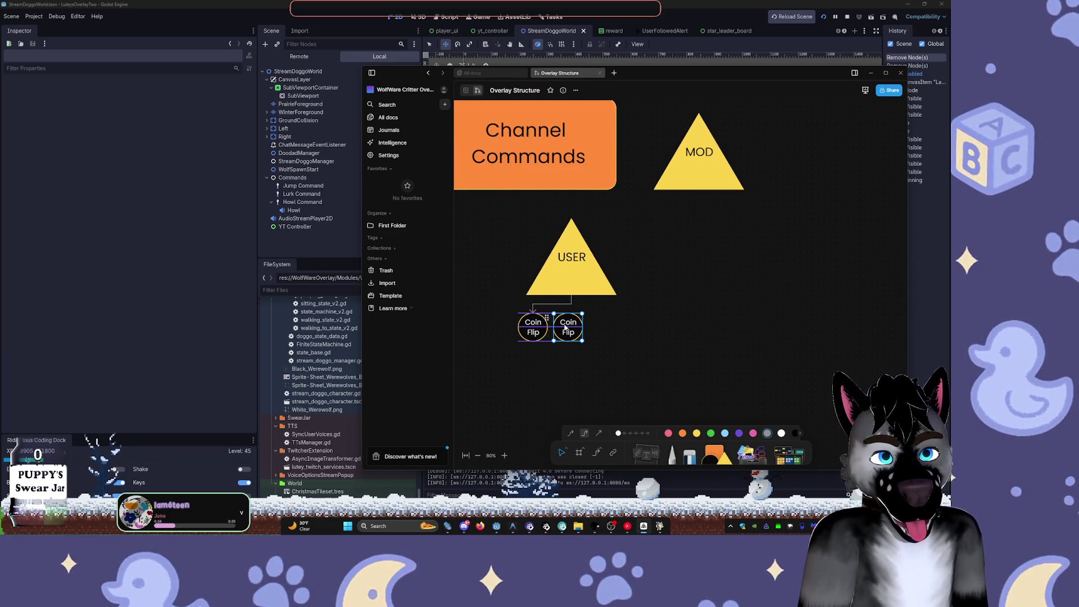
{"action": "double_click", "coordinate": [575, 332]}
{"action": "left_click_drag", "start_coordinate": [575, 332], "coordinate": [562, 321]}
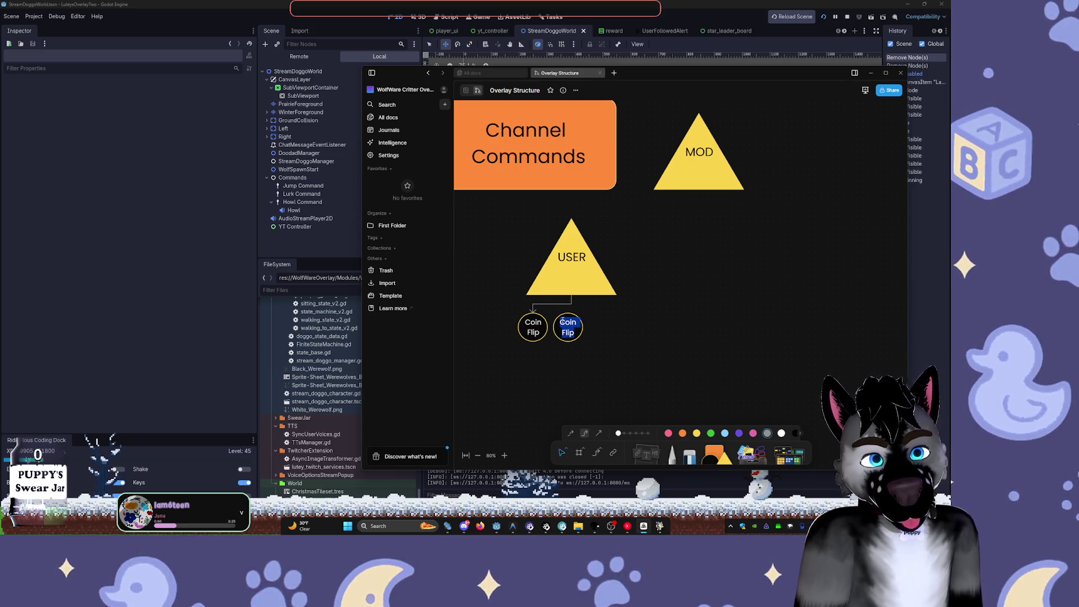
{"action": "key", "text": "BackSpace"}
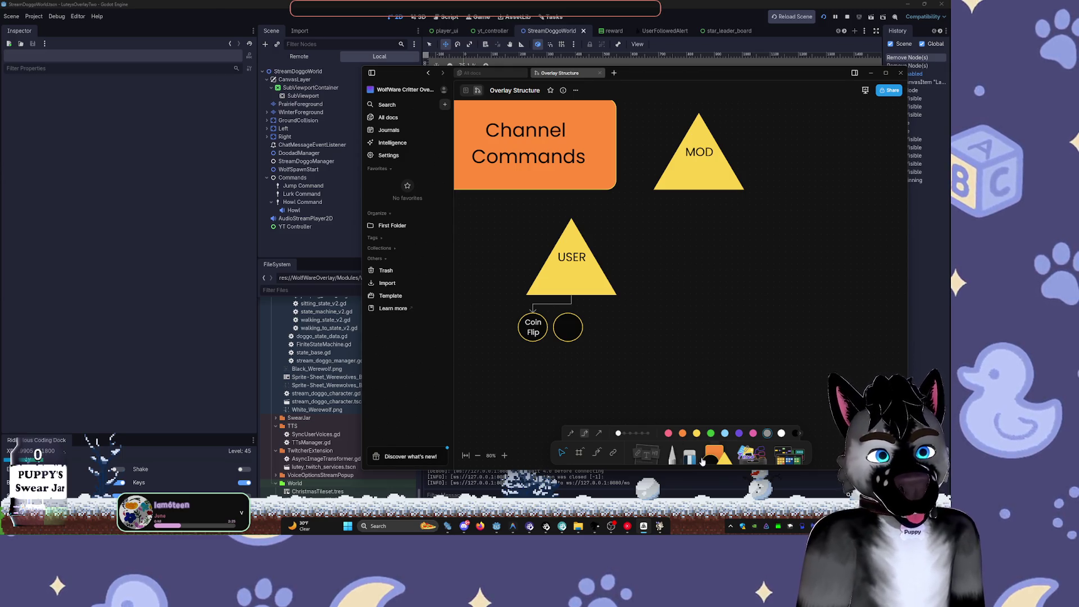
- Draw a rectangle labelled 'LEADERBOARDS', sized so the label fits on one line
{"action": "left_click", "coordinate": [716, 447]}
{"action": "left_click_drag", "start_coordinate": [730, 244], "coordinate": [865, 349]}
{"action": "left_click_drag", "start_coordinate": [800, 190], "coordinate": [598, 163]}
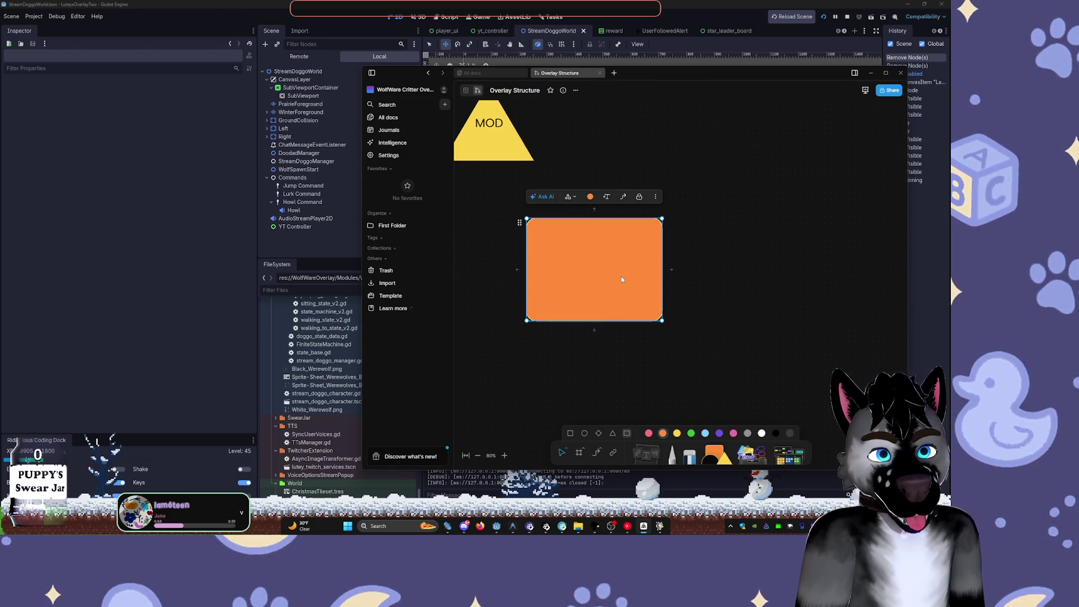
{"action": "type", "text": "LEAD"}
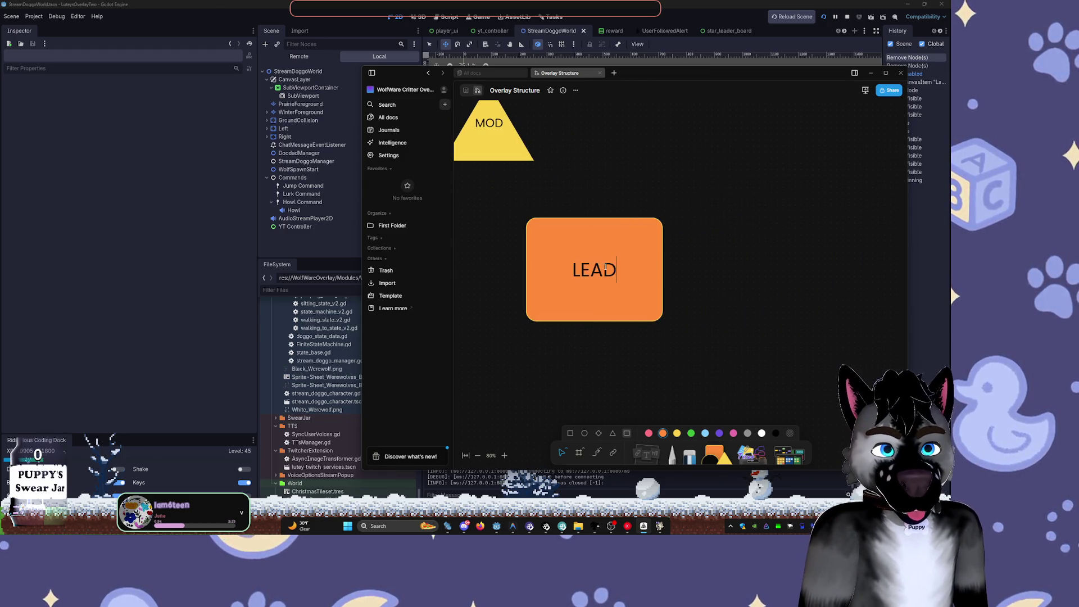
{"action": "type", "text": "ERBOARDS"}
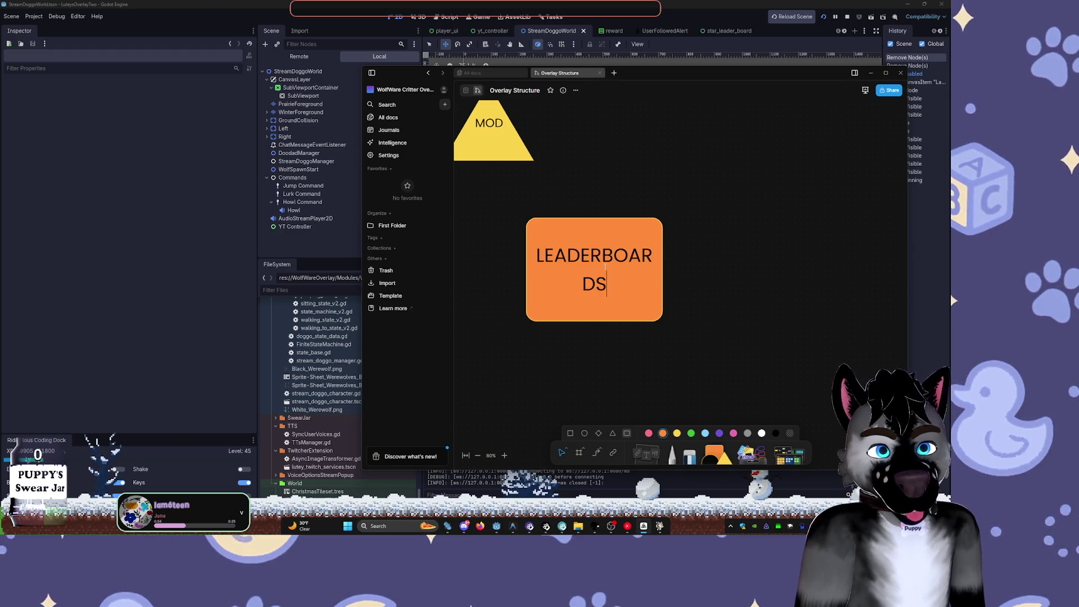
{"action": "key", "text": "Escape"}
{"action": "left_click_drag", "start_coordinate": [663, 279], "coordinate": [729, 277]}
{"action": "left_click_drag", "start_coordinate": [728, 320], "coordinate": [736, 249]}
- Give the LEADERBOARDS rectangle a green fill and the thickest black border
{"action": "left_click", "coordinate": [590, 196]}
{"action": "left_click", "coordinate": [579, 236]}
{"action": "left_click", "coordinate": [564, 319]}
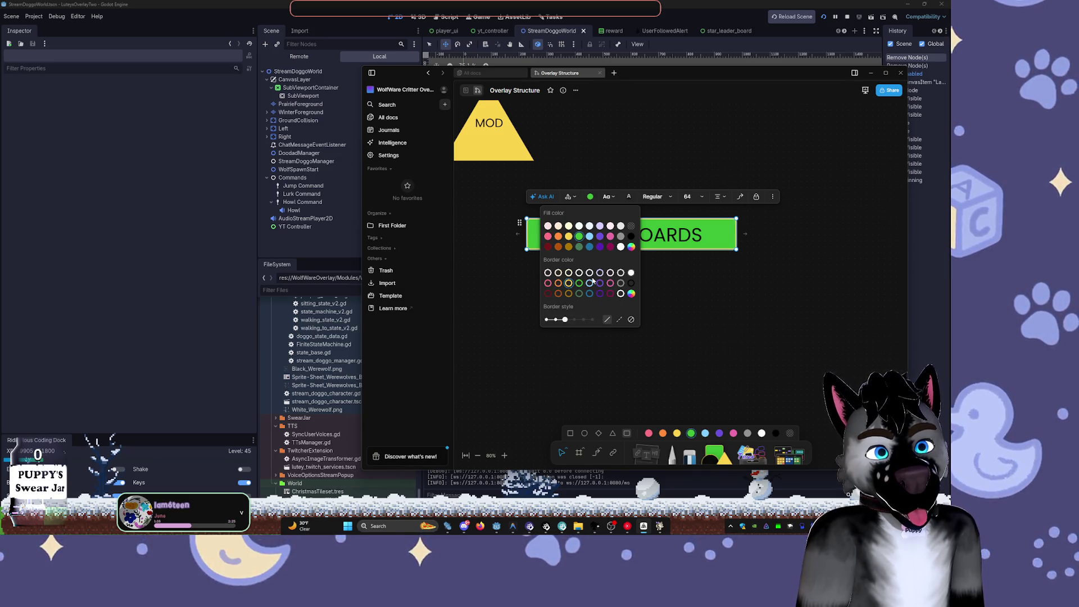
{"action": "left_click", "coordinate": [589, 282]}
{"action": "left_click", "coordinate": [592, 319]}
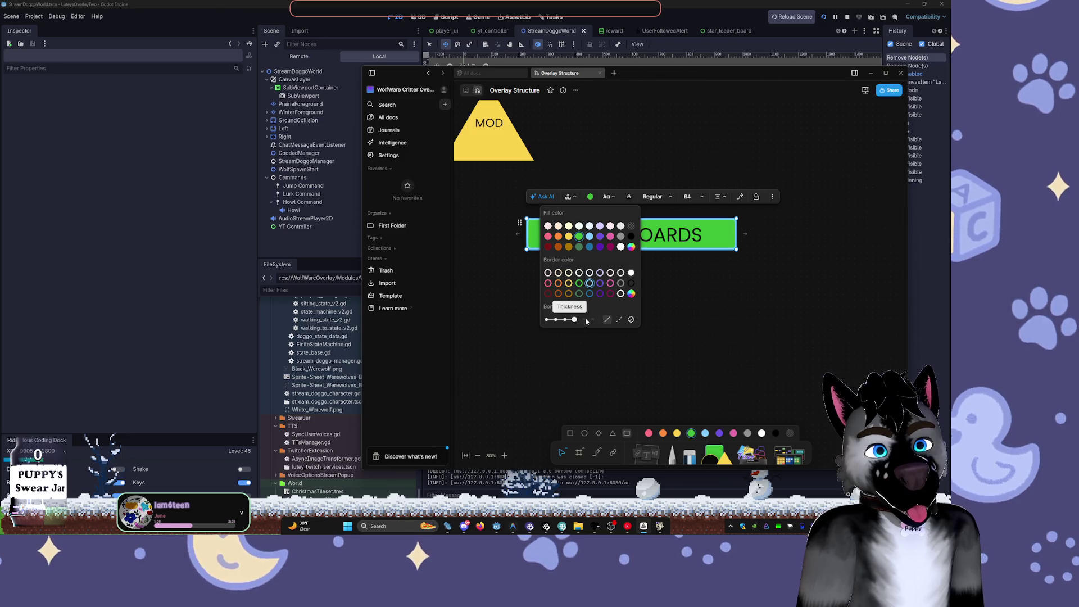
{"action": "left_click", "coordinate": [631, 281]}
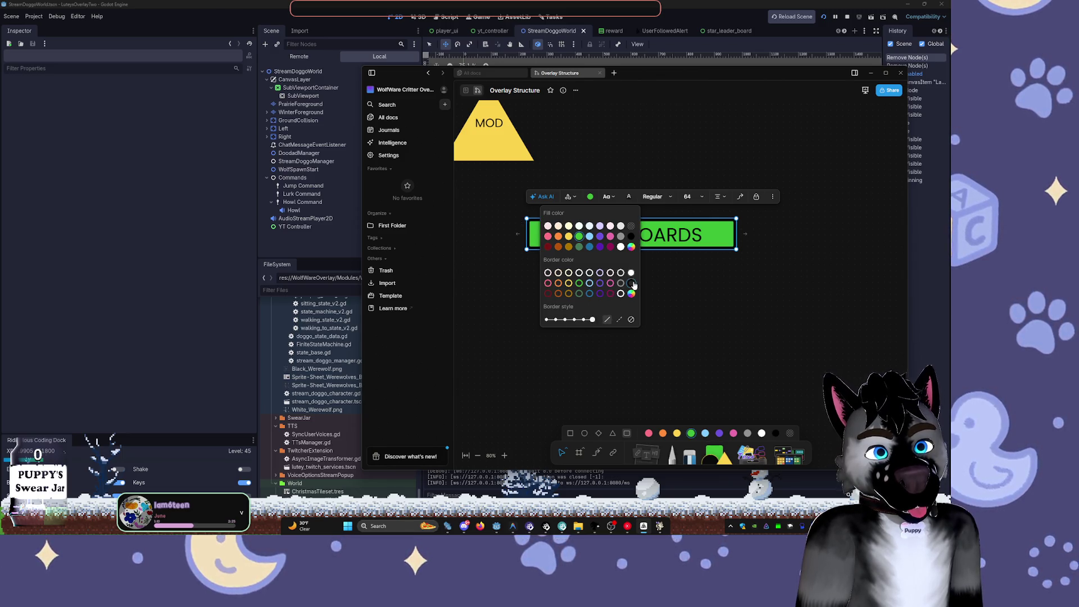
{"action": "left_click", "coordinate": [701, 262]}
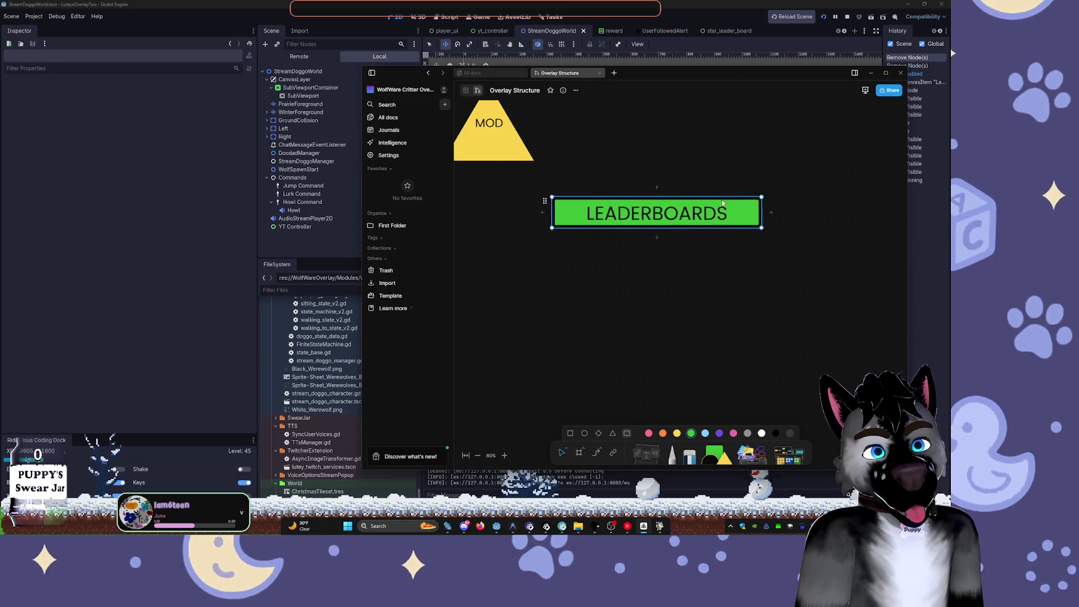
- Move the LEADERBOARDS bar up and right, then stretch it much wider to the right
{"action": "left_click_drag", "start_coordinate": [674, 239], "coordinate": [726, 182]}
{"action": "left_click", "coordinate": [611, 277]}
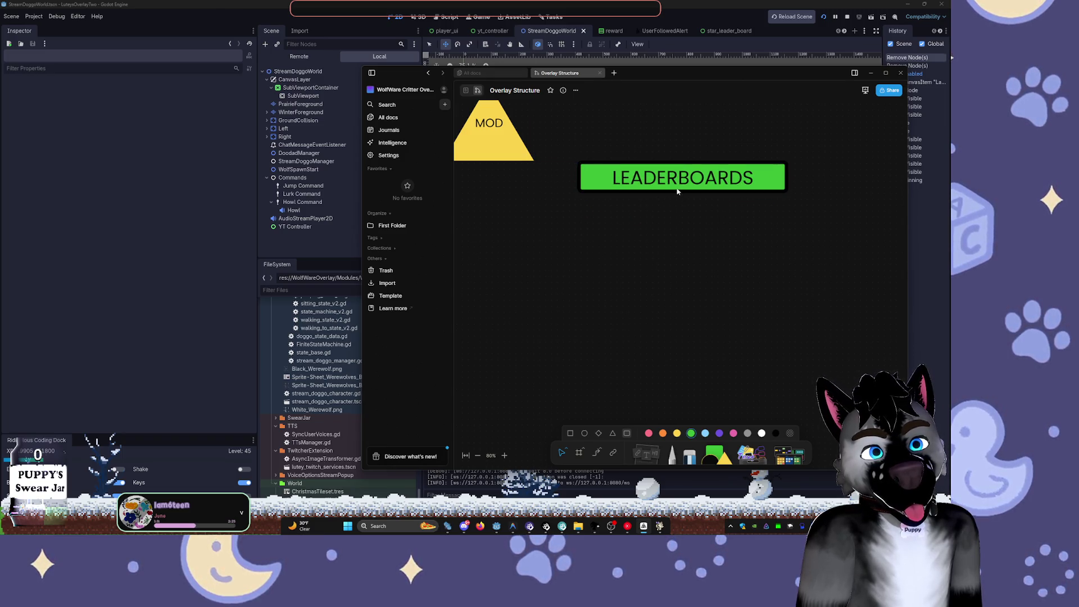
{"action": "scroll", "coordinate": [618, 233], "scroll_direction": "up", "scroll_amount": 1}
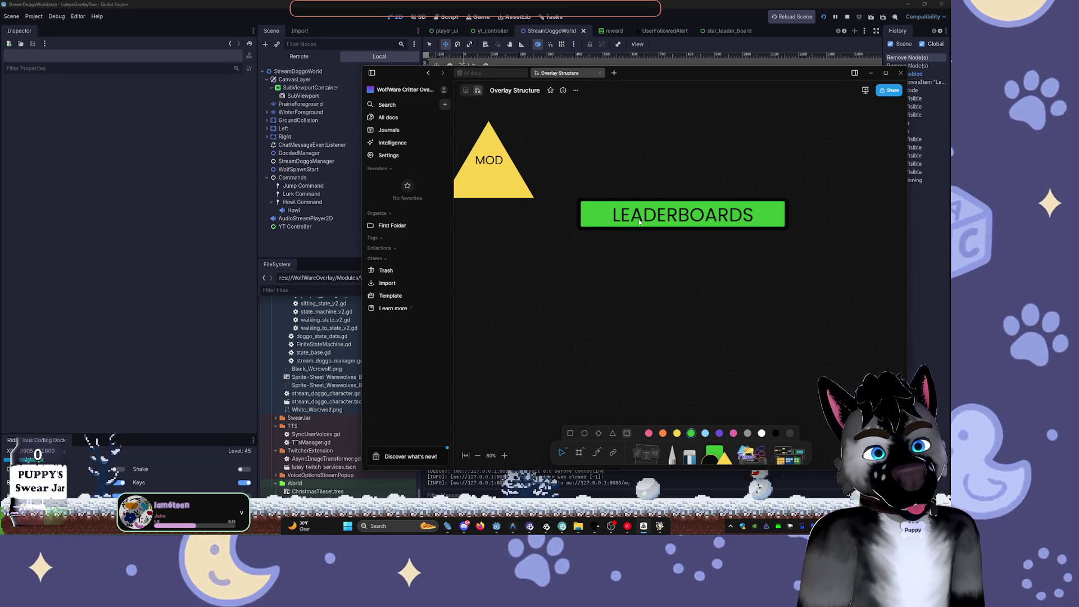
{"action": "left_click", "coordinate": [679, 241]}
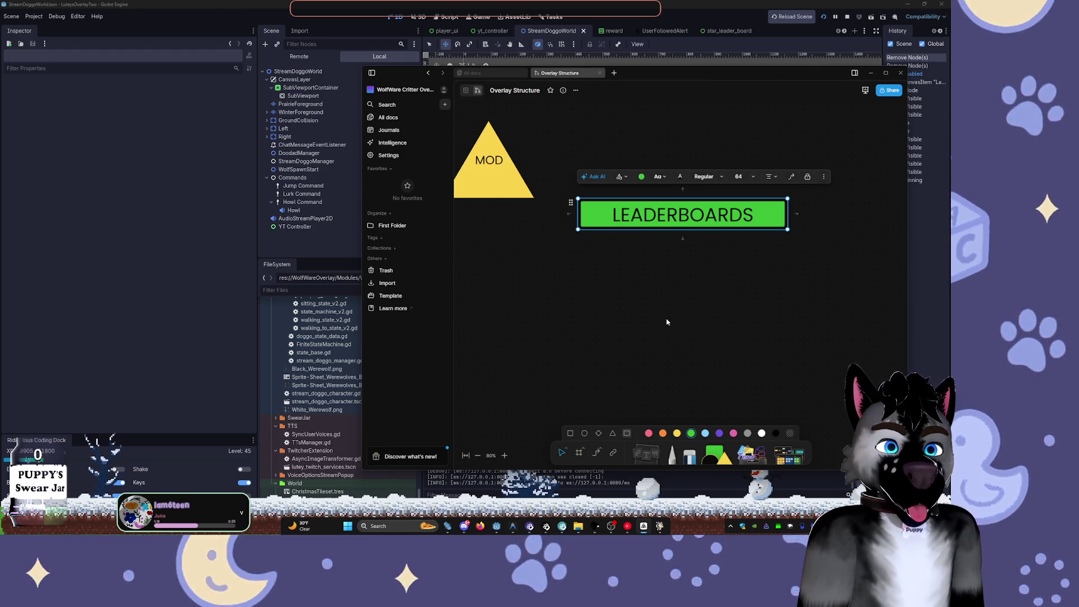
{"action": "left_click_drag", "start_coordinate": [788, 215], "coordinate": [903, 215]}
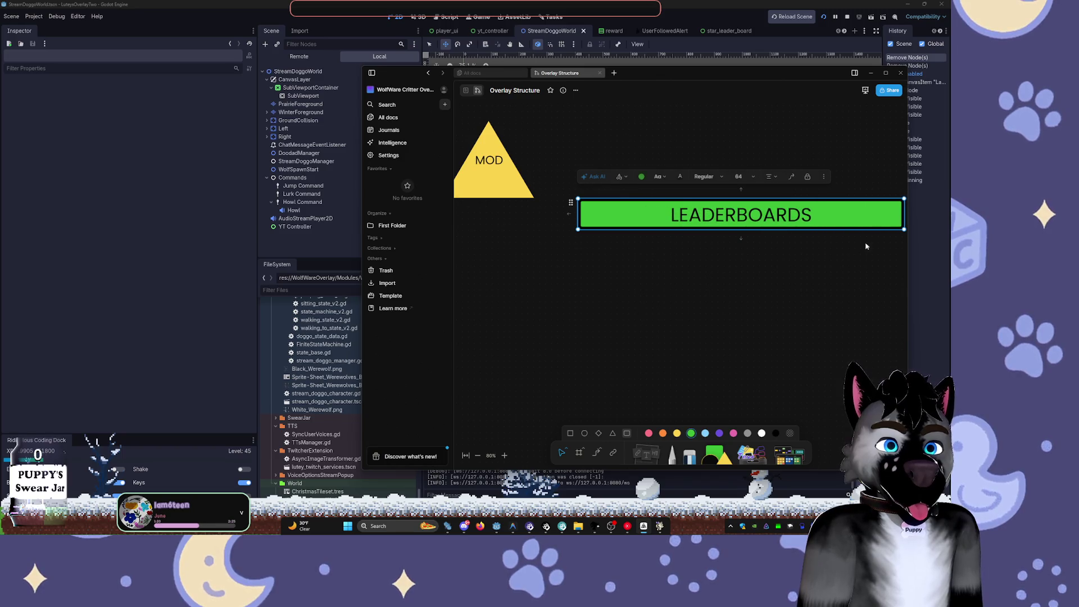
{"action": "left_click", "coordinate": [638, 287]}
- Paste a Coin Flip circle and move the MOD triangle down beside it
{"action": "key", "text": "ctrl+v"}
{"action": "double_click", "coordinate": [600, 291]}
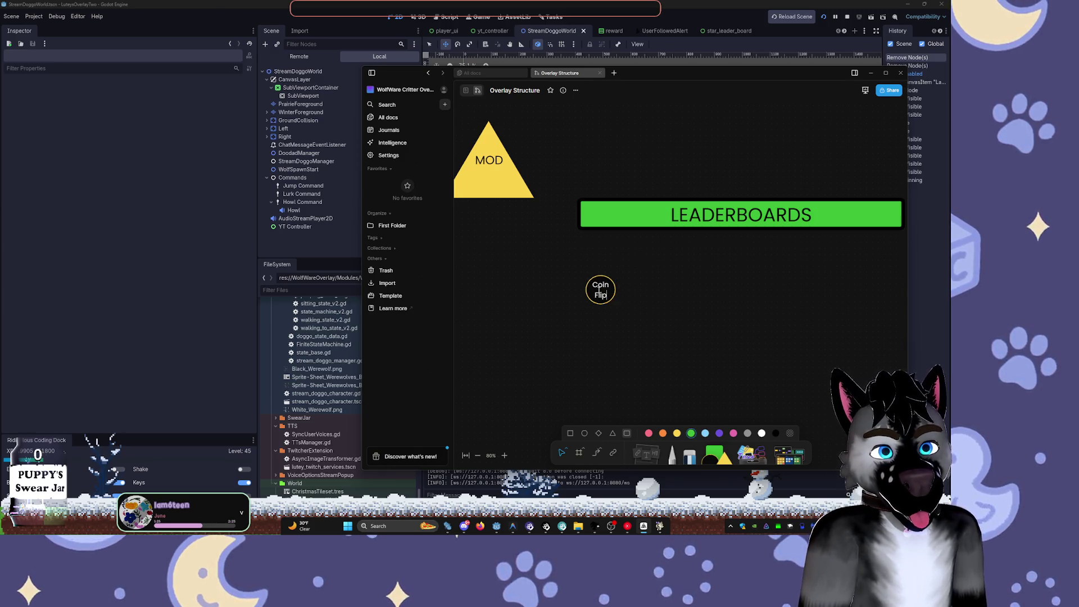
{"action": "key", "text": "Escape"}
{"action": "key", "text": "Escape"}
{"action": "mouse_move", "coordinate": [522, 186]}
{"action": "left_mouse_down"}
{"action": "mouse_move", "coordinate": [601, 324]}
{"action": "mouse_move", "coordinate": [724, 314]}
{"action": "mouse_move", "coordinate": [664, 285]}
{"action": "mouse_move", "coordinate": [604, 274]}
{"action": "mouse_move", "coordinate": [621, 272]}
{"action": "left_mouse_up"}
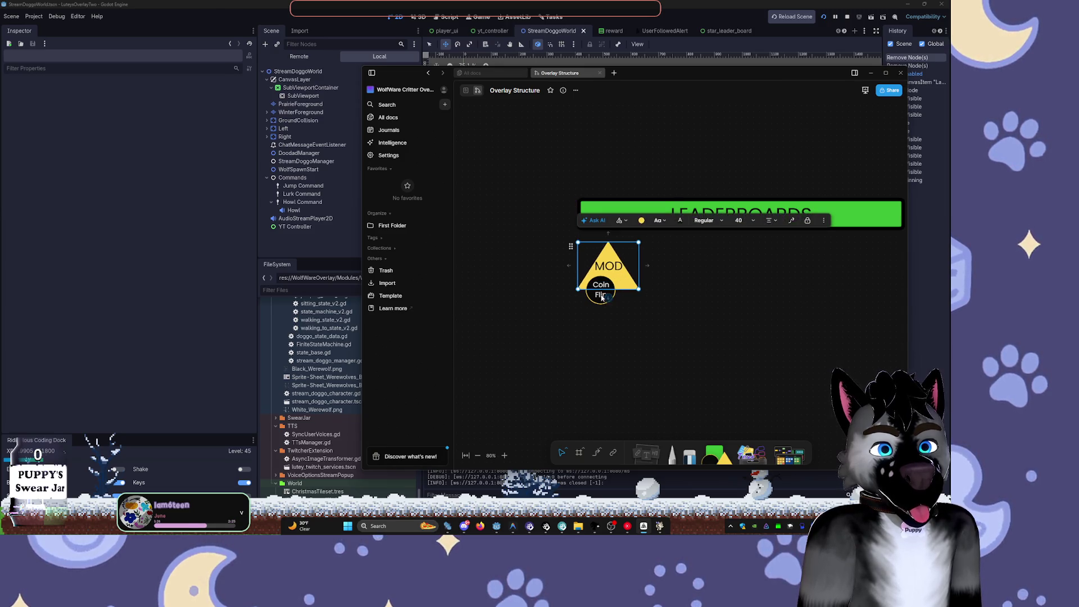
- Copy the MOD triangle to the right of Coin Flip and relabel the copy USR
{"action": "scroll", "coordinate": [590, 303], "scroll_direction": "down", "scroll_amount": 2}
{"action": "scroll", "coordinate": [601, 281], "scroll_direction": "up", "scroll_amount": 1}
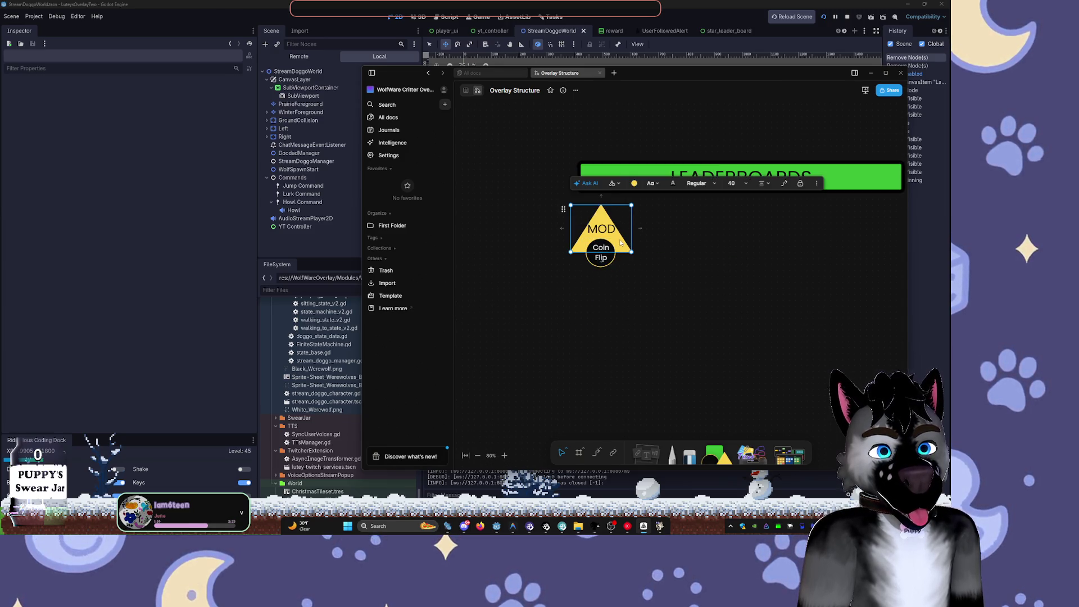
{"action": "key", "text": "ctrl+c"}
{"action": "key", "text": "ctrl+v"}
{"action": "left_click_drag", "start_coordinate": [620, 248], "coordinate": [676, 240]}
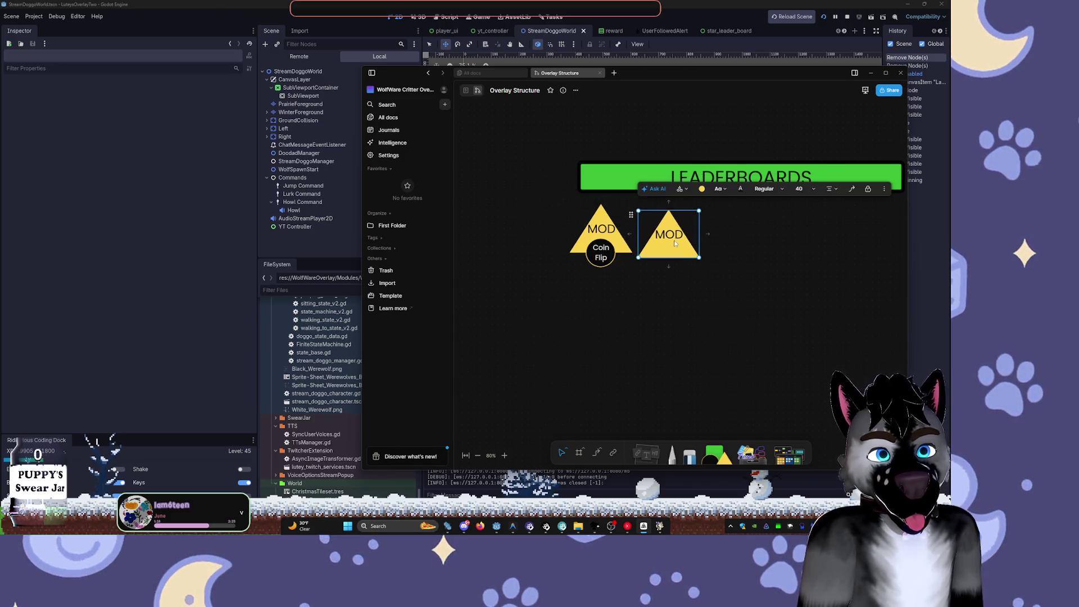
{"action": "type", "text": "UU"}
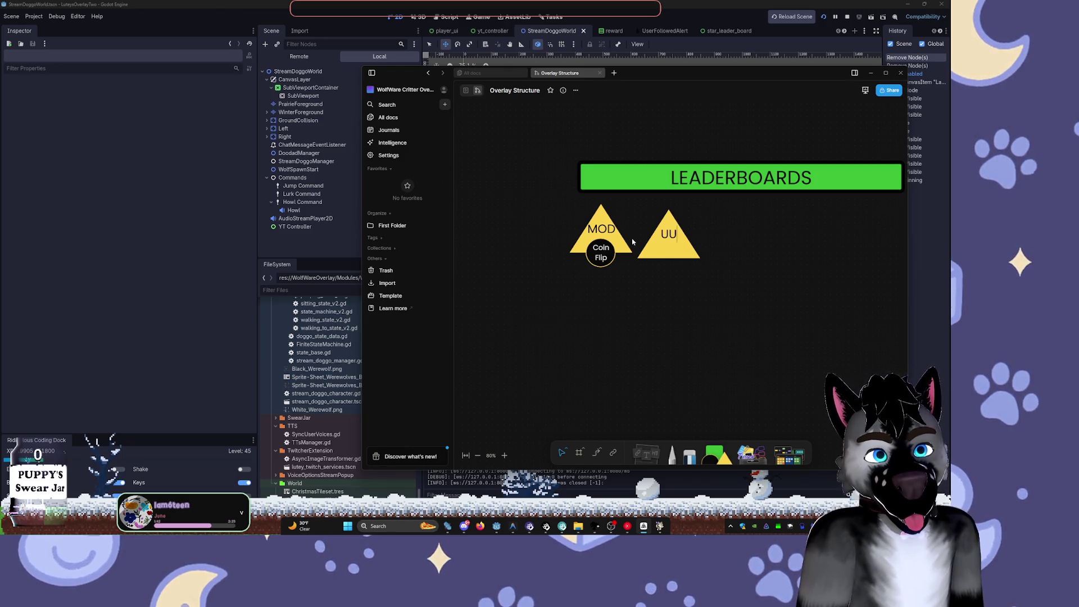
{"action": "type", "text": "sSR"}
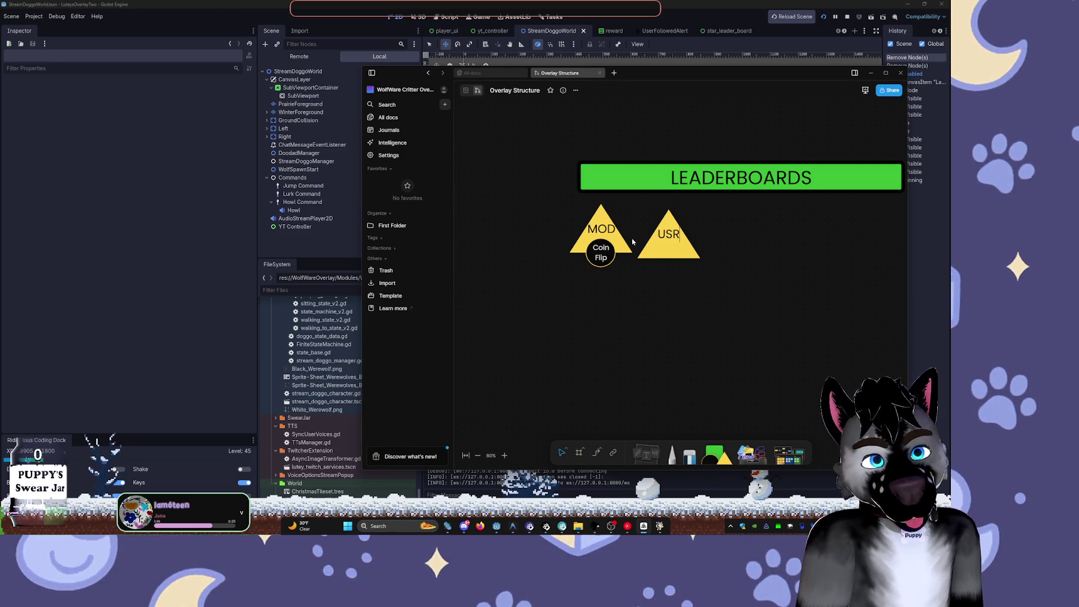
- Move the USR triangle far right, under the end of the LEADERBOARDS bar
{"action": "scroll", "coordinate": [731, 288], "scroll_direction": "right", "scroll_amount": 5}
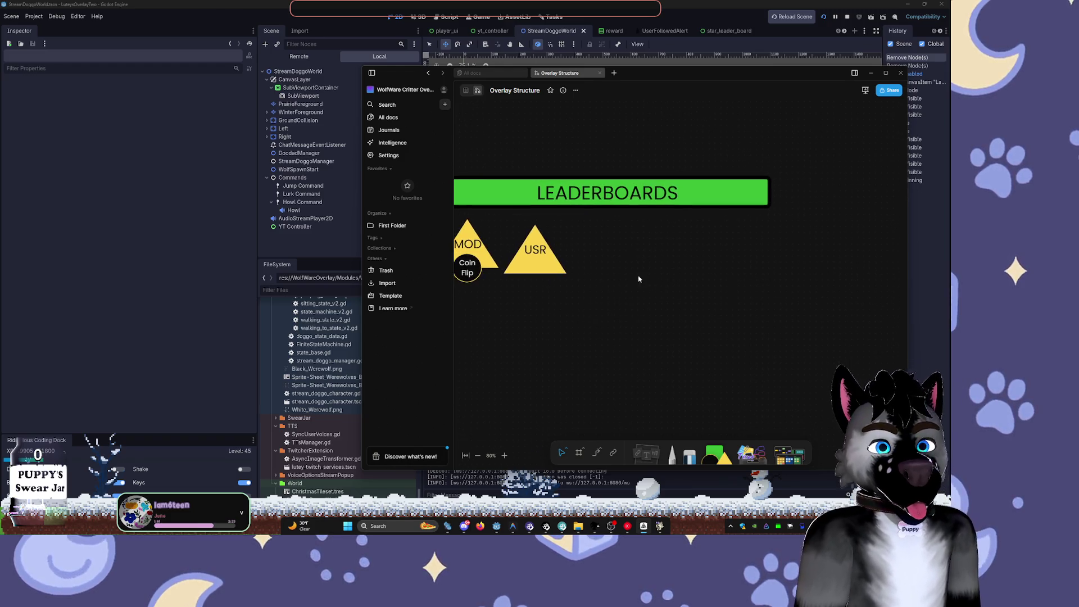
{"action": "scroll", "coordinate": [640, 290], "scroll_direction": "down", "scroll_amount": 2}
{"action": "left_click", "coordinate": [548, 218]}
{"action": "mouse_move", "coordinate": [547, 217]}
{"action": "left_mouse_down"}
{"action": "mouse_move", "coordinate": [782, 210]}
{"action": "mouse_move", "coordinate": [752, 212]}
{"action": "left_mouse_up"}
{"action": "left_click", "coordinate": [516, 210]}
- Place the Coin Flip circle directly beneath the USR triangle
{"action": "scroll", "coordinate": [516, 210], "scroll_direction": "down", "scroll_amount": 1}
{"action": "scroll", "coordinate": [576, 221], "scroll_direction": "down", "scroll_amount": 1}
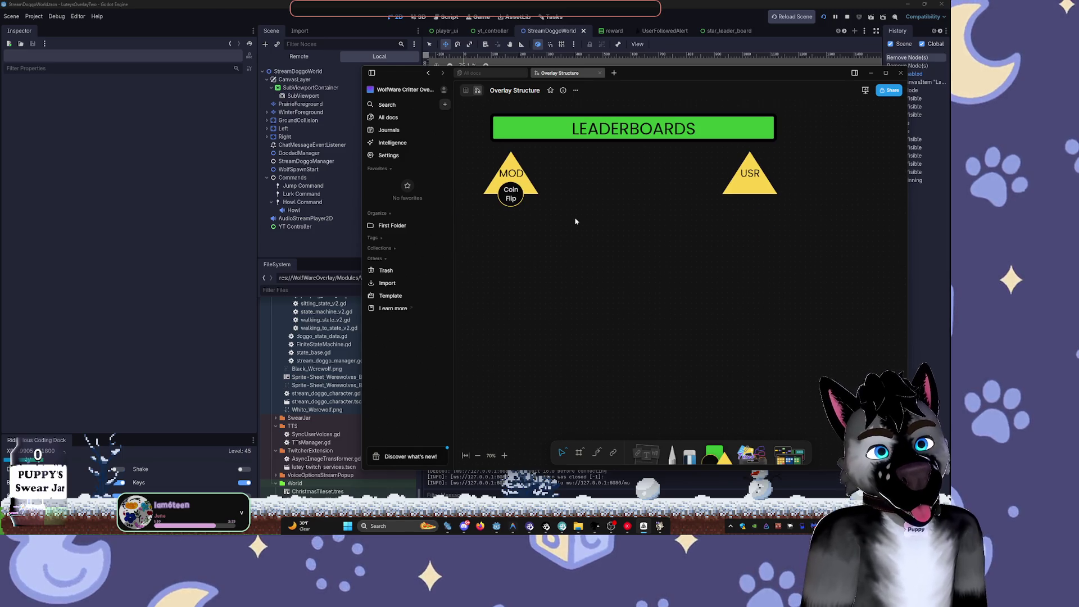
{"action": "mouse_move", "coordinate": [508, 180]}
{"action": "left_mouse_down"}
{"action": "mouse_move", "coordinate": [693, 199]}
{"action": "mouse_move", "coordinate": [652, 206]}
{"action": "mouse_move", "coordinate": [518, 191]}
{"action": "left_mouse_up"}
{"action": "left_click", "coordinate": [511, 183]}
{"action": "left_click", "coordinate": [655, 221]}
{"action": "mouse_move", "coordinate": [654, 221]}
{"action": "left_mouse_down"}
{"action": "mouse_move", "coordinate": [711, 221]}
{"action": "mouse_move", "coordinate": [754, 202]}
{"action": "left_mouse_up"}
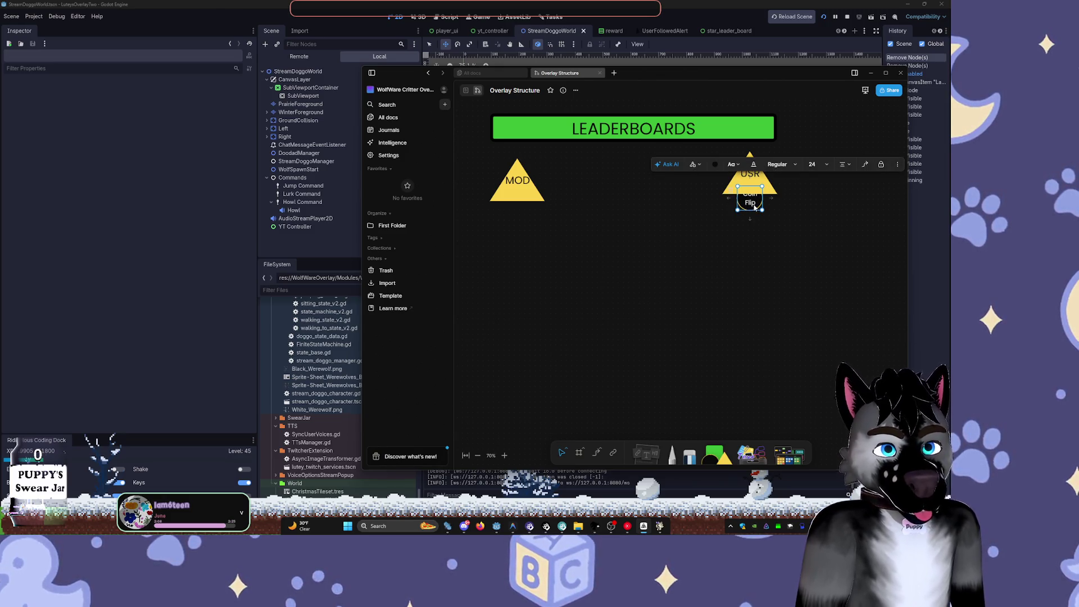
- Maximize the AFFiNE window to fill the screen
{"action": "left_click", "coordinate": [576, 90]}
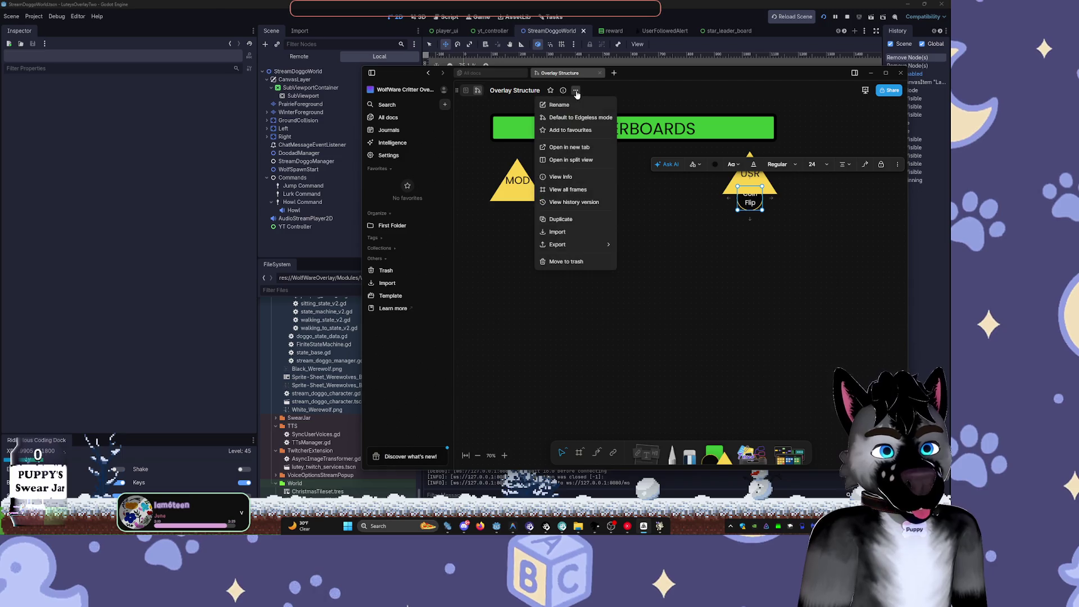
{"action": "left_click", "coordinate": [468, 100]}
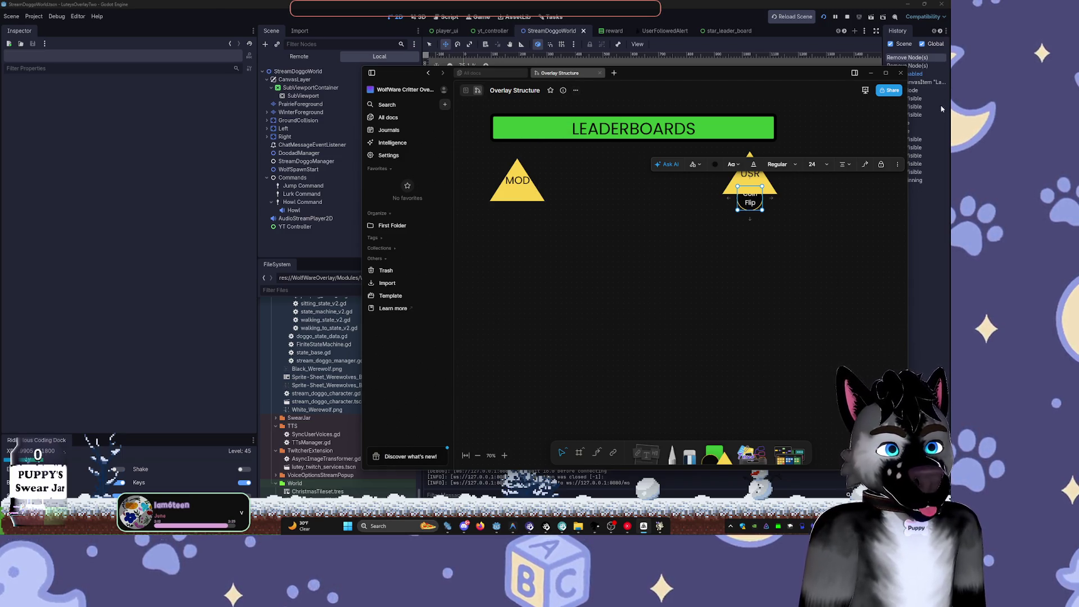
{"action": "left_click", "coordinate": [885, 74]}
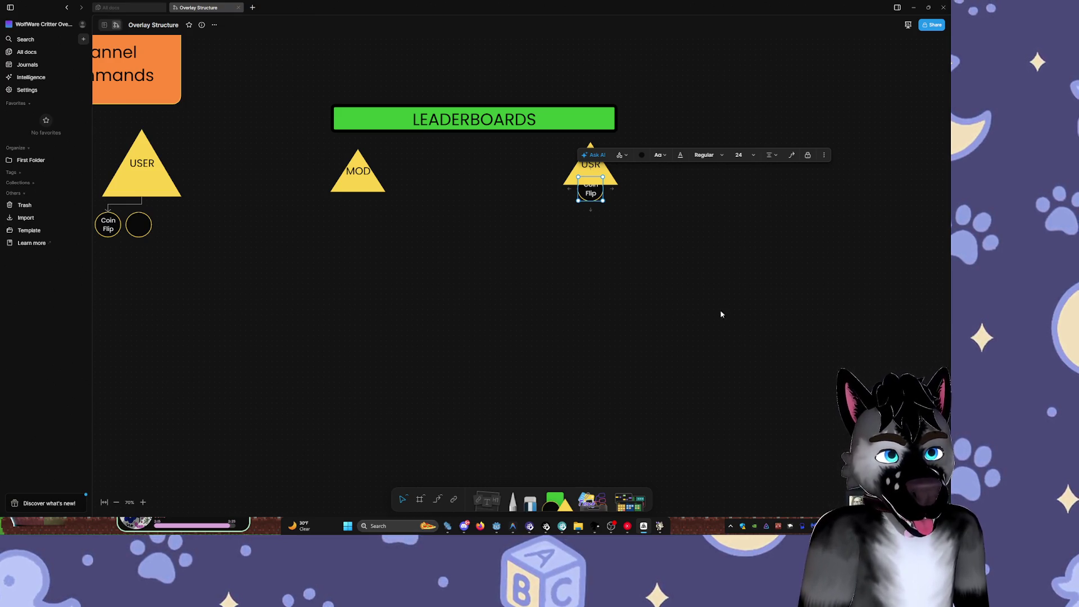
- Bring the Coin Flip circle forward in front of USR, removing a stray duplicate
{"action": "left_click", "coordinate": [824, 155]}
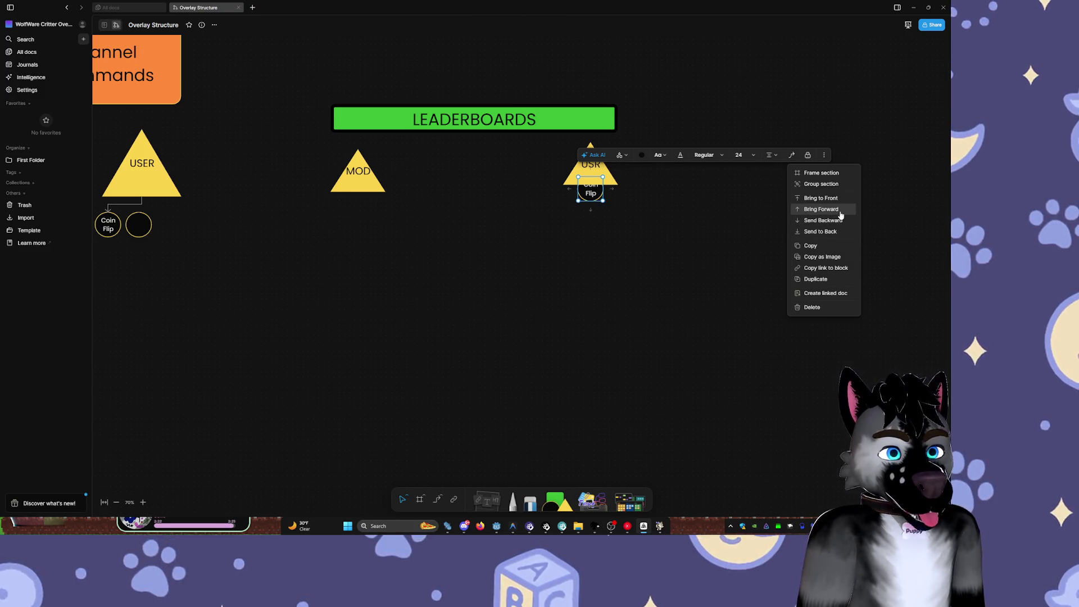
{"action": "left_click", "coordinate": [841, 212]}
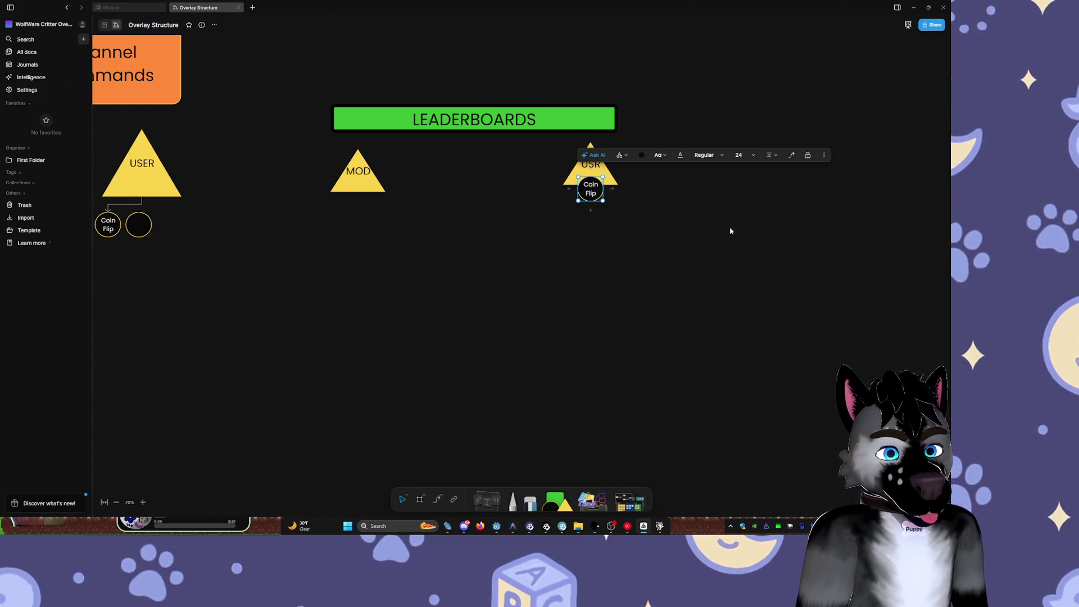
{"action": "key", "text": "ctrl+d"}
{"action": "mouse_move", "coordinate": [650, 218]}
{"action": "left_mouse_down"}
{"action": "mouse_move", "coordinate": [591, 196]}
{"action": "mouse_move", "coordinate": [591, 207]}
{"action": "left_mouse_up"}
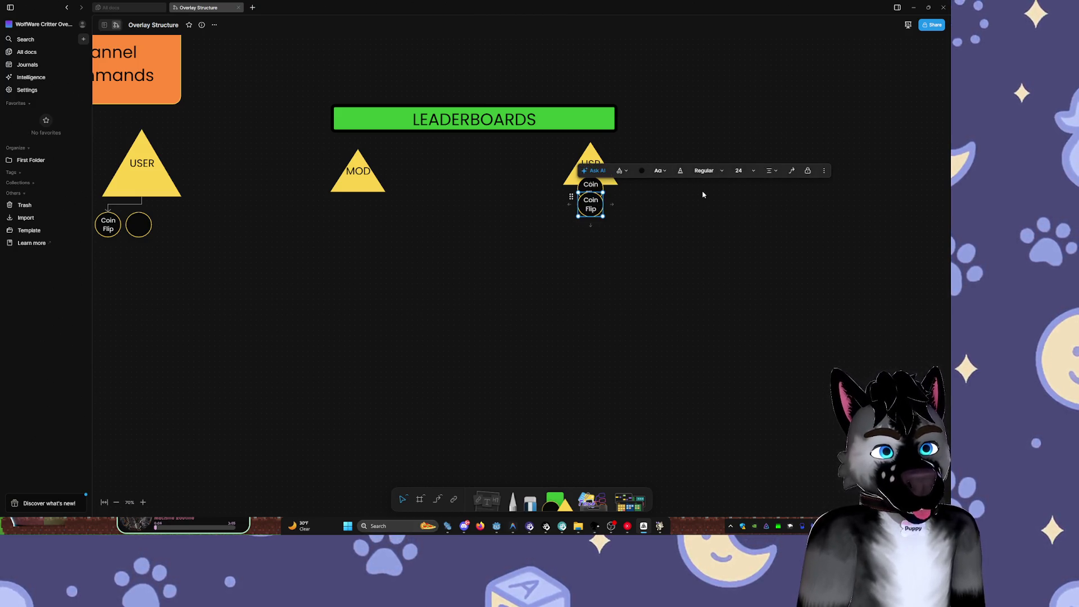
{"action": "key", "text": "Delete"}
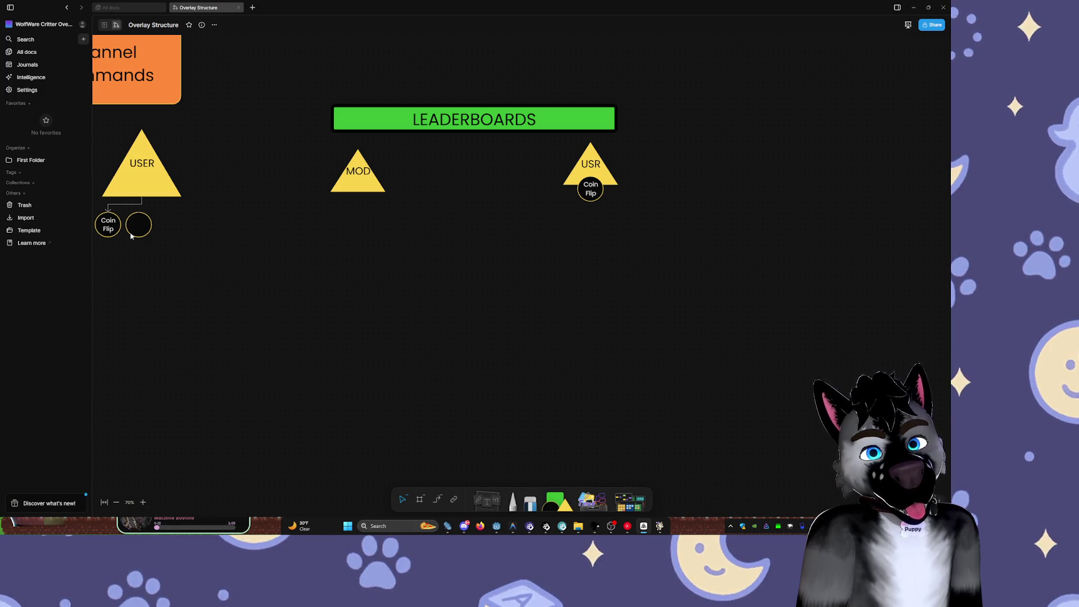
- Delete the Coin Flip circle under USER and move the empty circle to USER's top right
{"action": "left_click", "coordinate": [108, 225]}
{"action": "key", "text": "Delete"}
{"action": "left_click", "coordinate": [143, 234]}
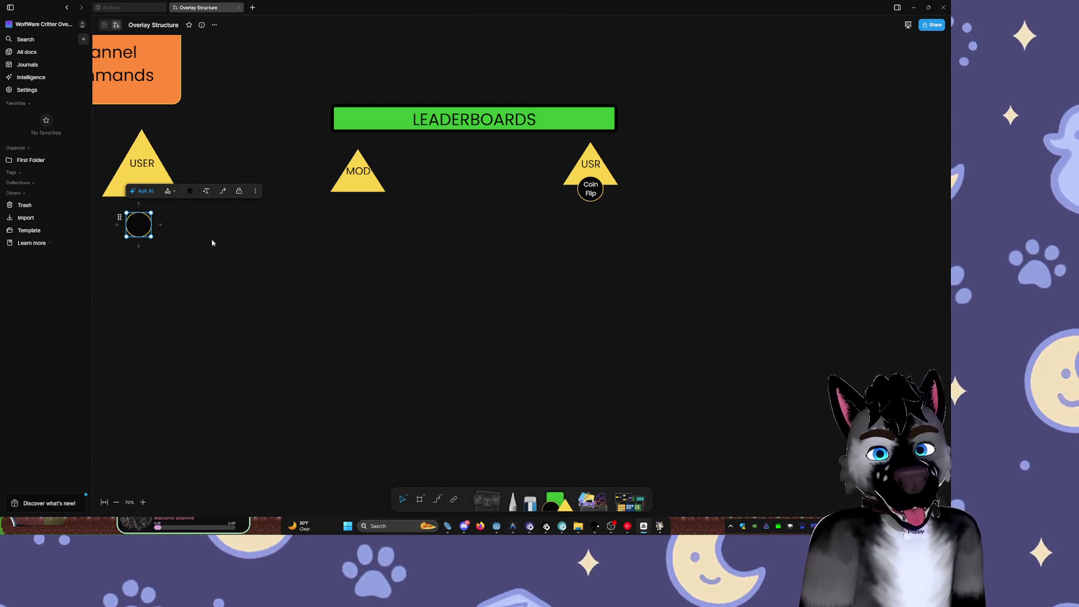
{"action": "mouse_move", "coordinate": [138, 226]}
{"action": "left_mouse_down"}
{"action": "mouse_move", "coordinate": [208, 187]}
{"action": "mouse_move", "coordinate": [173, 137]}
{"action": "left_mouse_up"}
{"action": "mouse_move", "coordinate": [298, 238]}
{"action": "left_mouse_down"}
{"action": "mouse_move", "coordinate": [517, 307]}
{"action": "mouse_move", "coordinate": [557, 308]}
{"action": "left_mouse_up"}
- Duplicate the LEADERBOARDS bar, squeeze the copy narrow, and clear its text
{"action": "left_click", "coordinate": [315, 141]}
{"action": "scroll", "coordinate": [521, 211], "scroll_direction": "right", "scroll_amount": 3}
{"action": "left_click", "coordinate": [521, 197]}
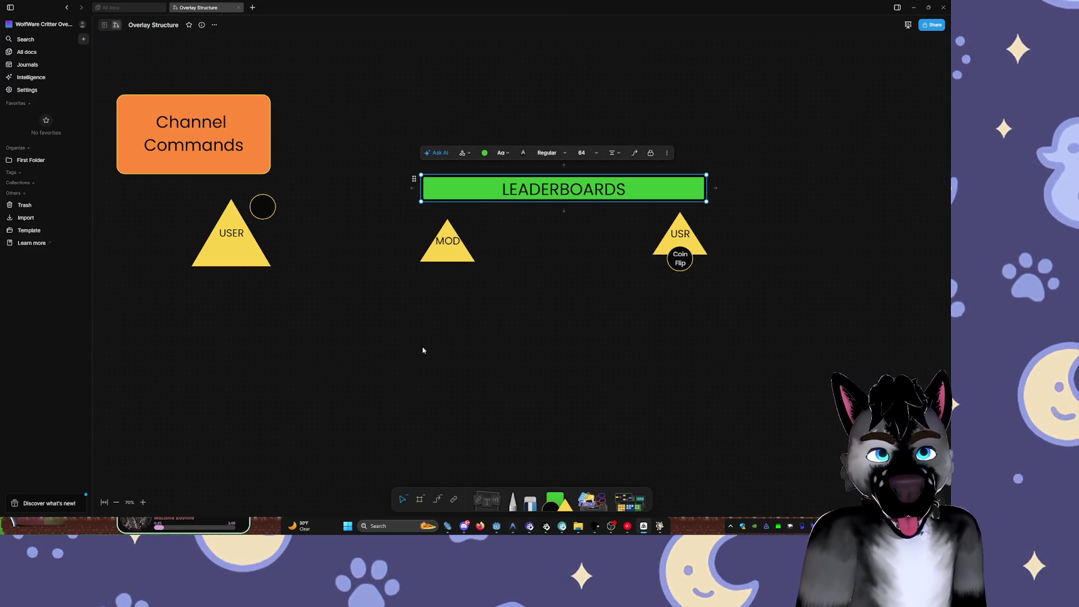
{"action": "key", "text": "ctrl+v"}
{"action": "left_click_drag", "start_coordinate": [561, 335], "coordinate": [296, 335]}
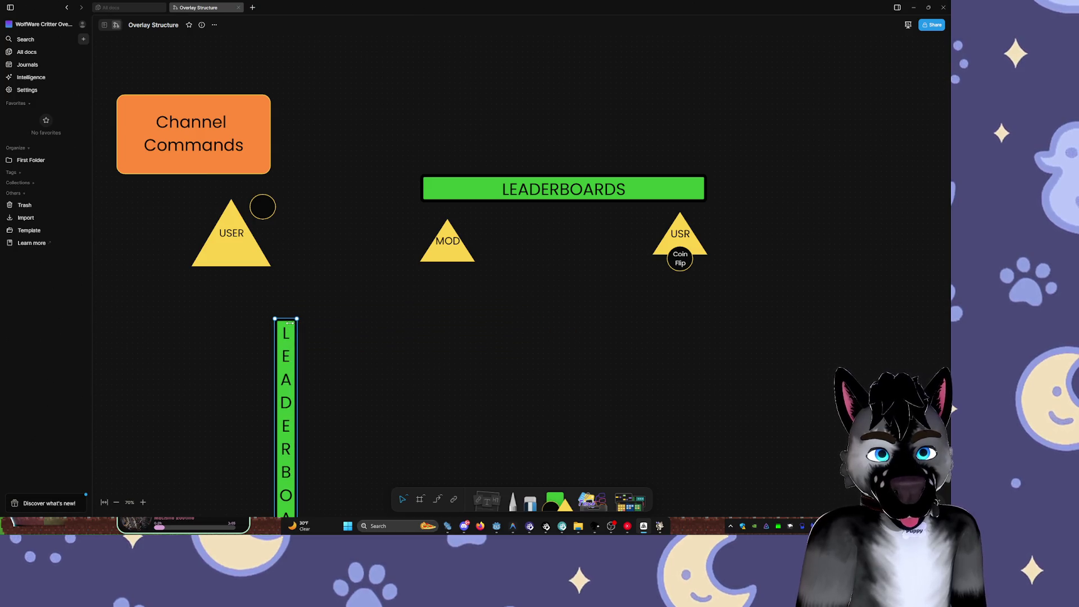
{"action": "double_click", "coordinate": [286, 364]}
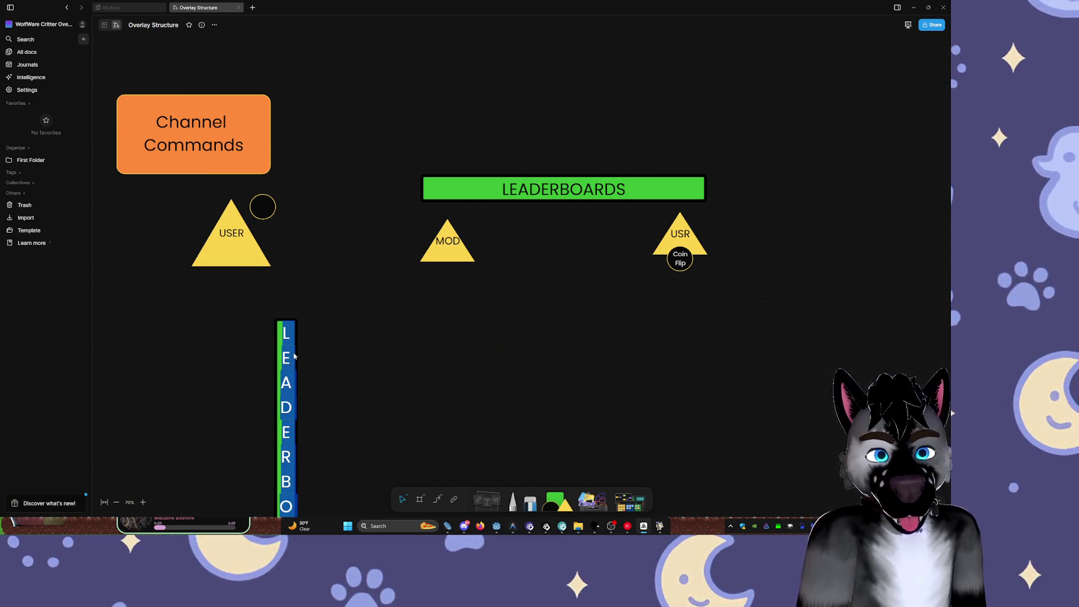
{"action": "key", "text": "BackSpace"}
{"action": "key", "text": "Escape"}
- Position the small green square beside the empty circle near USER
{"action": "left_click_drag", "start_coordinate": [348, 350], "coordinate": [401, 231]}
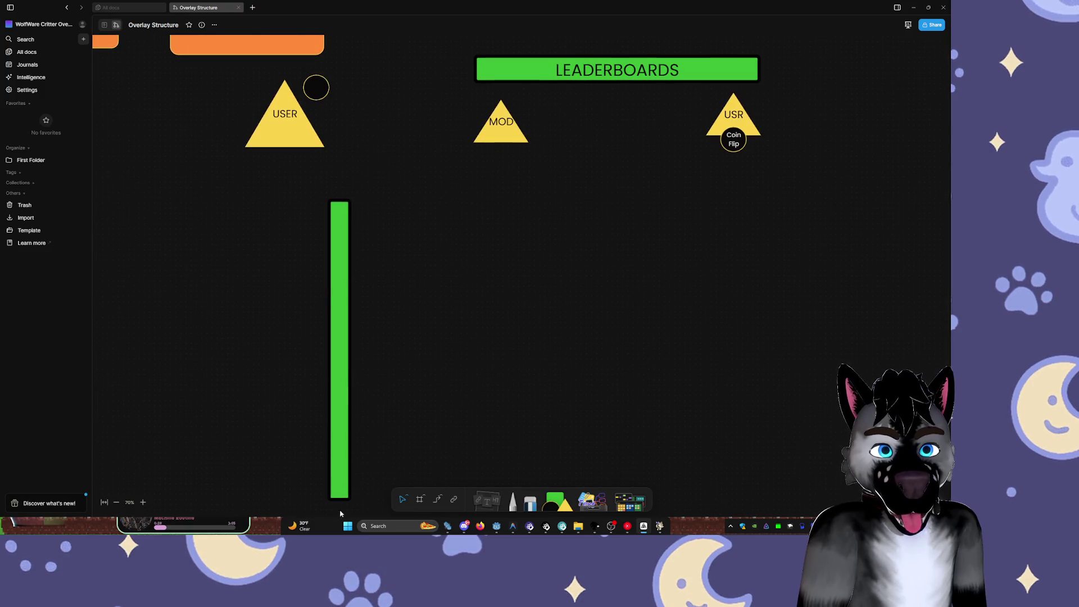
{"action": "mouse_move", "coordinate": [342, 204]}
{"action": "left_mouse_down"}
{"action": "mouse_move", "coordinate": [354, 77]}
{"action": "mouse_move", "coordinate": [365, 145]}
{"action": "mouse_move", "coordinate": [365, 415]}
{"action": "mouse_move", "coordinate": [350, 88]}
{"action": "mouse_move", "coordinate": [336, 102]}
{"action": "left_mouse_up"}
{"action": "scroll", "coordinate": [328, 311], "scroll_direction": "up", "scroll_amount": 3}
{"action": "left_click", "coordinate": [280, 283]}
{"action": "left_click_drag", "start_coordinate": [280, 283], "coordinate": [292, 256]}
{"action": "left_click", "coordinate": [239, 270]}
{"action": "left_click", "coordinate": [765, 346]}
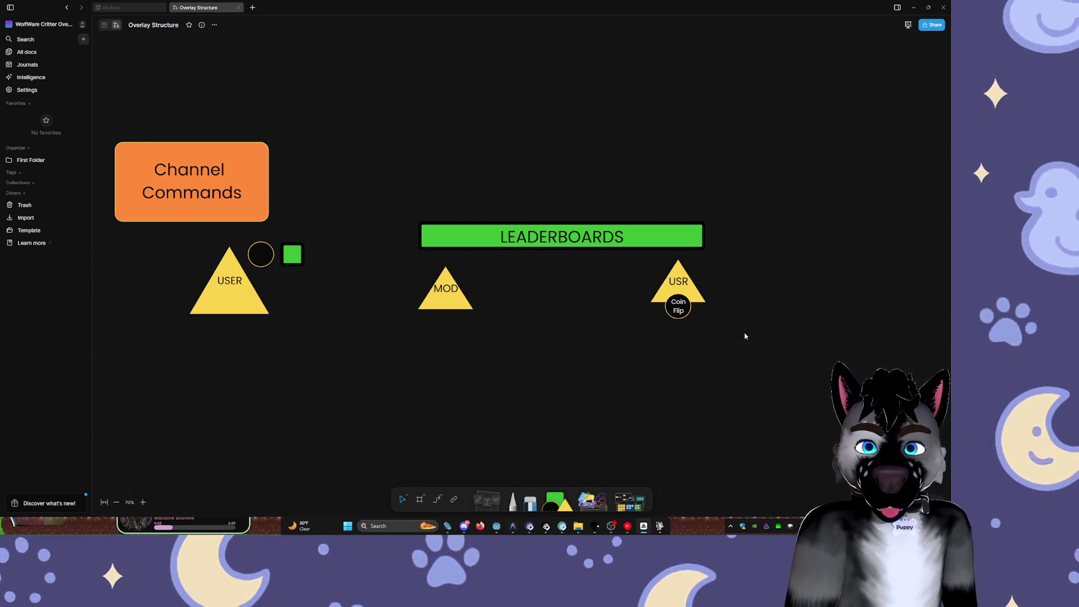
{"action": "scroll", "coordinate": [758, 325], "scroll_direction": "right", "scroll_amount": 1}
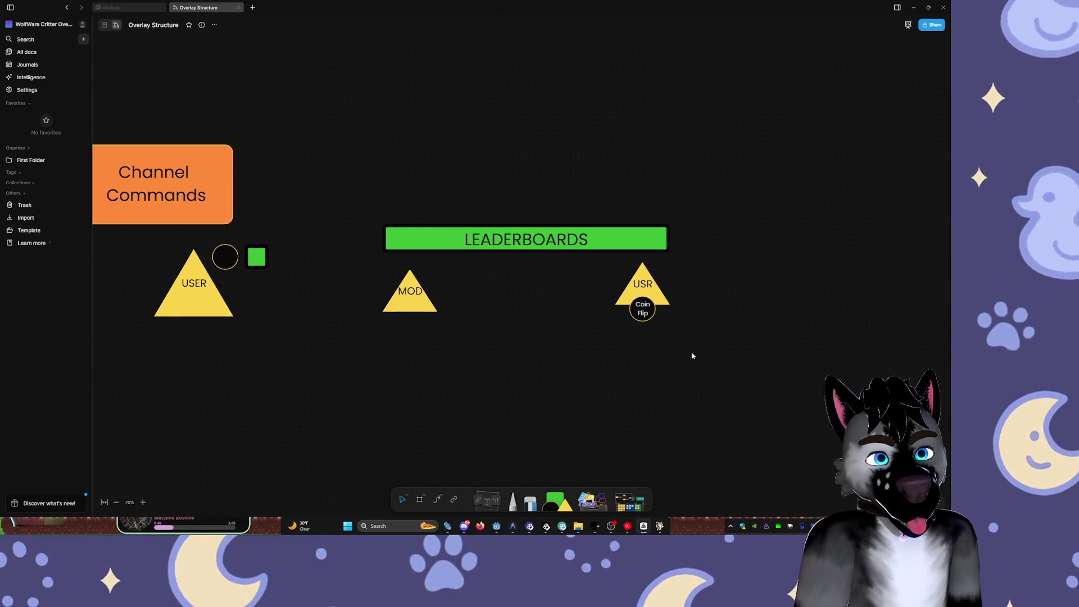
{"action": "scroll", "coordinate": [691, 354], "scroll_direction": "up", "scroll_amount": 3, "text": "ctrl"}
{"action": "scroll", "coordinate": [674, 341], "scroll_direction": "down", "scroll_amount": 1}
{"action": "scroll", "coordinate": [674, 340], "scroll_direction": "right", "scroll_amount": 2}
- Move the Coin Flip circle down below the USR triangle
{"action": "left_click", "coordinate": [549, 251]}
{"action": "left_click_drag", "start_coordinate": [549, 251], "coordinate": [551, 289]}
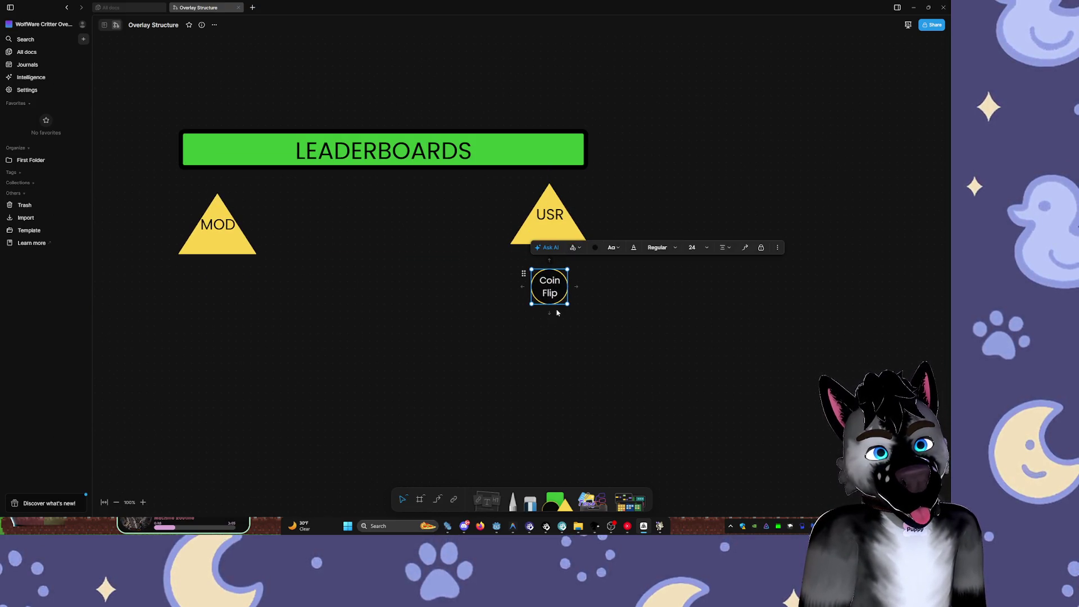
{"action": "left_click", "coordinate": [585, 324]}
{"action": "left_click", "coordinate": [547, 225]}
{"action": "left_click", "coordinate": [574, 410]}
{"action": "scroll", "coordinate": [488, 346], "scroll_direction": "down", "scroll_amount": 1}
{"action": "scroll", "coordinate": [488, 346], "scroll_direction": "right", "scroll_amount": 2}
- Copy Coin Flip below itself and relabel the copy 'Points'
{"action": "left_click", "coordinate": [481, 283]}
{"action": "key", "text": "ctrl+c"}
{"action": "key", "text": "ctrl+v"}
{"action": "left_click_drag", "start_coordinate": [492, 328], "coordinate": [492, 332]}
{"action": "double_click", "coordinate": [492, 332]}
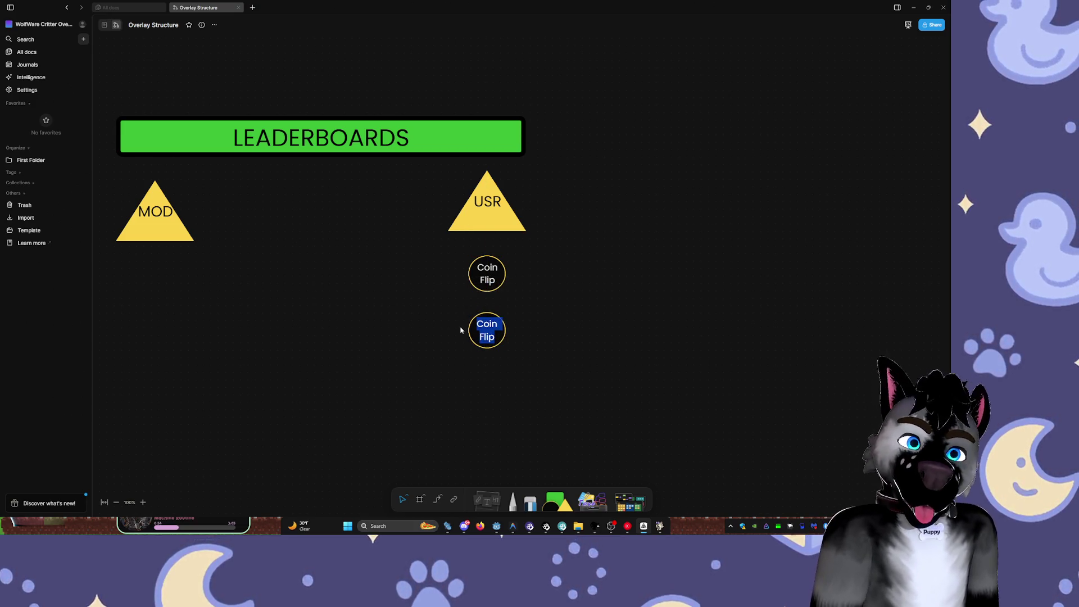
{"action": "type", "text": "Poin"}
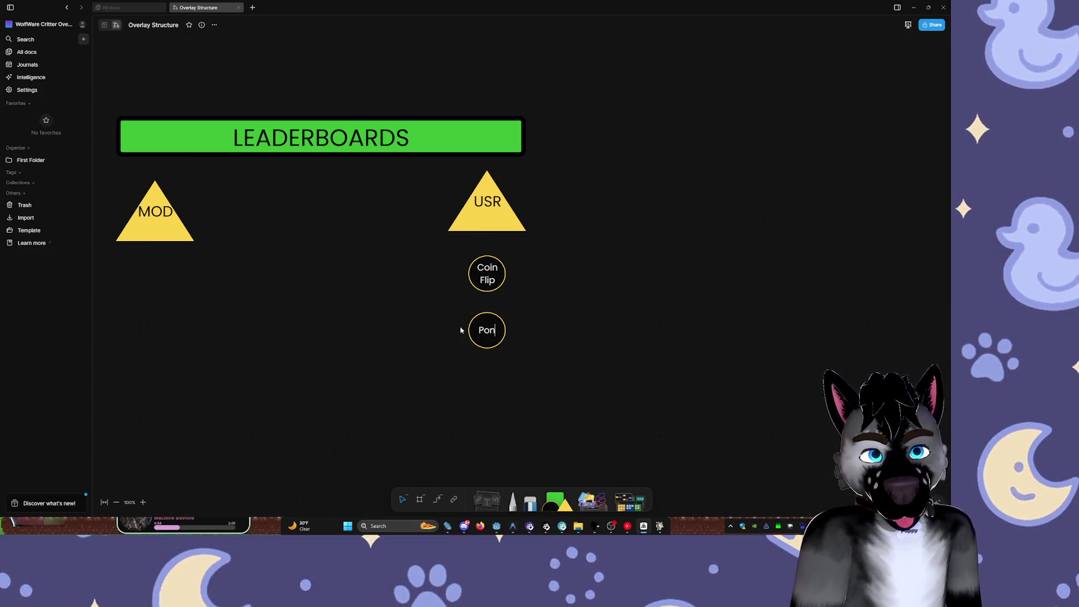
{"action": "type", "text": "ts"}
{"action": "key", "text": "Return"}
{"action": "left_click", "coordinate": [632, 353]}
- Set the Points text to custom size 22, widen its circle, and delete Coin Flip
{"action": "left_click", "coordinate": [496, 333]}
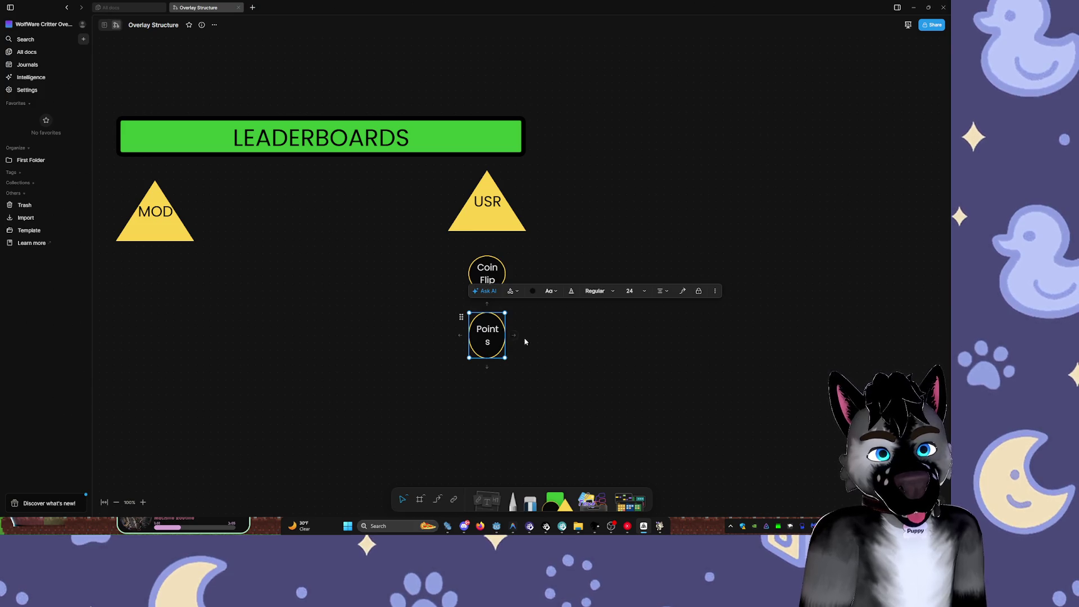
{"action": "left_click", "coordinate": [630, 292]}
{"action": "left_click", "coordinate": [638, 214]}
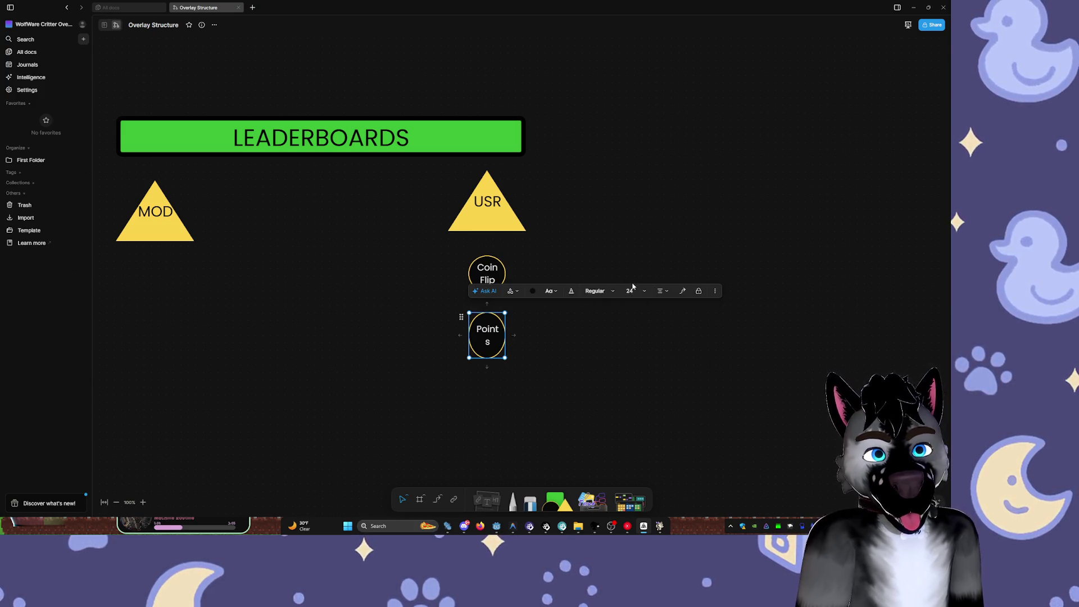
{"action": "key", "text": "Escape"}
{"action": "left_click", "coordinate": [504, 340]}
{"action": "left_click", "coordinate": [630, 291]}
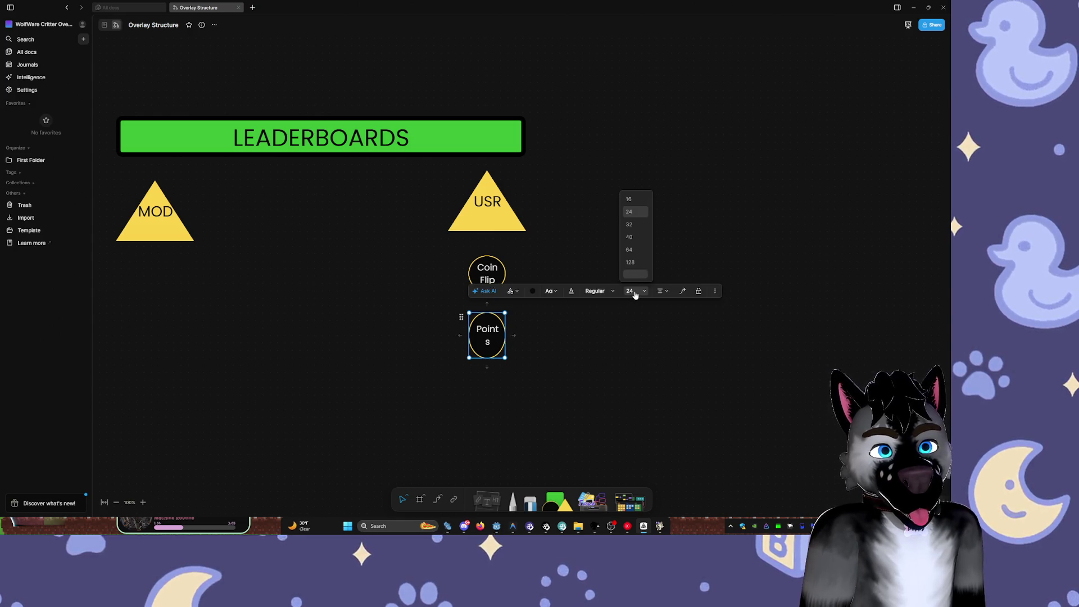
{"action": "type", "text": "22"}
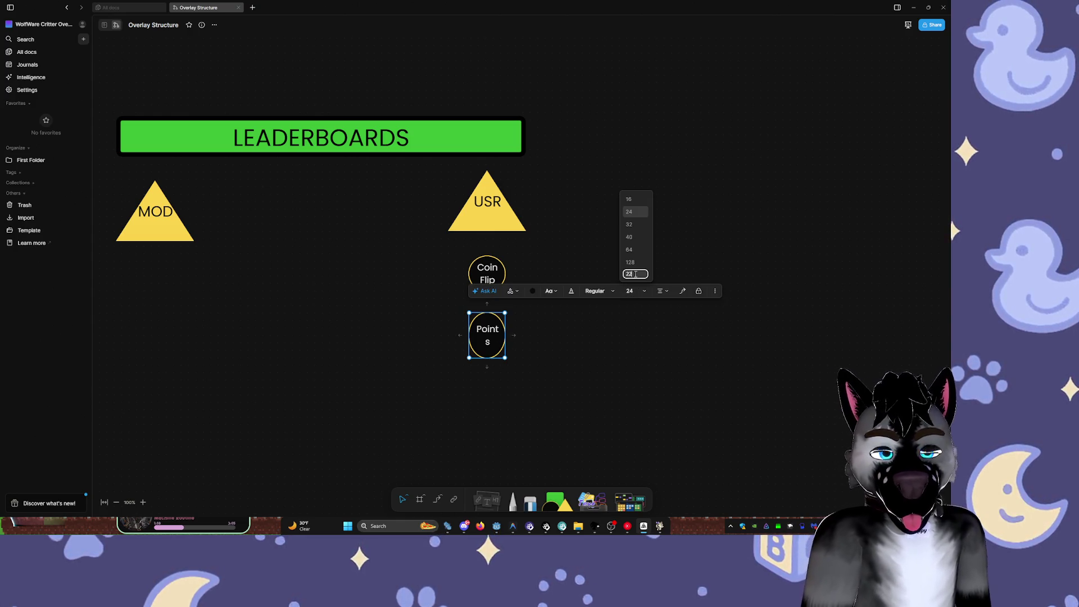
{"action": "key", "text": "Return"}
{"action": "left_click_drag", "start_coordinate": [510, 348], "coordinate": [496, 343]}
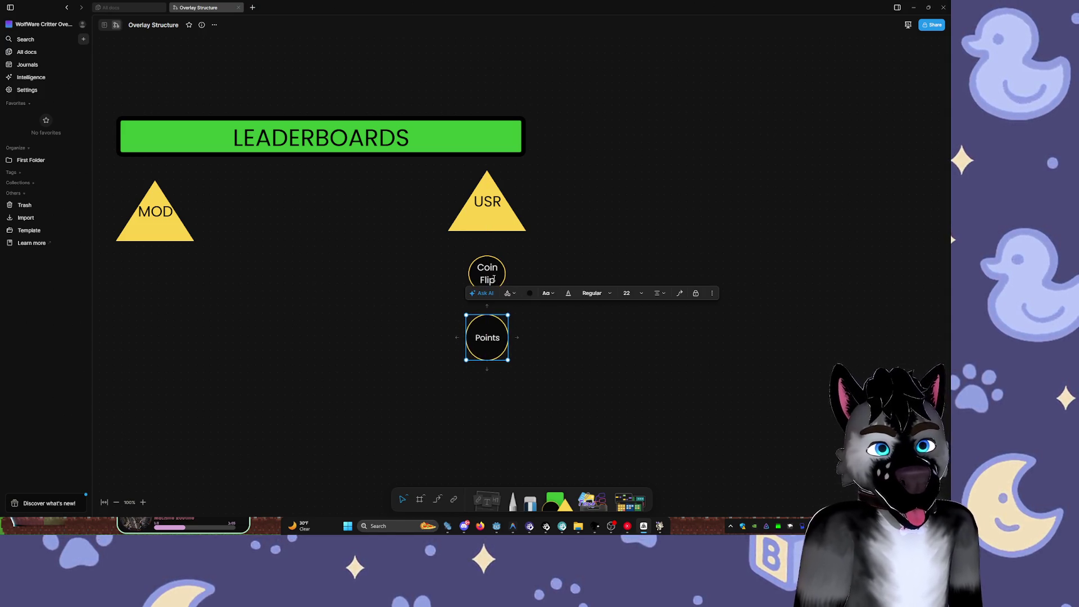
{"action": "left_click", "coordinate": [501, 286]}
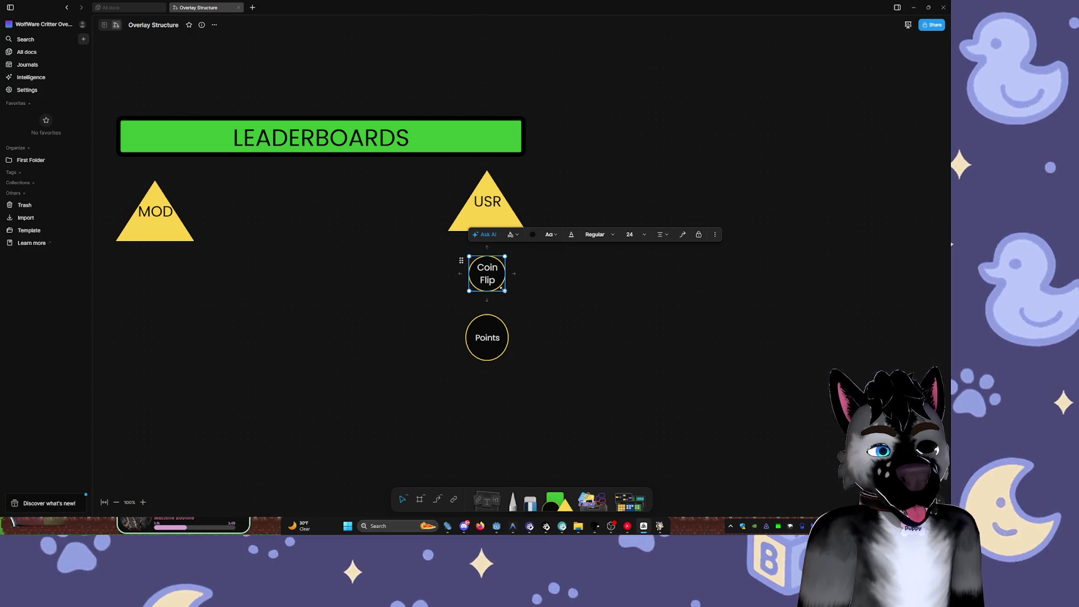
{"action": "key", "text": "Delete"}
{"action": "left_click", "coordinate": [489, 338]}
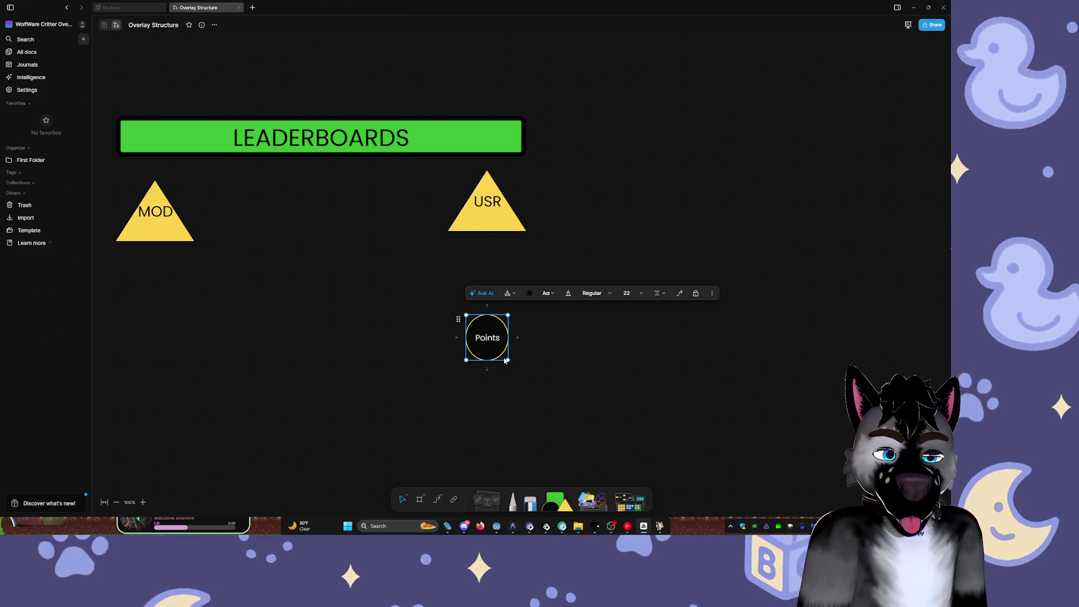
- Duplicate the Points circle up under USR and relabel it 'Coin Flip'
{"action": "key", "text": "ctrl+c"}
{"action": "key", "text": "ctrl+v"}
{"action": "left_click_drag", "start_coordinate": [504, 350], "coordinate": [484, 291]}
{"action": "double_click", "coordinate": [487, 286]}
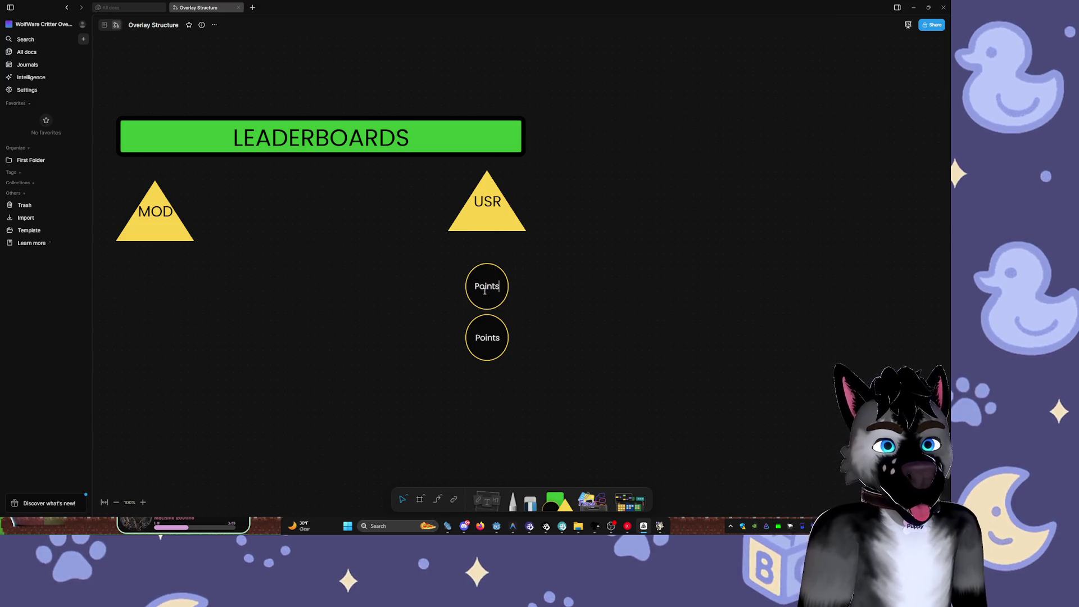
{"action": "type", "text": "Coin Flip"}
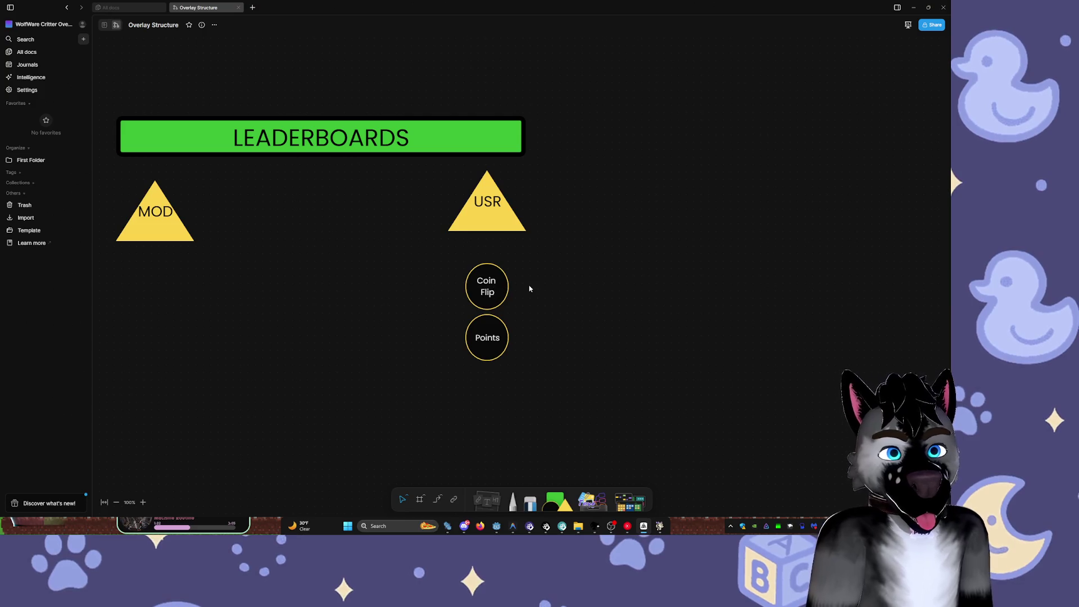
- Add a 'Leader board' copy of Points, enlarged and placed beside Points
{"action": "left_click", "coordinate": [483, 354]}
{"action": "key", "text": "ctrl+c"}
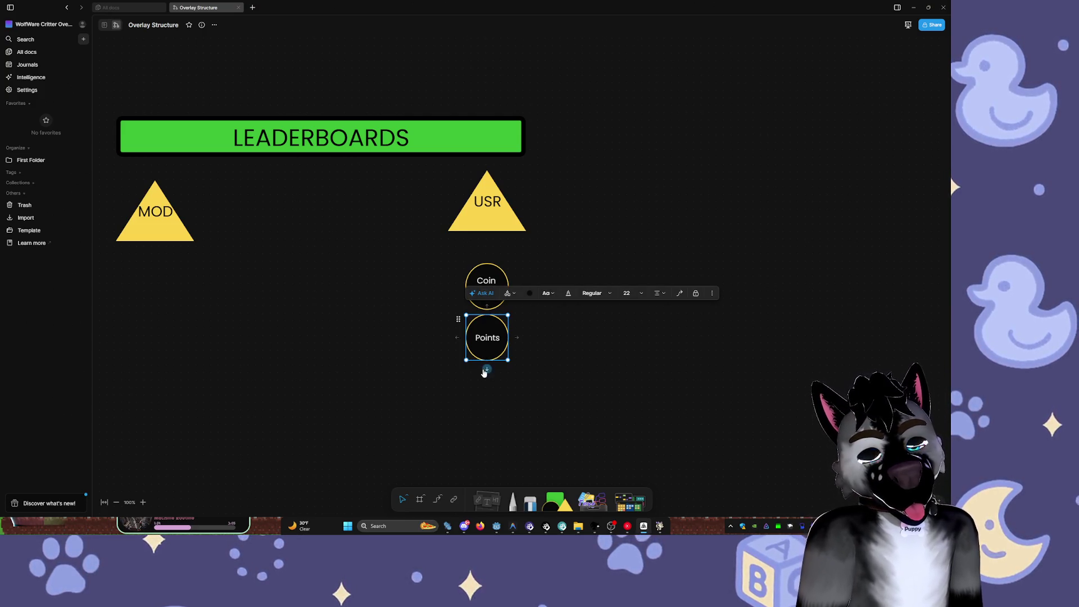
{"action": "key", "text": "ctrl+v"}
{"action": "left_click_drag", "start_coordinate": [479, 407], "coordinate": [487, 389]}
{"action": "double_click", "coordinate": [488, 384]}
{"action": "type", "text": "Leader board"}
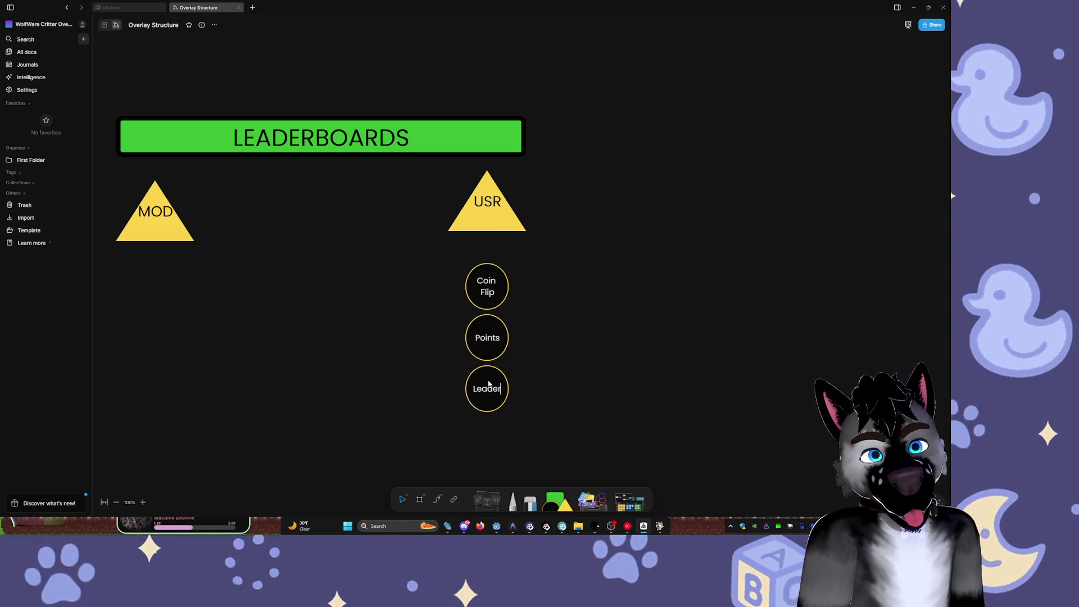
{"action": "left_click", "coordinate": [686, 366]}
{"action": "left_click", "coordinate": [497, 399]}
{"action": "mouse_move", "coordinate": [509, 411]}
{"action": "left_mouse_down"}
{"action": "mouse_move", "coordinate": [537, 442]}
{"action": "mouse_move", "coordinate": [434, 329]}
{"action": "mouse_move", "coordinate": [441, 314]}
{"action": "mouse_move", "coordinate": [442, 372]}
{"action": "mouse_move", "coordinate": [550, 357]}
{"action": "mouse_move", "coordinate": [558, 342]}
{"action": "mouse_move", "coordinate": [431, 347]}
{"action": "mouse_move", "coordinate": [594, 348]}
{"action": "mouse_move", "coordinate": [475, 349]}
{"action": "left_mouse_up"}
{"action": "left_click", "coordinate": [493, 347]}
{"action": "left_click", "coordinate": [736, 387]}
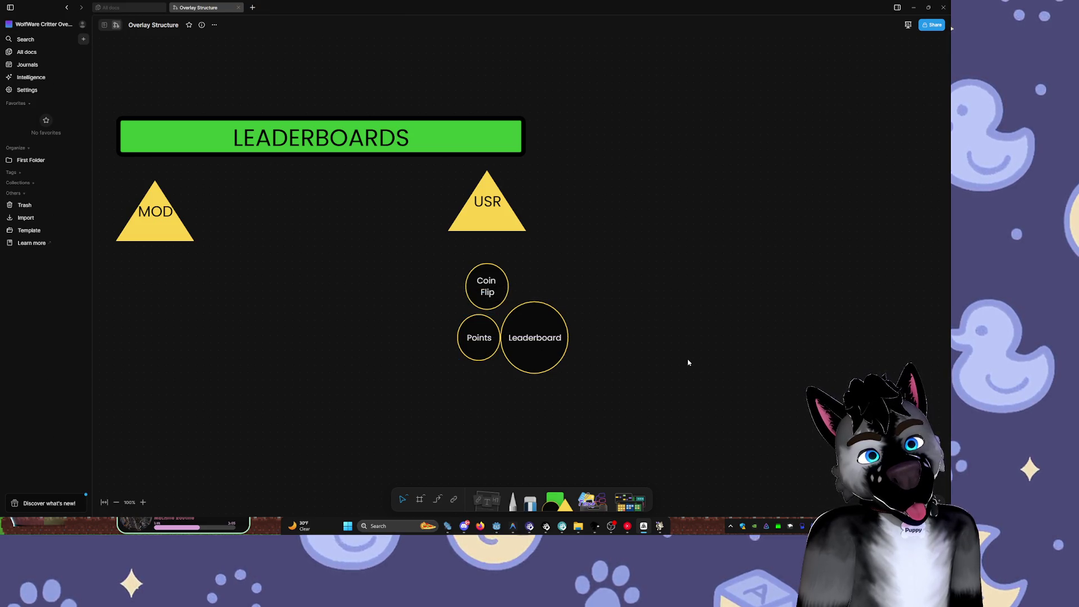
- Move Coin Flip under USR, raise Points beneath it, and place Leaderboard below Points
{"action": "left_click_drag", "start_coordinate": [506, 293], "coordinate": [450, 301]}
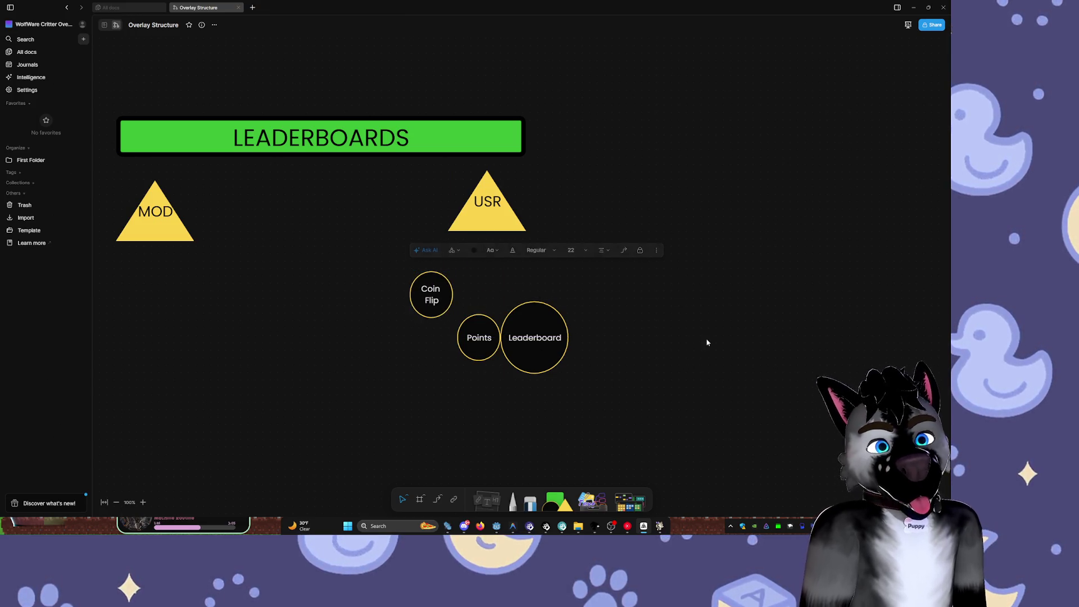
{"action": "left_click", "coordinate": [707, 343]}
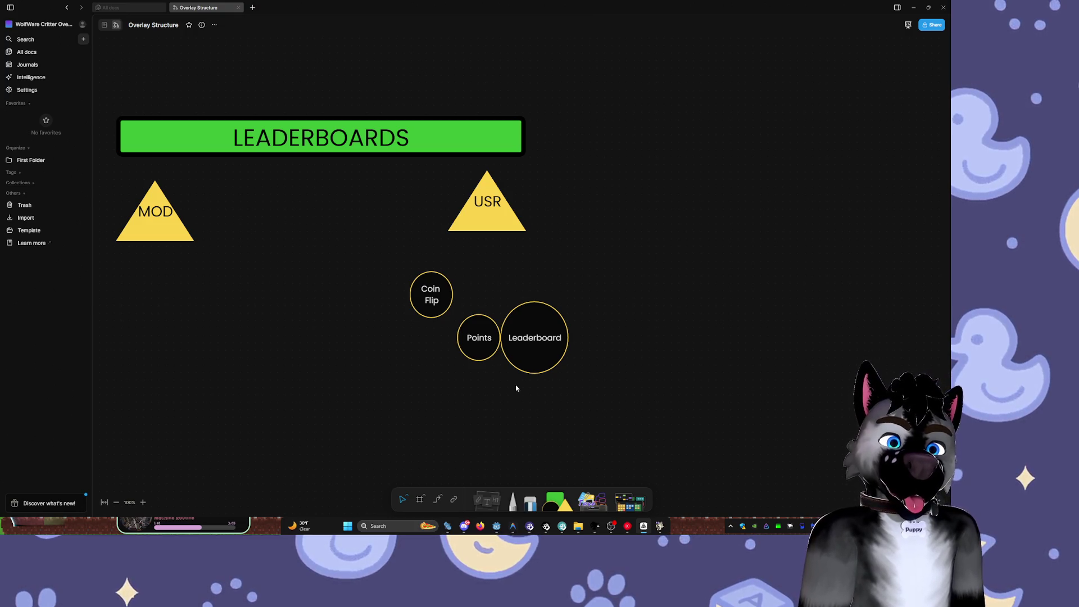
{"action": "left_click_drag", "start_coordinate": [439, 306], "coordinate": [483, 271]}
{"action": "left_click_drag", "start_coordinate": [534, 342], "coordinate": [700, 394]}
{"action": "mouse_move", "coordinate": [471, 340]}
{"action": "left_mouse_down"}
{"action": "mouse_move", "coordinate": [481, 328]}
{"action": "mouse_move", "coordinate": [479, 337]}
{"action": "left_mouse_up"}
{"action": "mouse_move", "coordinate": [687, 403]}
{"action": "left_mouse_down"}
{"action": "mouse_move", "coordinate": [618, 381]}
{"action": "mouse_move", "coordinate": [473, 418]}
{"action": "left_mouse_up"}
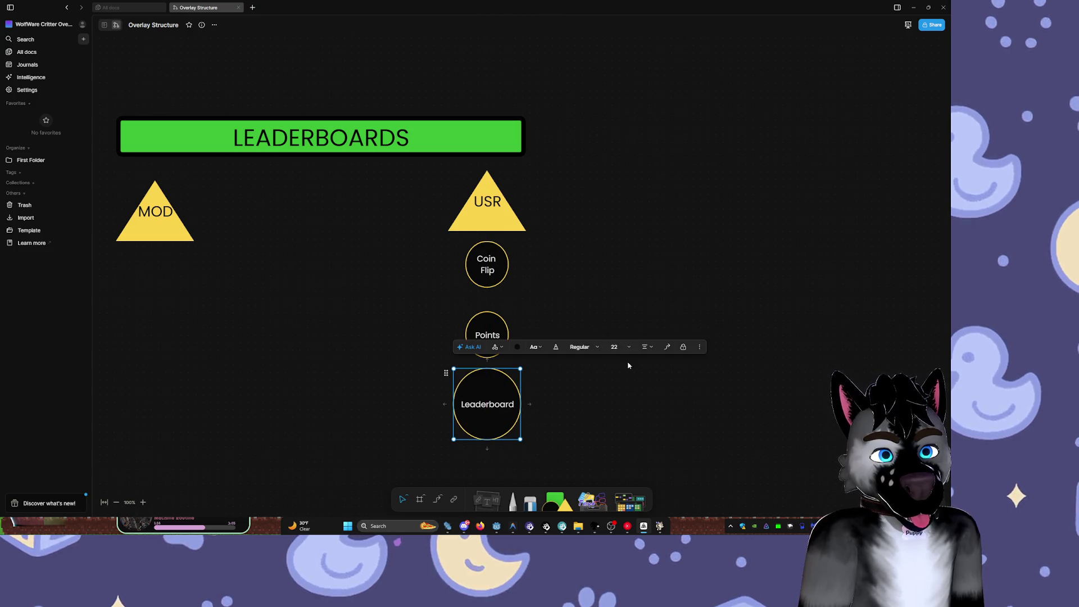
- Set Leaderboard's text to size 16 and stack it directly under Points, touching Coin Flip
{"action": "left_click", "coordinate": [628, 346]}
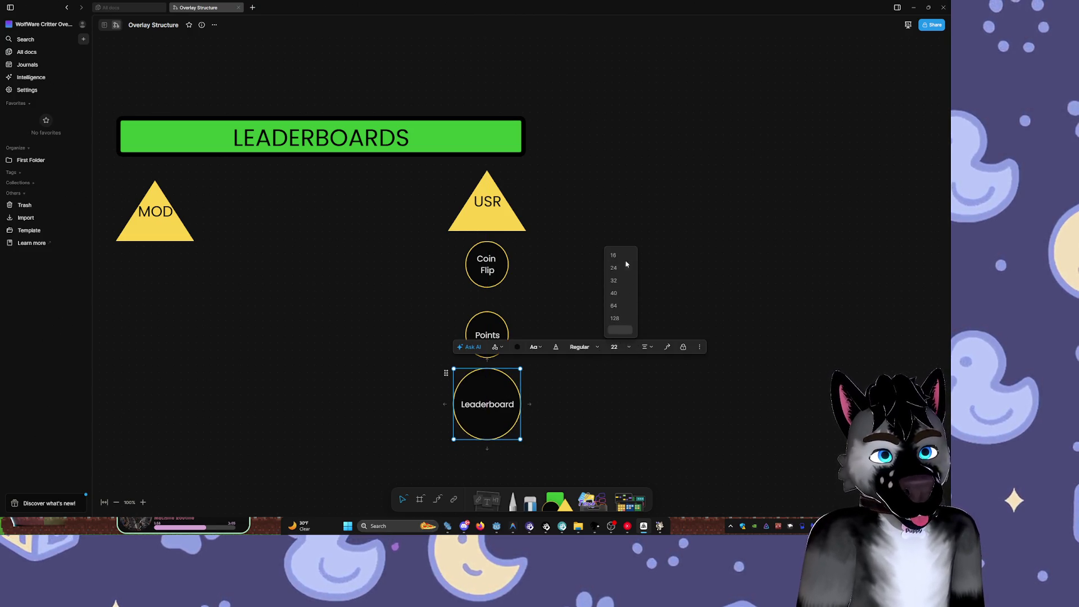
{"action": "left_click", "coordinate": [621, 255]}
{"action": "mouse_move", "coordinate": [500, 410]}
{"action": "left_mouse_down"}
{"action": "mouse_move", "coordinate": [509, 351]}
{"action": "mouse_move", "coordinate": [525, 376]}
{"action": "mouse_move", "coordinate": [499, 354]}
{"action": "mouse_move", "coordinate": [498, 398]}
{"action": "left_mouse_up"}
{"action": "left_click", "coordinate": [487, 322]}
{"action": "left_click_drag", "start_coordinate": [487, 322], "coordinate": [487, 318]}
{"action": "left_click_drag", "start_coordinate": [486, 406], "coordinate": [490, 373]}
{"action": "left_click", "coordinate": [595, 337]}
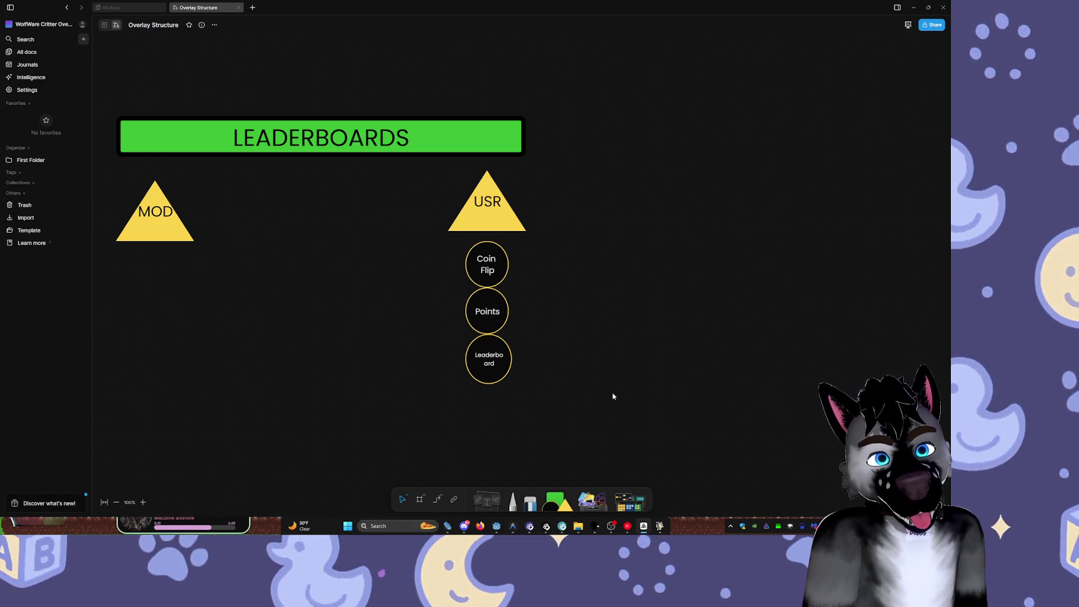
{"action": "left_click", "coordinate": [497, 366]}
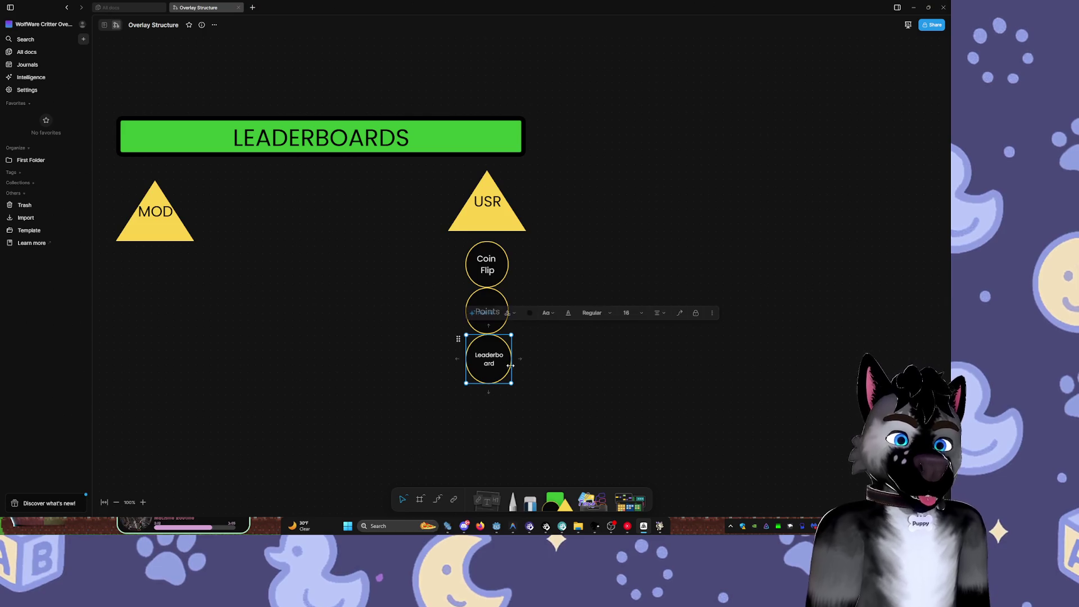
- Try widening the Leaderboard circle, then undo the flattening to keep it round
{"action": "mouse_move", "coordinate": [511, 359]}
{"action": "left_mouse_down"}
{"action": "mouse_move", "coordinate": [520, 359]}
{"action": "mouse_move", "coordinate": [497, 344]}
{"action": "mouse_move", "coordinate": [497, 358]}
{"action": "left_mouse_up"}
{"action": "left_click", "coordinate": [624, 409]}
{"action": "left_click", "coordinate": [497, 359]}
{"action": "left_click", "coordinate": [574, 384]}
{"action": "key", "text": "ctrl+z"}
{"action": "key", "text": "ctrl+z"}
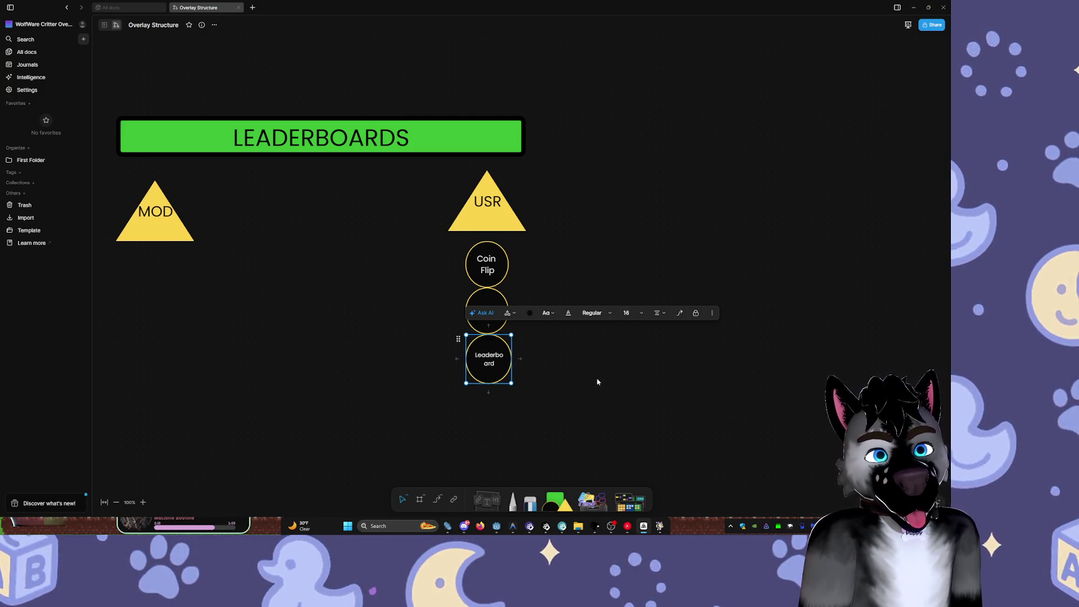
{"action": "left_click", "coordinate": [584, 366]}
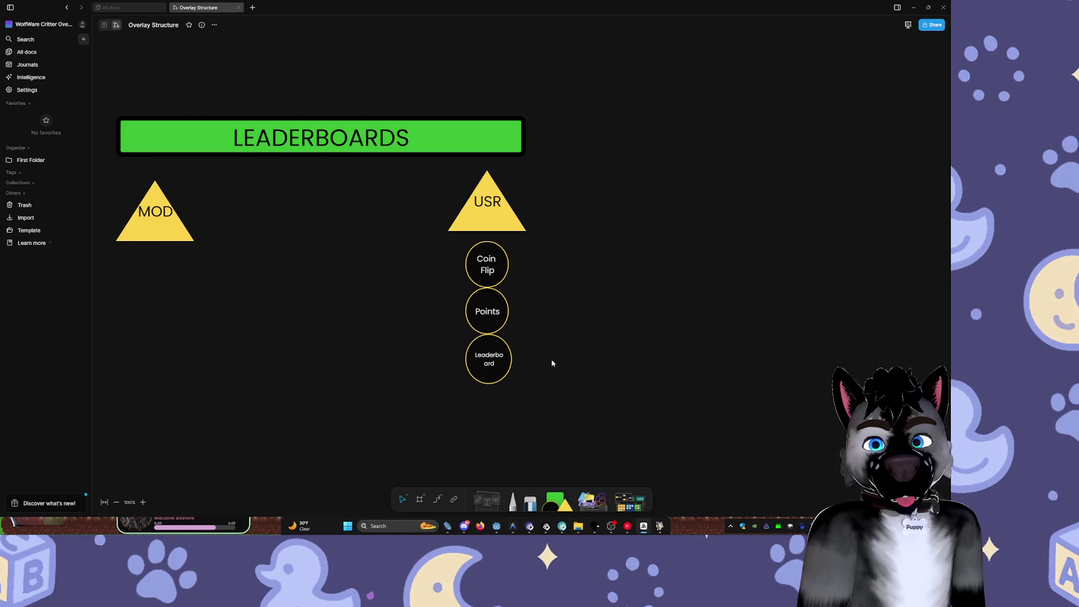
{"action": "left_click", "coordinate": [488, 375]}
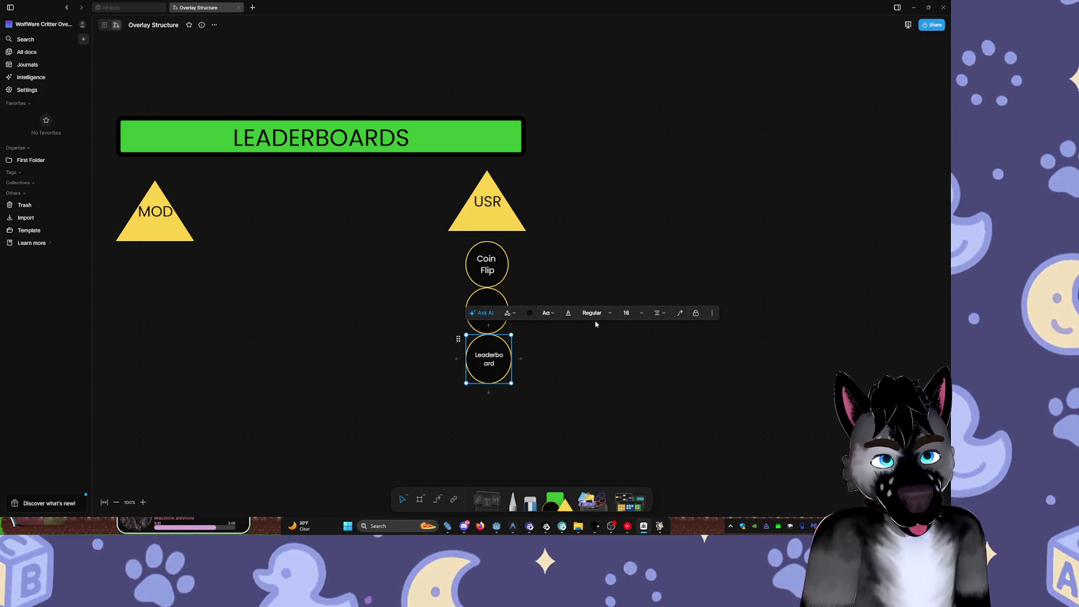
- Try custom Leaderboard font sizes 10, 12 and 13
{"action": "left_click", "coordinate": [628, 312]}
{"action": "left_click", "coordinate": [628, 296]}
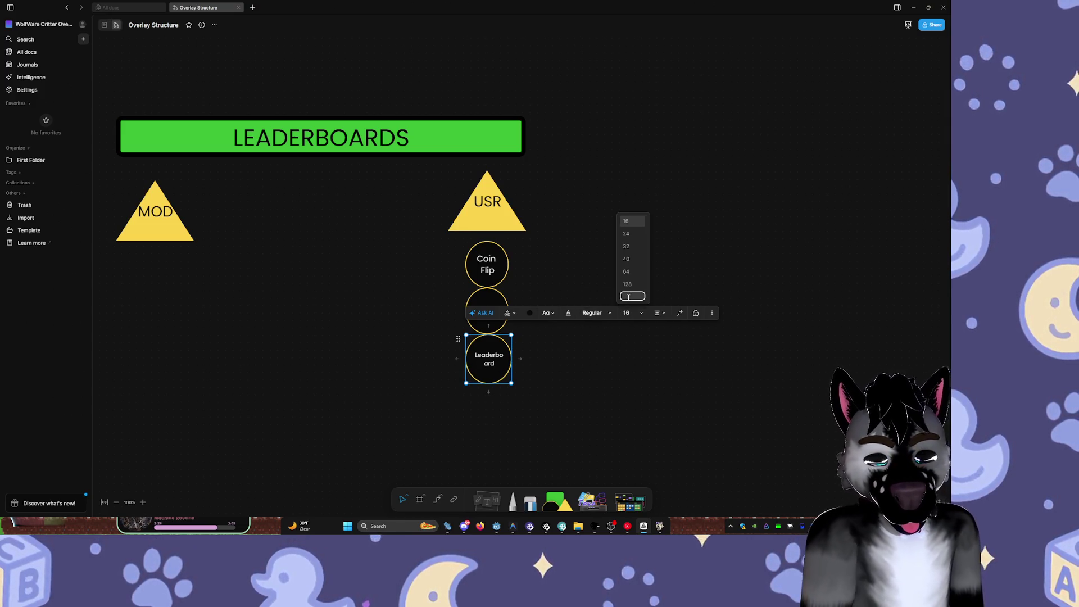
{"action": "type", "text": "18"}
{"action": "key", "text": "Return"}
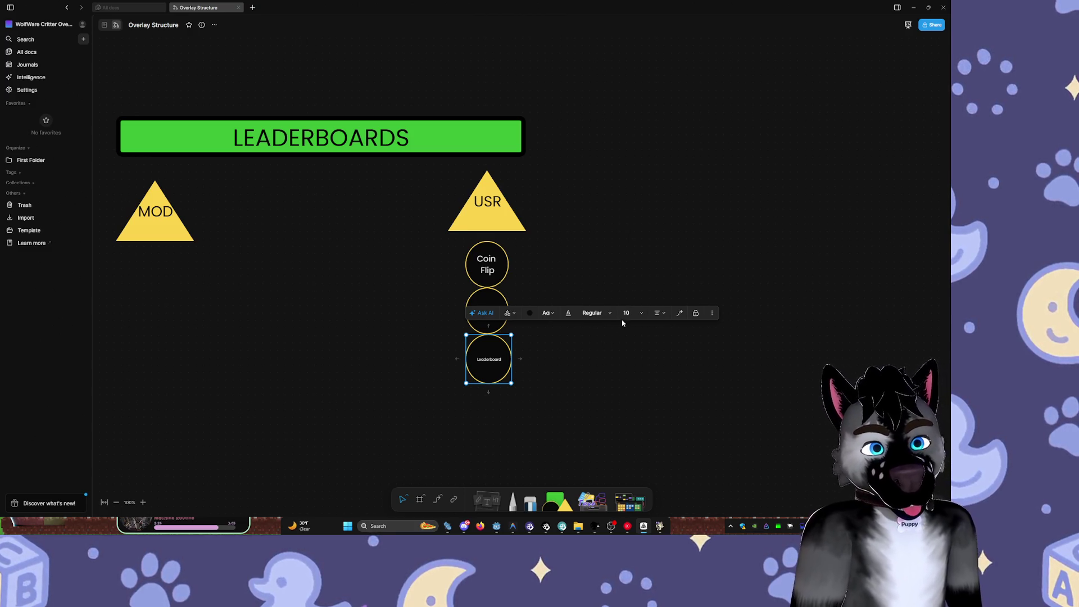
{"action": "left_click", "coordinate": [626, 313]}
{"action": "type", "text": "12"}
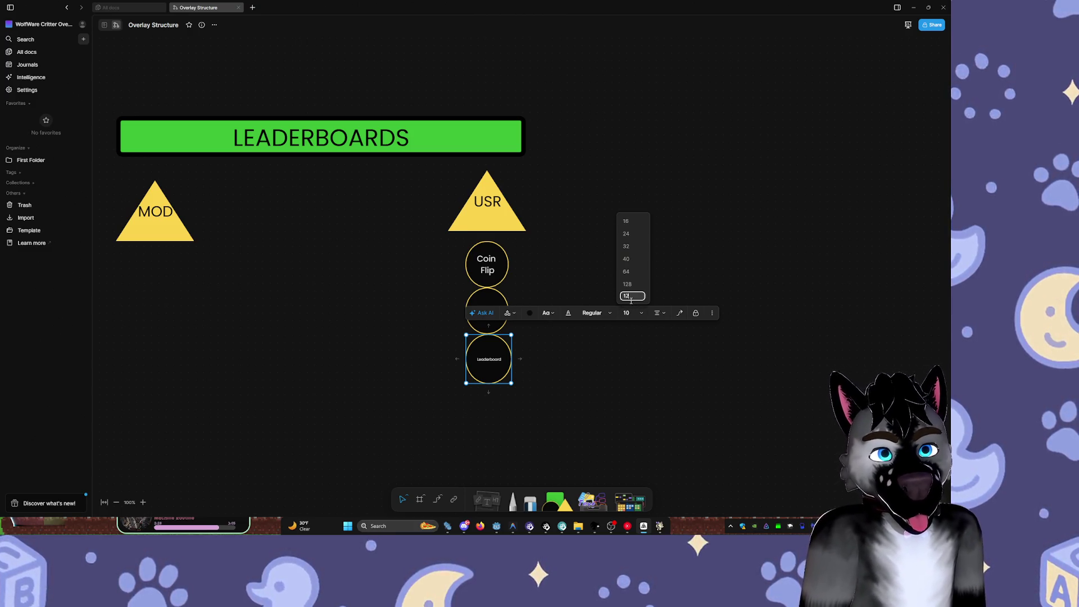
{"action": "key", "text": "Return"}
{"action": "left_click", "coordinate": [628, 313]}
{"action": "left_click", "coordinate": [627, 296]}
{"action": "type", "text": "13"}
{"action": "key", "text": "Return"}
- Test sizes 15 and 14, then settle on font size 13 for the Leaderboard label
{"action": "left_click", "coordinate": [627, 312]}
{"action": "left_click", "coordinate": [630, 296]}
{"action": "type", "text": "15"}
{"action": "key", "text": "Return"}
{"action": "left_click", "coordinate": [627, 312]}
{"action": "left_click", "coordinate": [633, 296]}
{"action": "type", "text": "14"}
{"action": "key", "text": "Return"}
{"action": "left_click", "coordinate": [630, 312]}
{"action": "left_click", "coordinate": [632, 296]}
{"action": "type", "text": "13"}
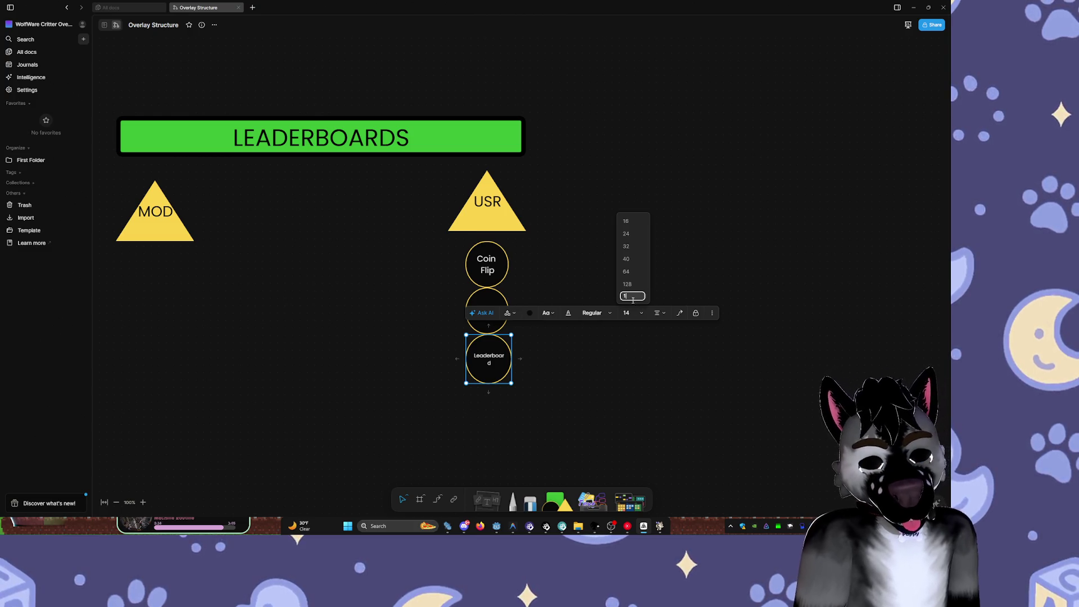
{"action": "key", "text": "Return"}
{"action": "left_click", "coordinate": [615, 329]}
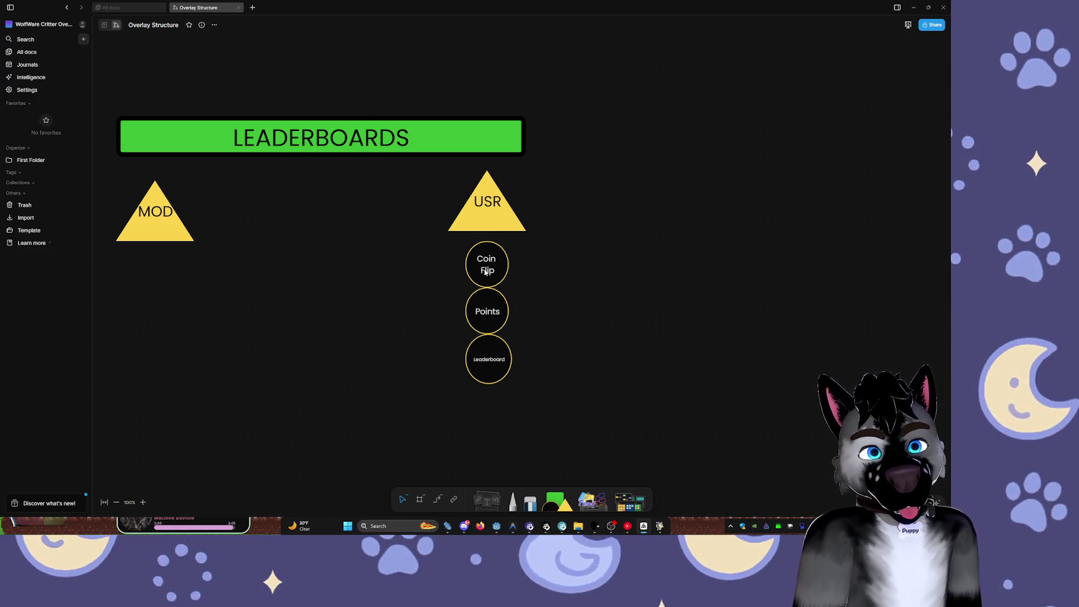
- Duplicate the Coin Flip circle and place the copy under the MOD triangle
{"action": "left_click", "coordinate": [486, 265]}
{"action": "key", "text": "ctrl+c"}
{"action": "key", "text": "ctrl+v"}
{"action": "mouse_move", "coordinate": [306, 301]}
{"action": "left_mouse_down"}
{"action": "mouse_move", "coordinate": [134, 307]}
{"action": "mouse_move", "coordinate": [156, 293]}
{"action": "left_mouse_up"}
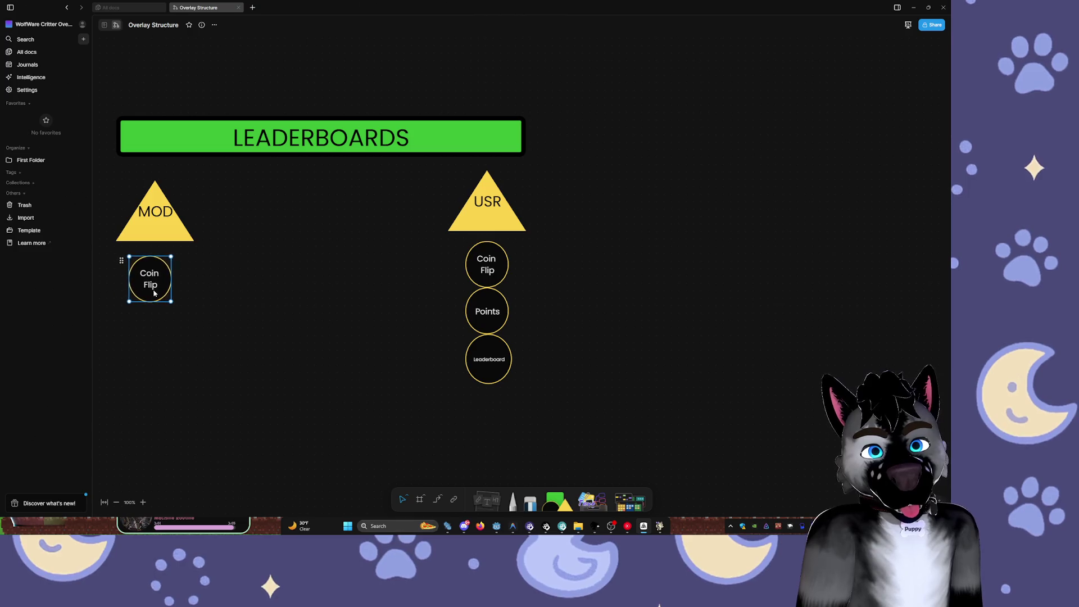
- Delete the copied Coin Flip text so the MOD circle's label is blank
{"action": "double_click", "coordinate": [155, 279]}
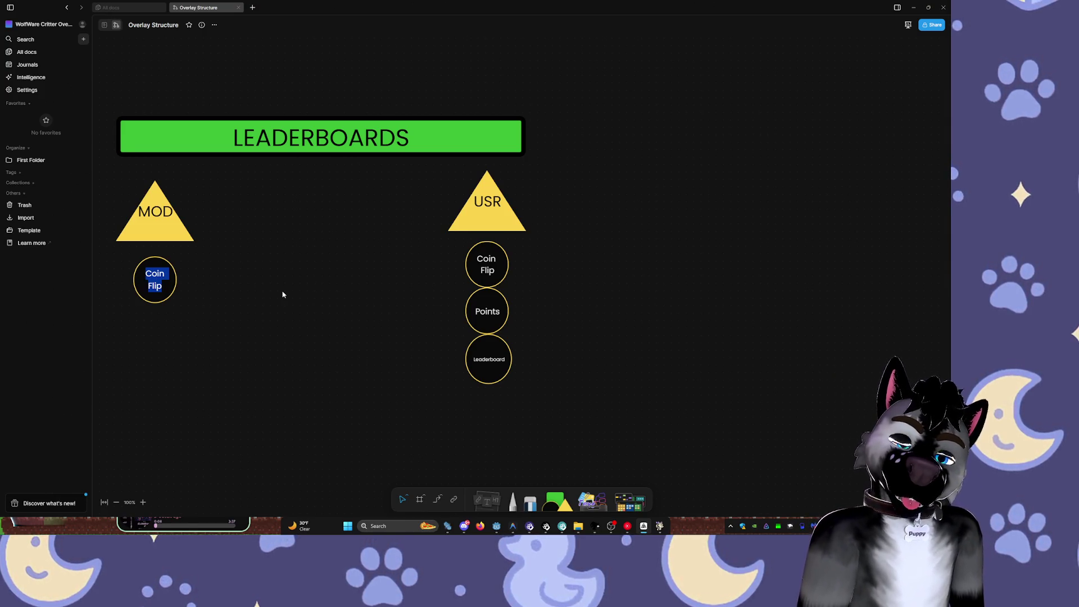
{"action": "left_click_drag", "start_coordinate": [283, 294], "coordinate": [465, 272]}
{"action": "double_click", "coordinate": [323, 264]}
{"action": "key", "text": "BackSpace"}
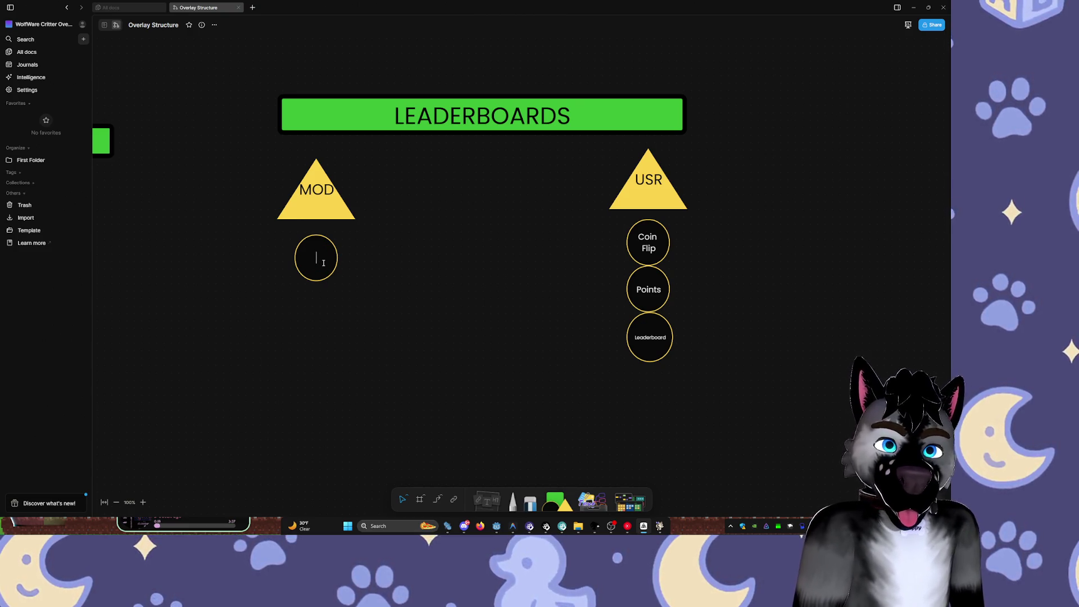
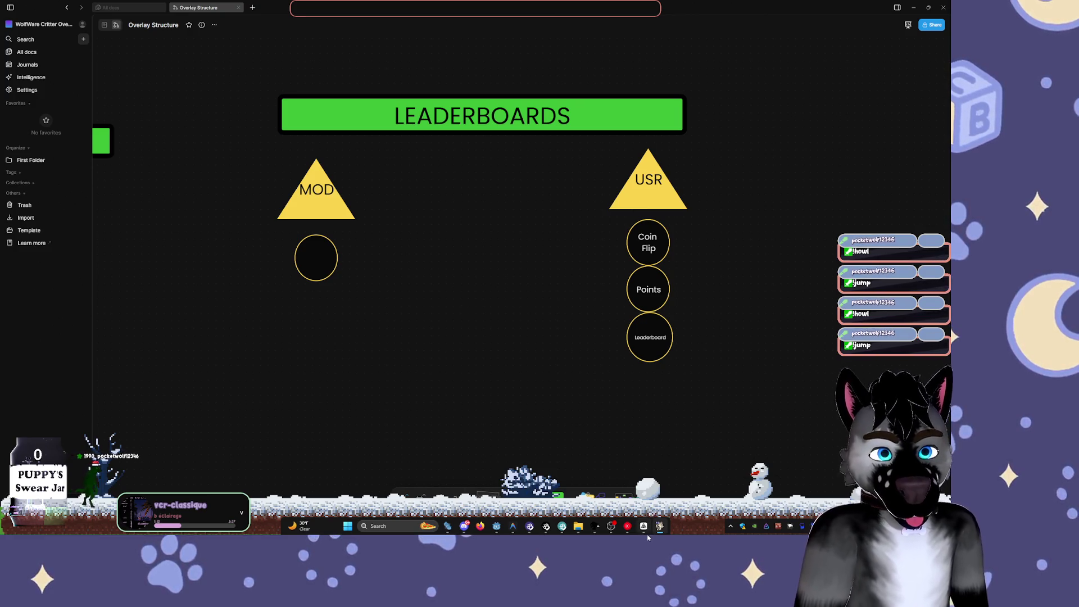
- Un-maximize the AFFiNE window into a smaller floating window over Godot
{"action": "mouse_move", "coordinate": [512, 526]}
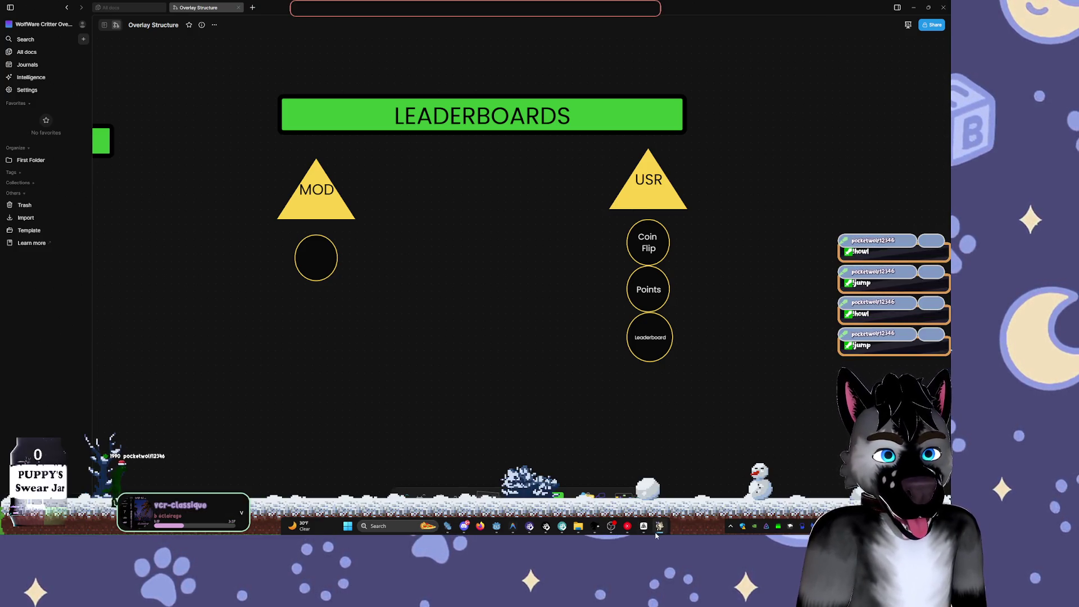
{"action": "mouse_move", "coordinate": [661, 531]}
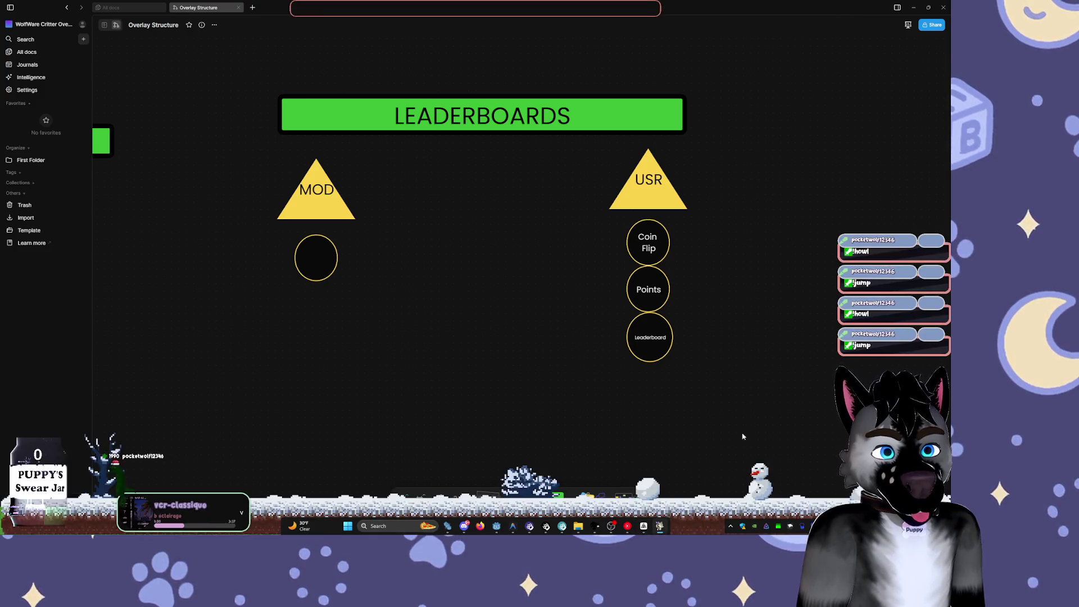
{"action": "mouse_move", "coordinate": [809, 11]}
{"action": "left_mouse_down"}
{"action": "mouse_move", "coordinate": [825, 24]}
{"action": "mouse_move", "coordinate": [623, 49]}
{"action": "mouse_move", "coordinate": [515, 36]}
{"action": "left_mouse_up"}
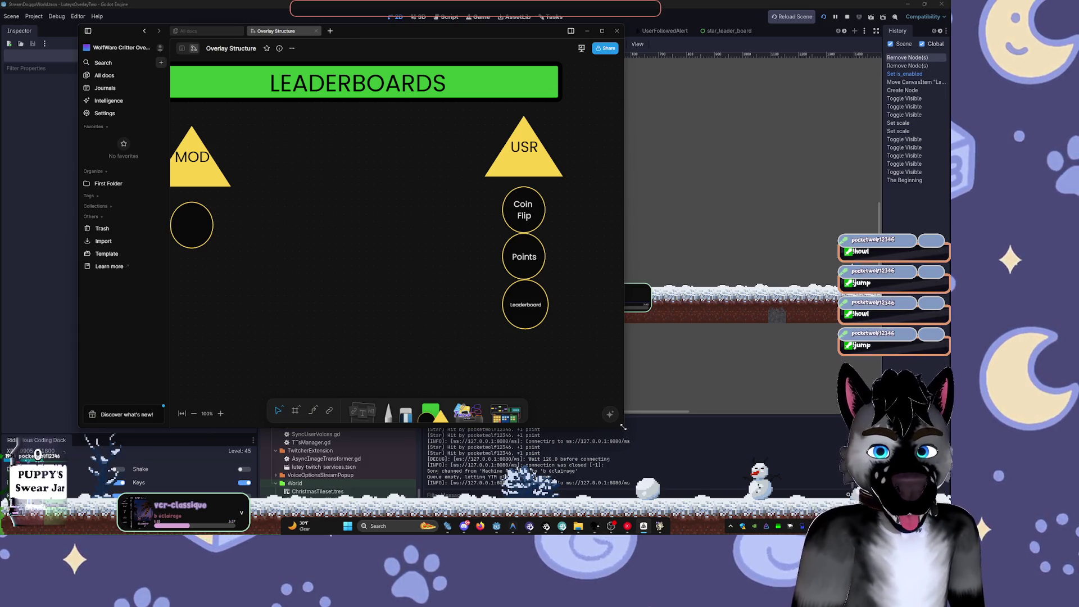
- Enlarge the whiteboard window, pan to the MOD and USR columns, and select the empty MOD circle
{"action": "mouse_move", "coordinate": [623, 428]}
{"action": "left_mouse_down"}
{"action": "mouse_move", "coordinate": [740, 482]}
{"action": "mouse_move", "coordinate": [740, 506]}
{"action": "mouse_move", "coordinate": [770, 484]}
{"action": "mouse_move", "coordinate": [748, 481]}
{"action": "mouse_move", "coordinate": [770, 525]}
{"action": "mouse_move", "coordinate": [770, 500]}
{"action": "mouse_move", "coordinate": [822, 532]}
{"action": "mouse_move", "coordinate": [820, 441]}
{"action": "mouse_move", "coordinate": [875, 531]}
{"action": "mouse_move", "coordinate": [809, 506]}
{"action": "mouse_move", "coordinate": [802, 410]}
{"action": "mouse_move", "coordinate": [846, 462]}
{"action": "left_mouse_up"}
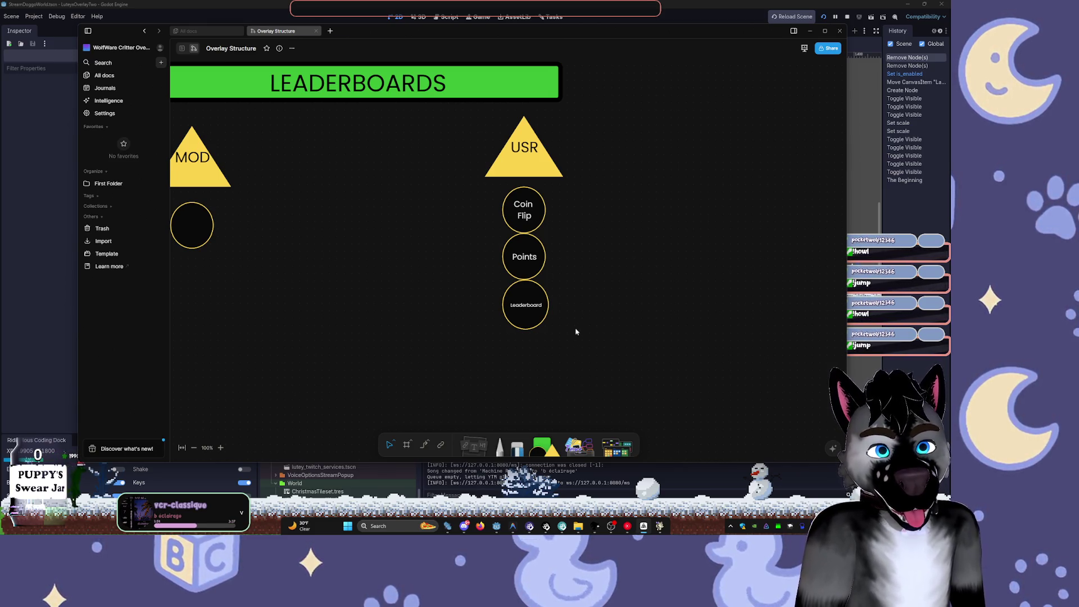
{"action": "scroll", "coordinate": [440, 249], "scroll_direction": "left", "scroll_amount": 3}
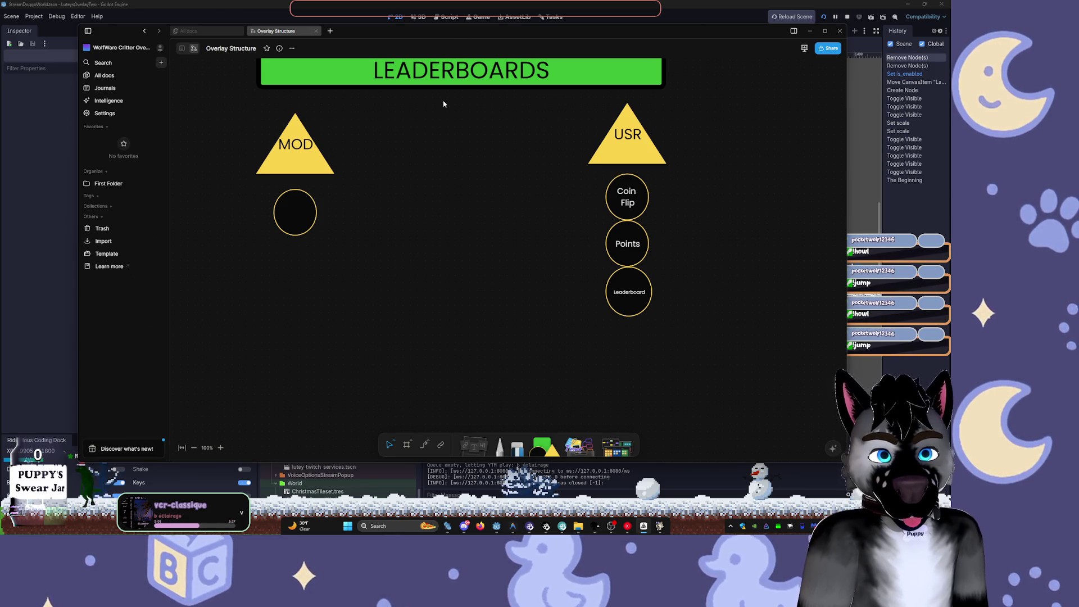
{"action": "left_click", "coordinate": [277, 213]}
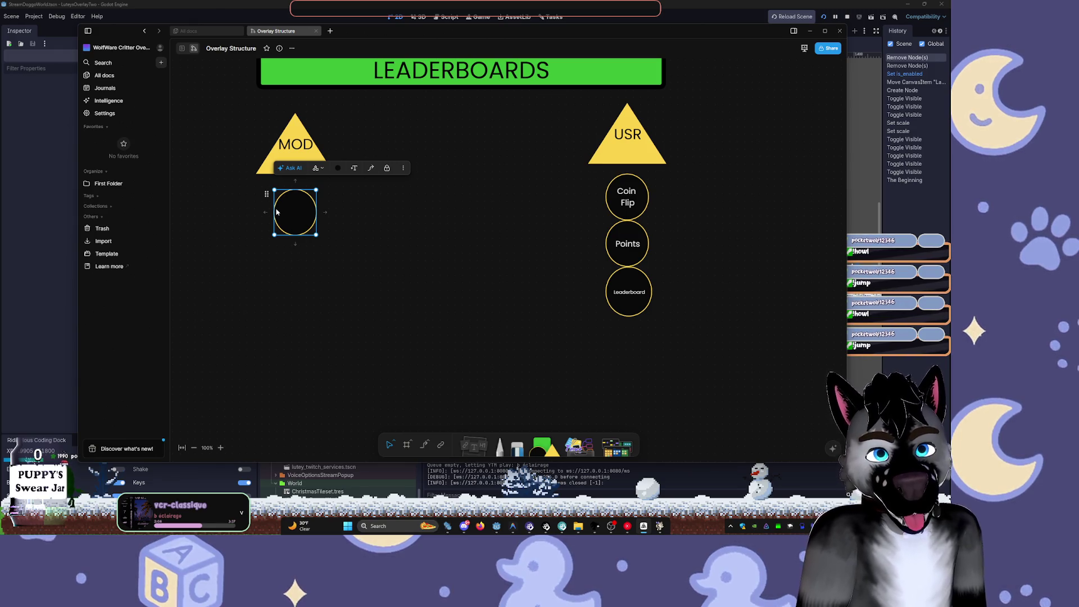
- Create a new text box reading 'rre' between the MOD circle and the USR column
{"action": "double_click", "coordinate": [372, 240]}
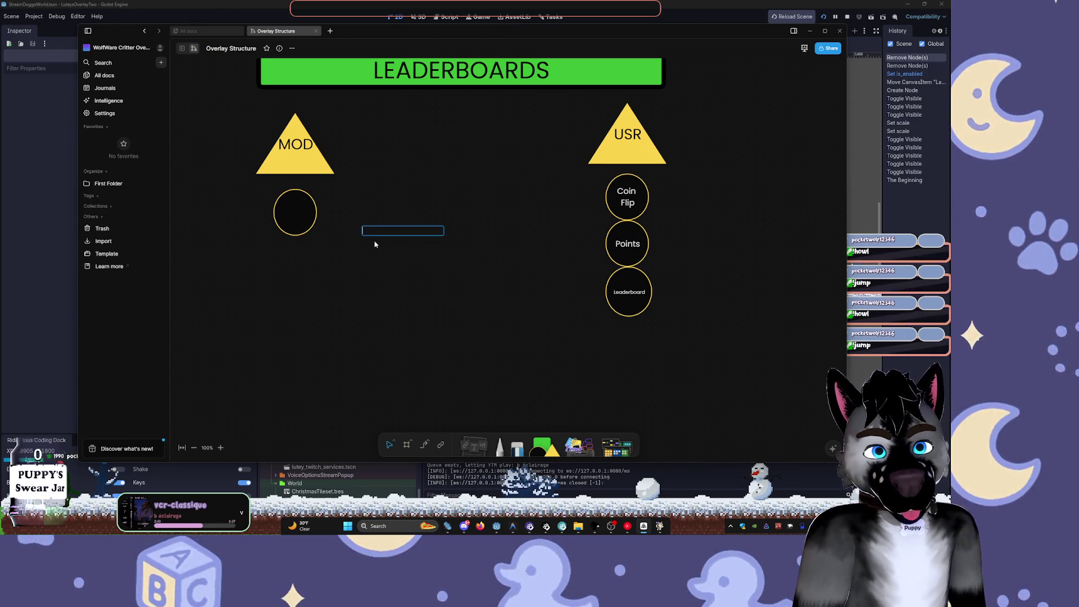
{"action": "double_click", "coordinate": [371, 229]}
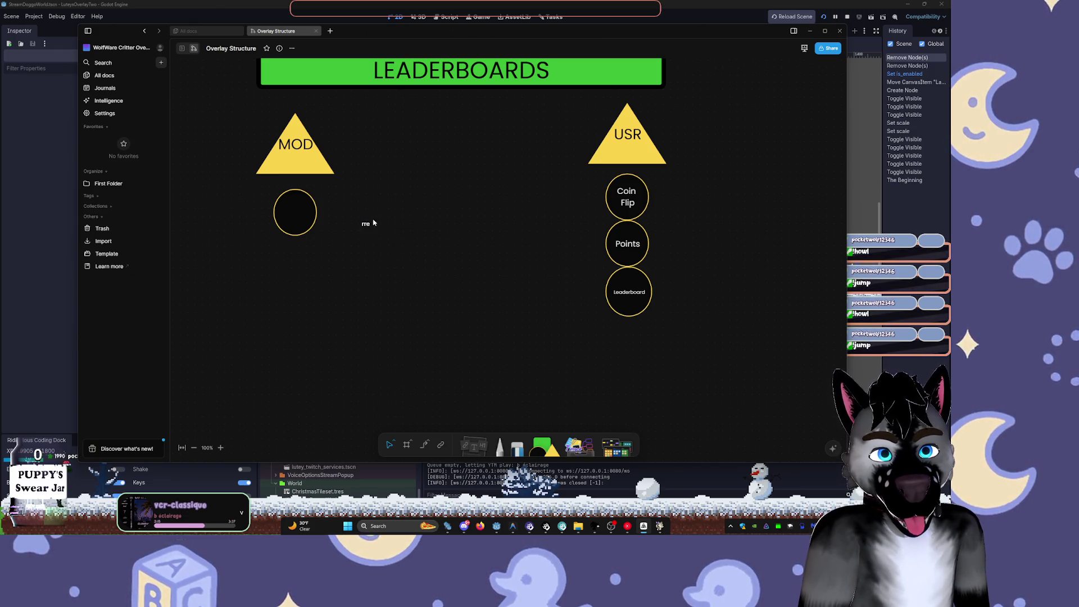
{"action": "key", "text": "Escape"}
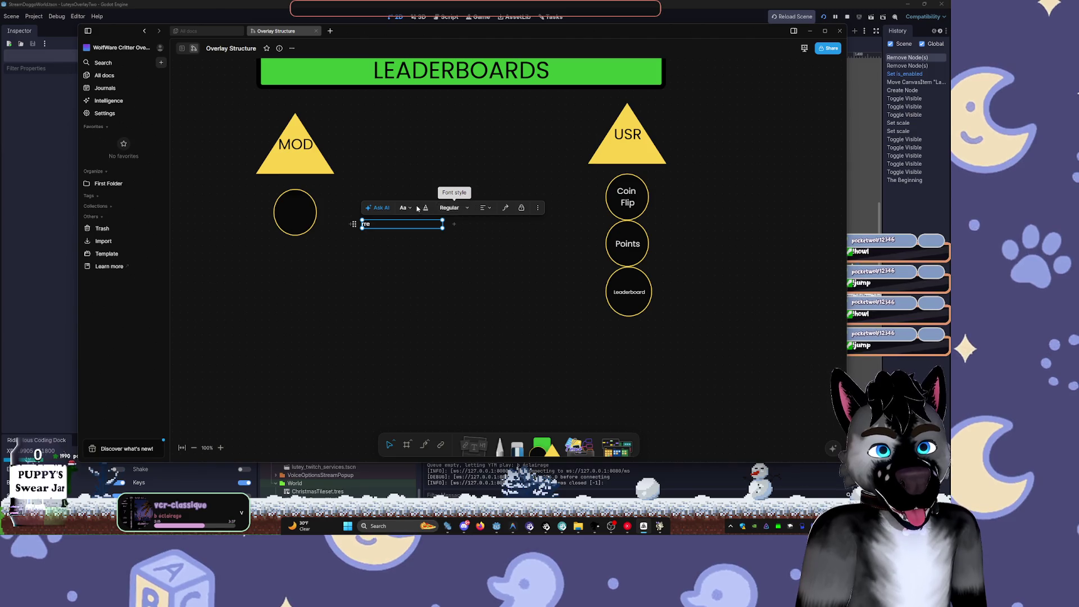
{"action": "left_click", "coordinate": [453, 207]}
{"action": "left_click", "coordinate": [489, 219]}
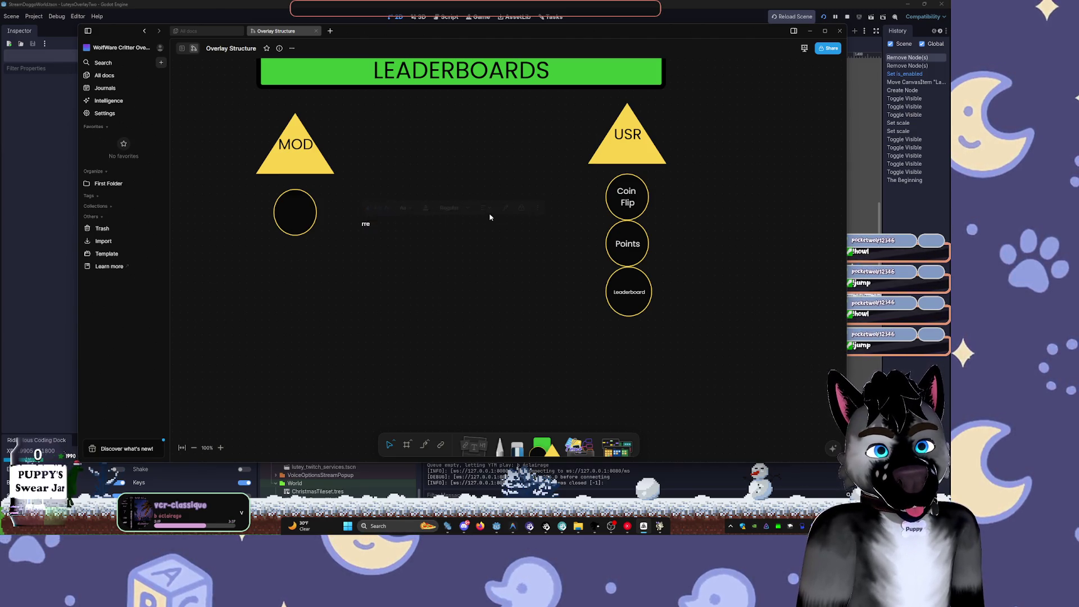
{"action": "double_click", "coordinate": [385, 224]}
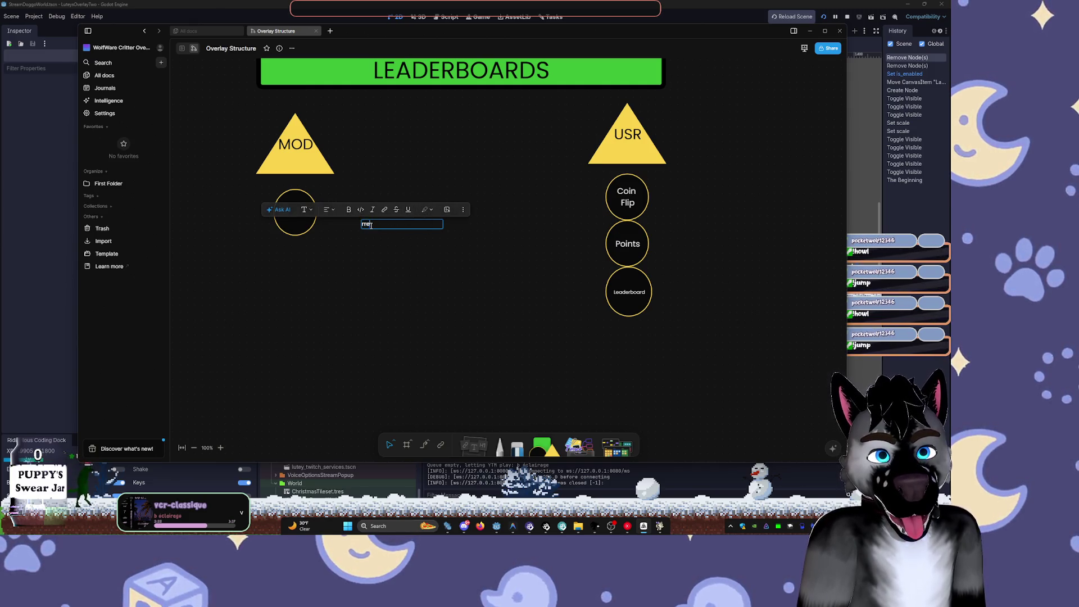
{"action": "key", "text": "Escape"}
{"action": "left_click", "coordinate": [370, 232]}
- Look through the rre text's font, colour, weight and alignment options without changing them
{"action": "left_click", "coordinate": [366, 224]}
{"action": "left_click", "coordinate": [411, 209]}
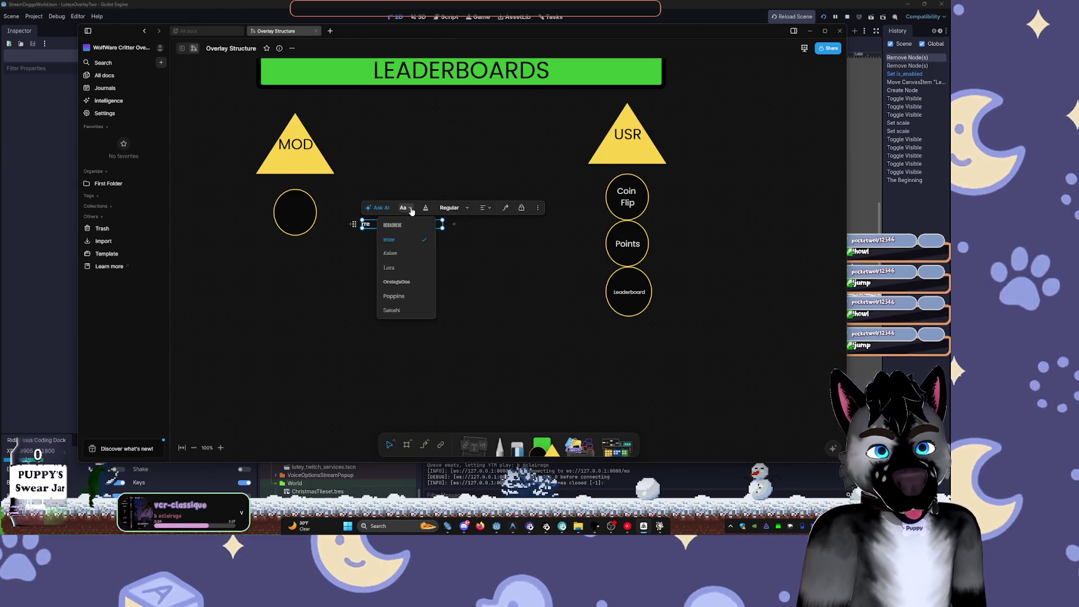
{"action": "left_click", "coordinate": [425, 208]}
{"action": "left_click", "coordinate": [464, 208]}
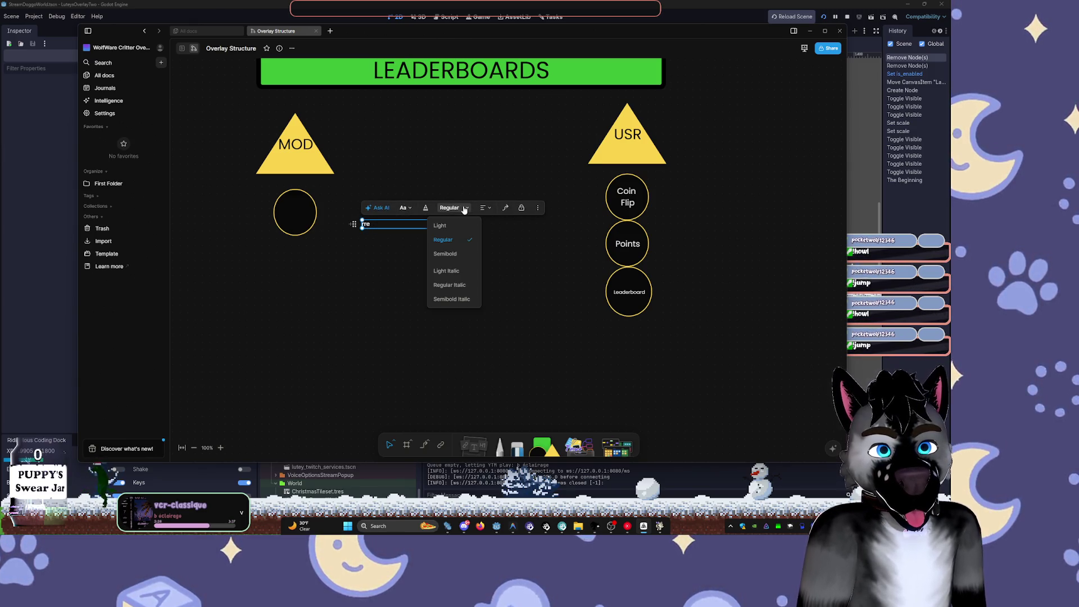
{"action": "left_click", "coordinate": [484, 208]}
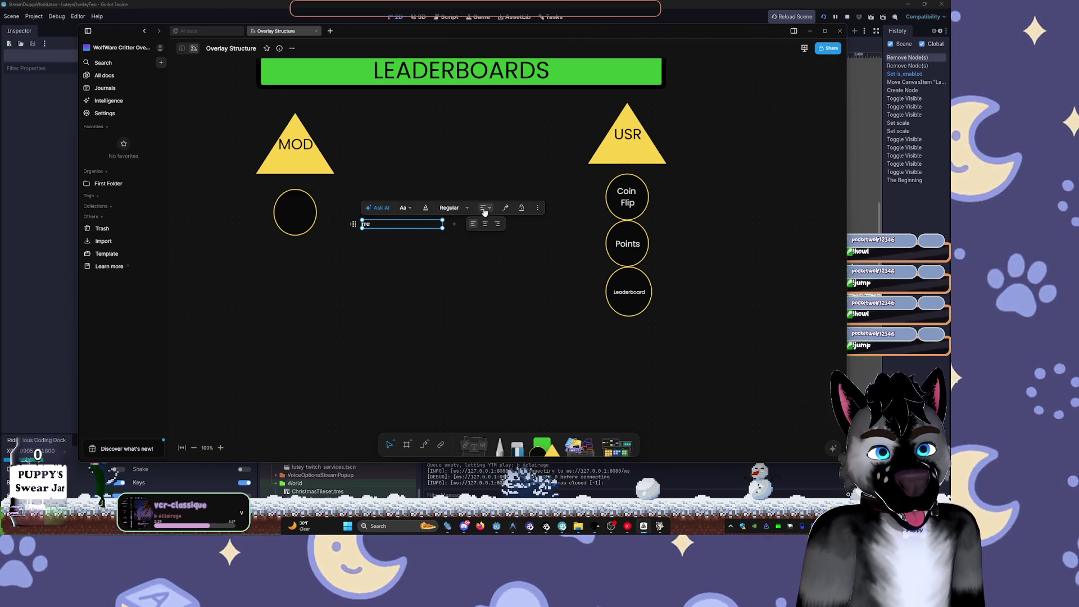
{"action": "left_click", "coordinate": [521, 210]}
- Scale the rre text box up and delete its text
{"action": "left_click", "coordinate": [431, 240]}
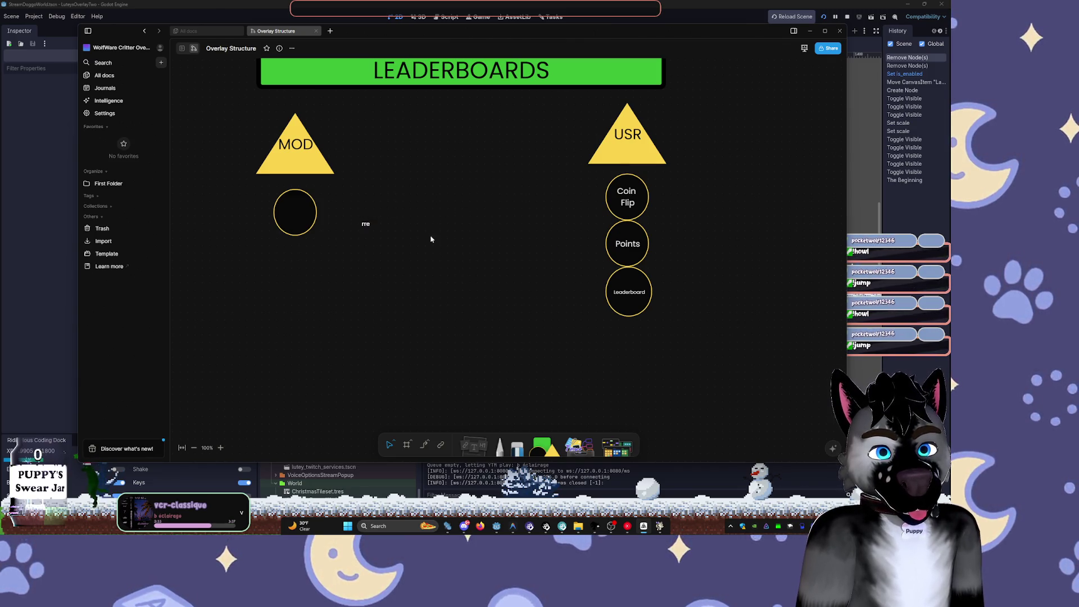
{"action": "left_click", "coordinate": [366, 224]}
{"action": "mouse_move", "coordinate": [445, 226]}
{"action": "left_mouse_down"}
{"action": "mouse_move", "coordinate": [498, 248]}
{"action": "mouse_move", "coordinate": [573, 327]}
{"action": "mouse_move", "coordinate": [830, 269]}
{"action": "mouse_move", "coordinate": [517, 233]}
{"action": "left_mouse_up"}
{"action": "left_click", "coordinate": [455, 246]}
{"action": "double_click", "coordinate": [455, 242]}
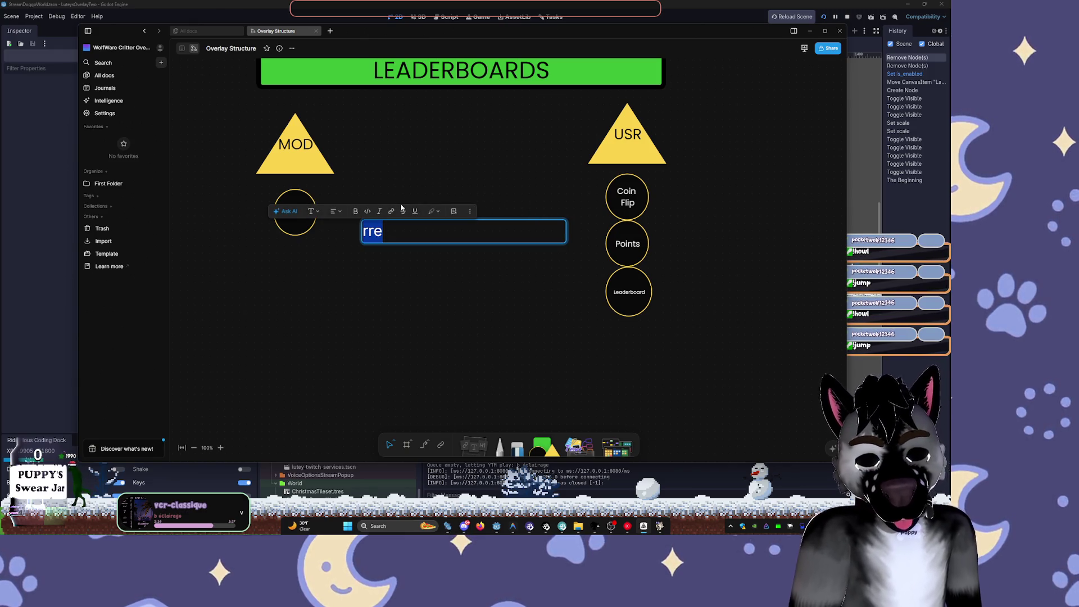
{"action": "key", "text": "BackSpace"}
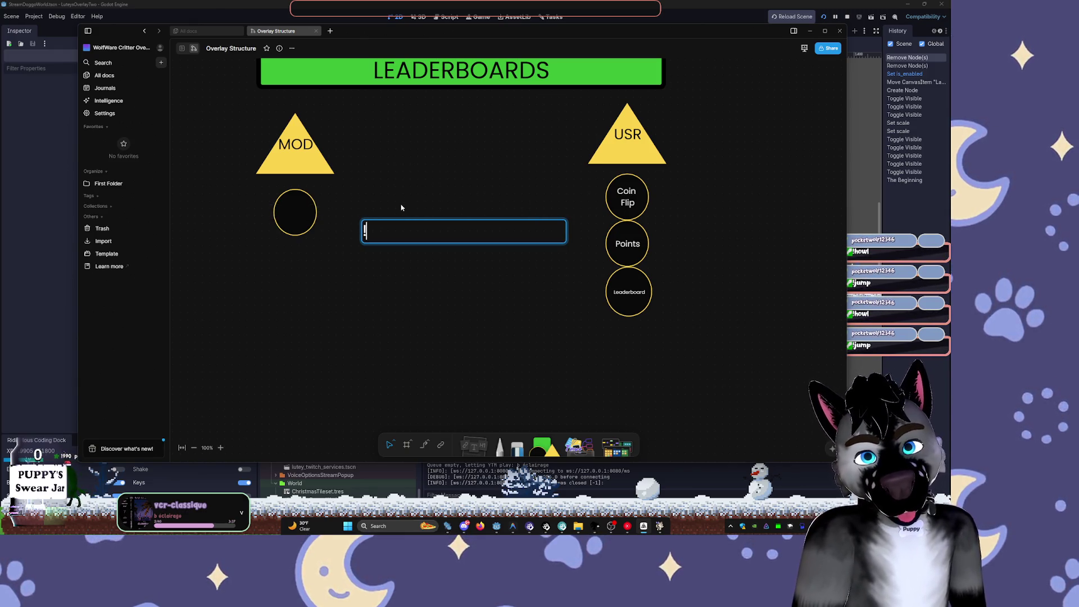
- Type the !mpoints command and change its +500 to *500
{"action": "type", "text": "mod"}
{"action": "key", "text": "BackSpace"}
{"action": "key", "text": "BackSpace"}
{"action": "key", "text": "BackSpace"}
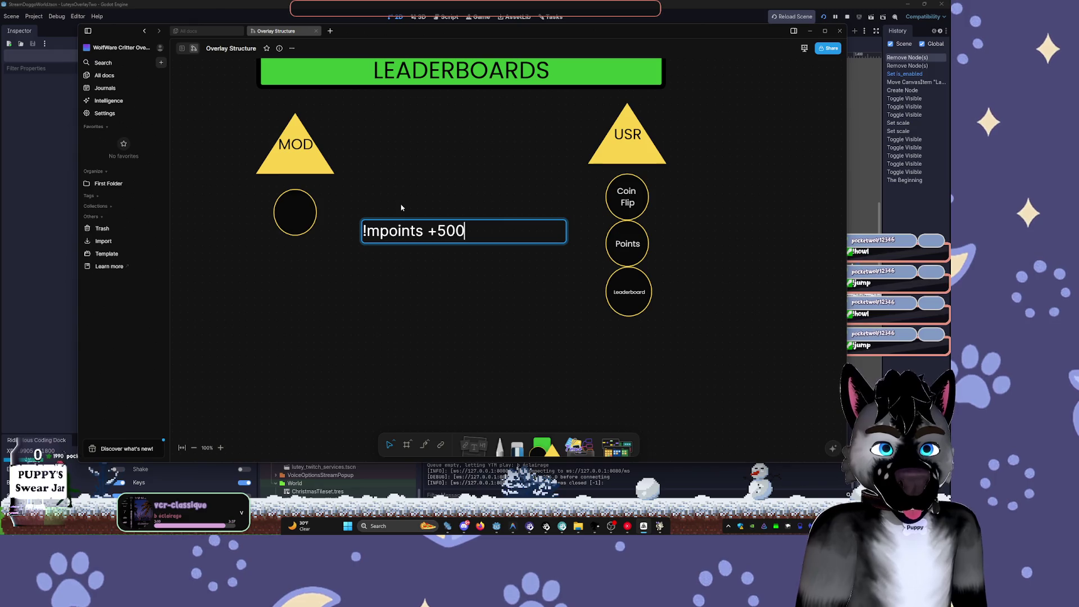
{"action": "key", "text": "shift+Left"}
{"action": "key", "text": "shift+Left"}
{"action": "key", "text": "shift+Left"}
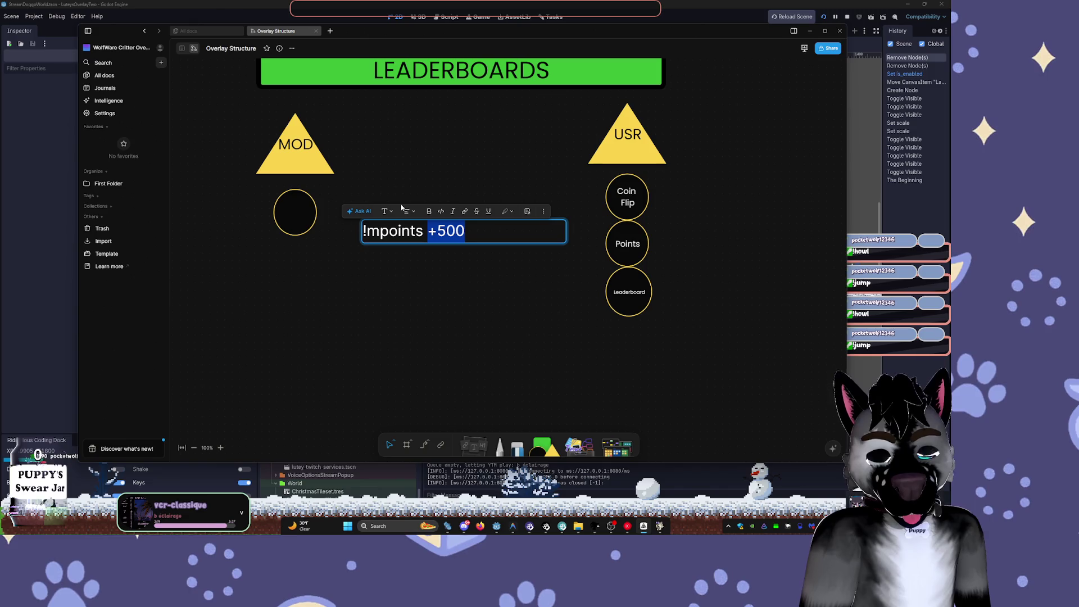
{"action": "key", "text": "Left"}
{"action": "key", "text": "shift+Right"}
{"action": "type", "text": "-"}
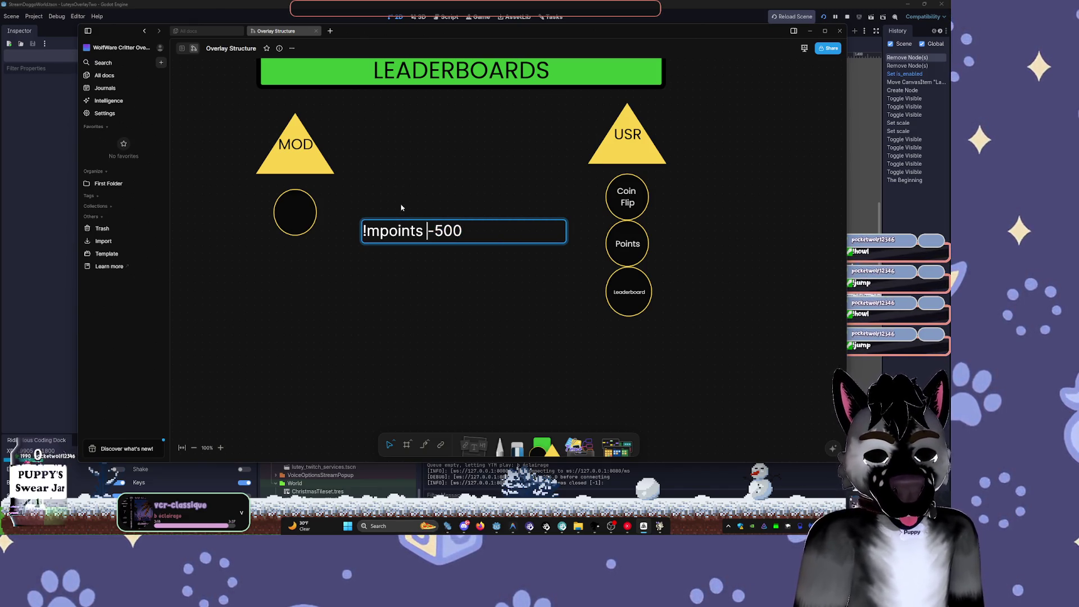
{"action": "type", "text": "8"}
{"action": "key", "text": "Delete"}
{"action": "key", "text": "BackSpace"}
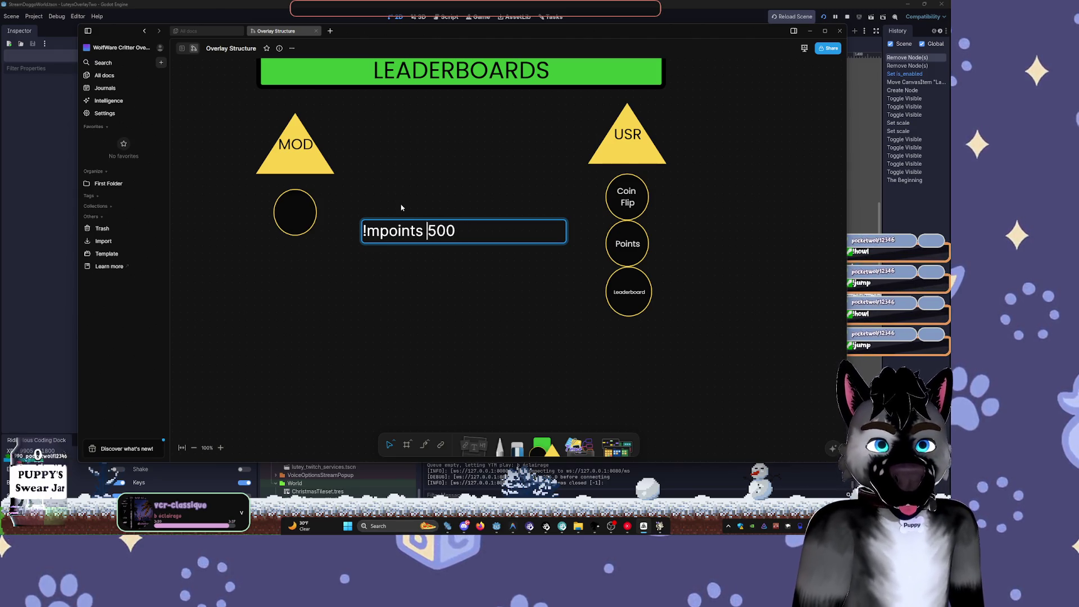
{"action": "type", "text": "*"}
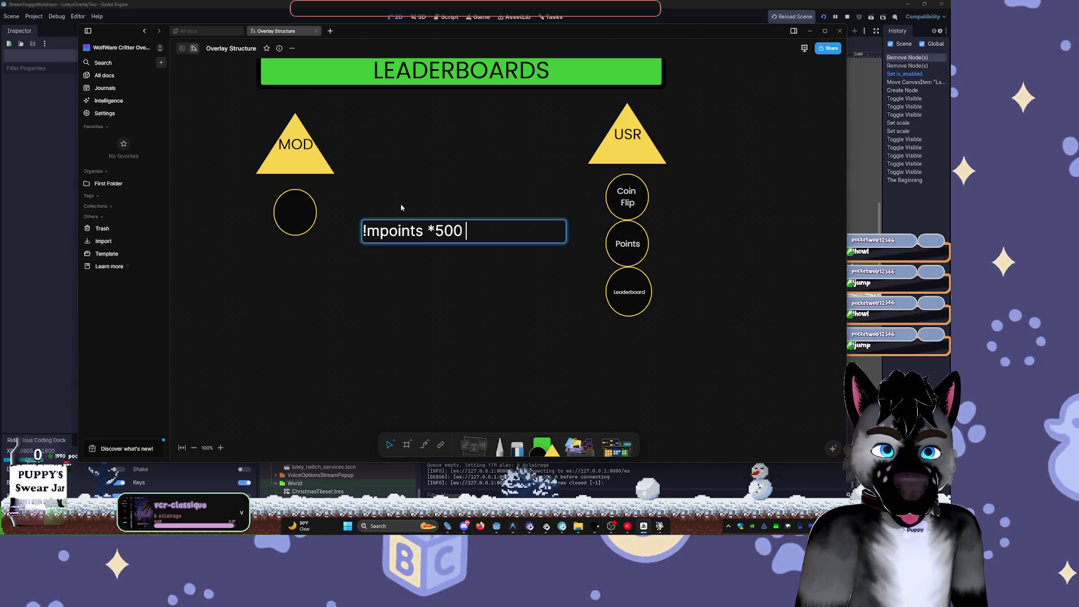
- Insert a viewer's username before *500 and correct its last digit
{"action": "key", "text": "ctrl+Right"}
{"action": "key", "text": "ctrl+Right"}
{"action": "key", "text": "ctrl+Right"}
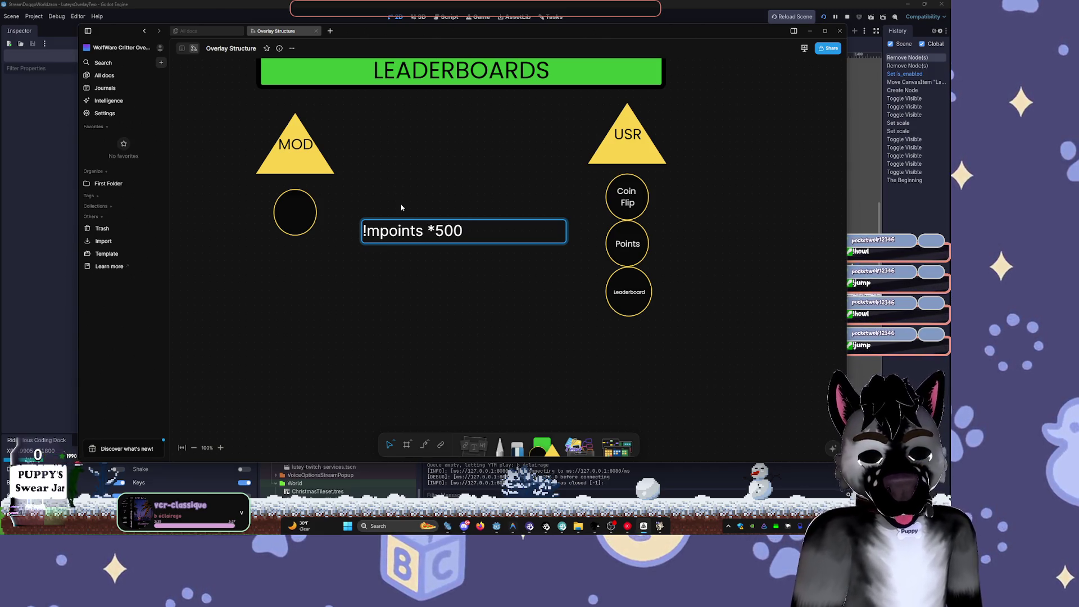
{"action": "type", "text": "wingze"}
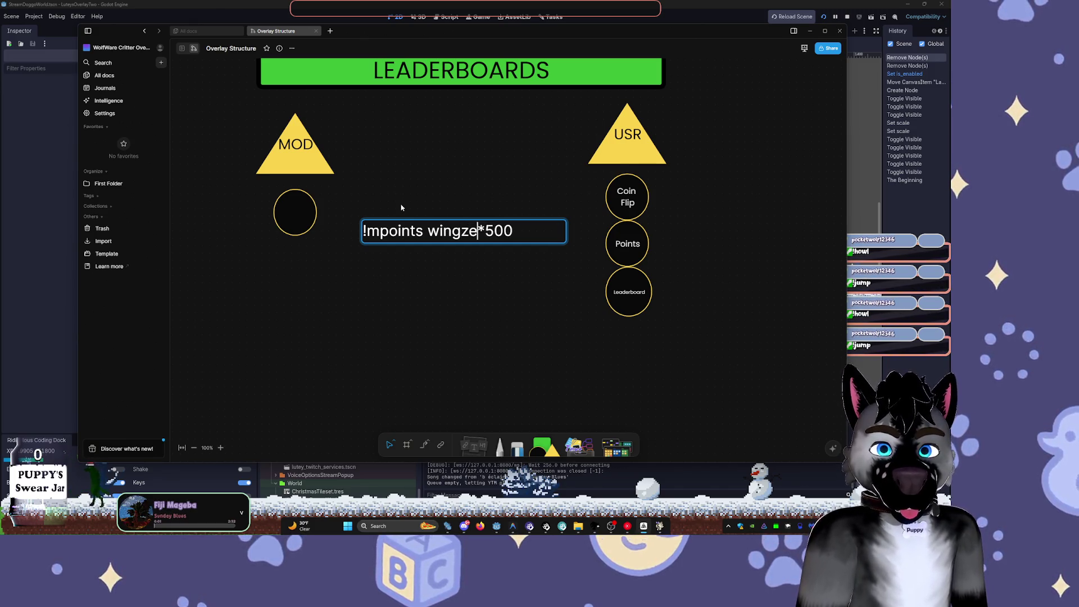
{"action": "type", "text": "ro220"}
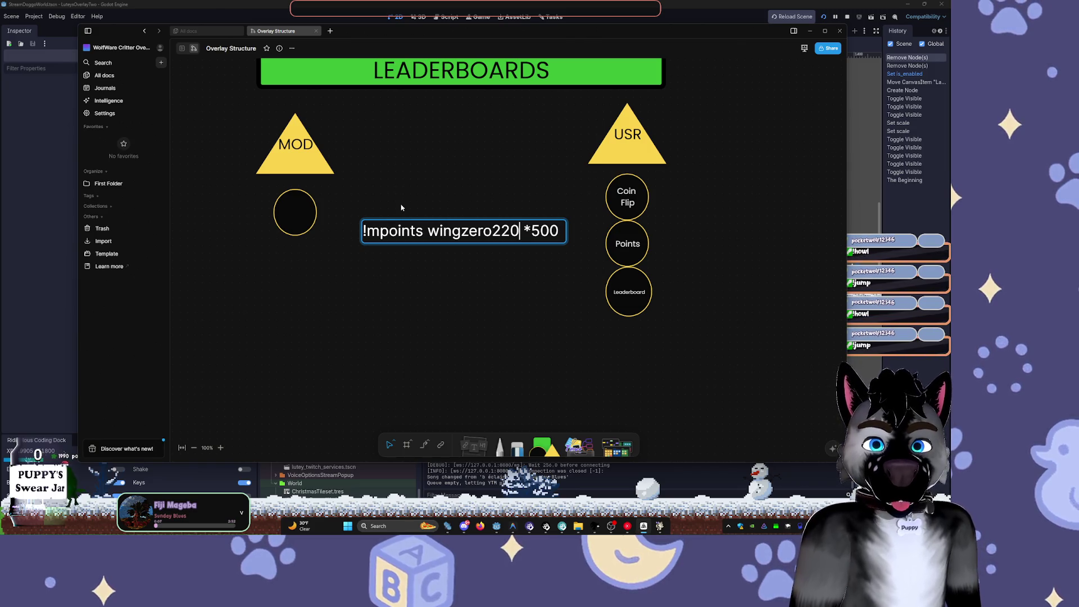
{"action": "key", "text": "BackSpace"}
{"action": "type", "text": "5"}
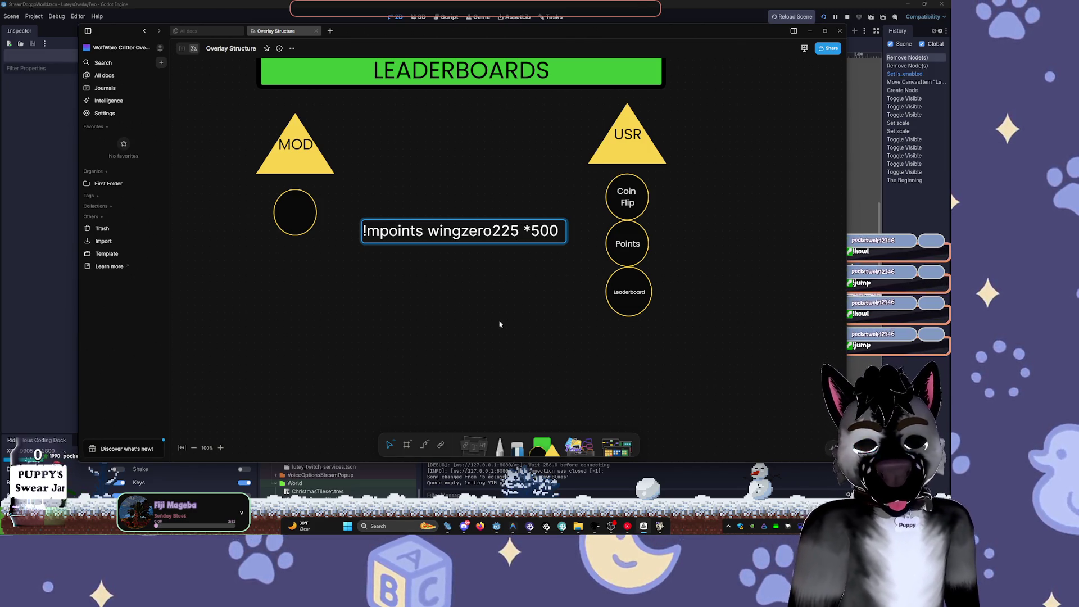
{"action": "left_click_drag", "start_coordinate": [363, 230], "coordinate": [422, 231]}
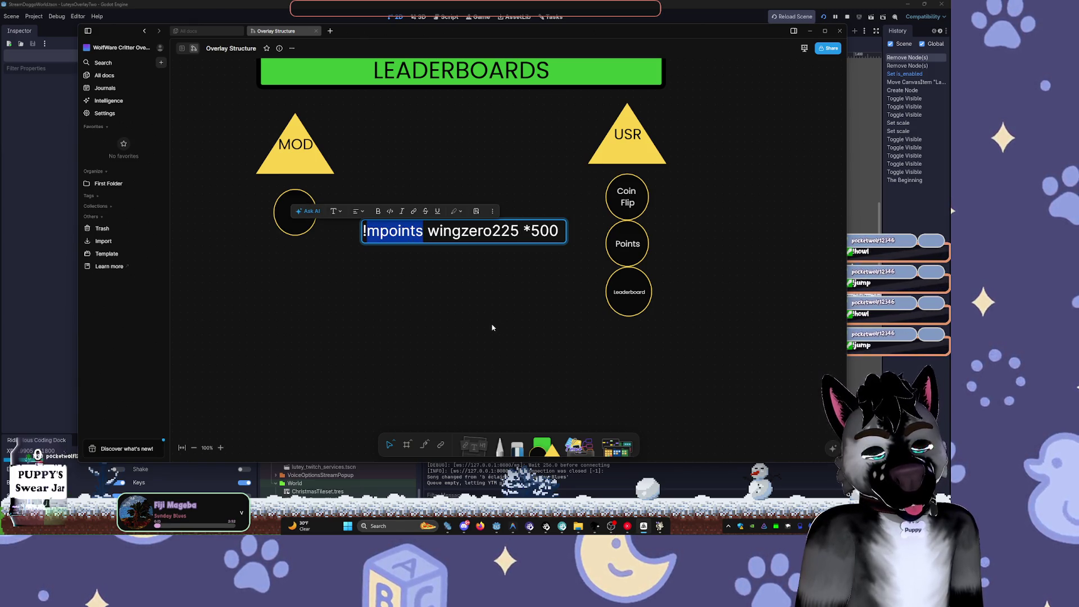
{"action": "left_click", "coordinate": [528, 292]}
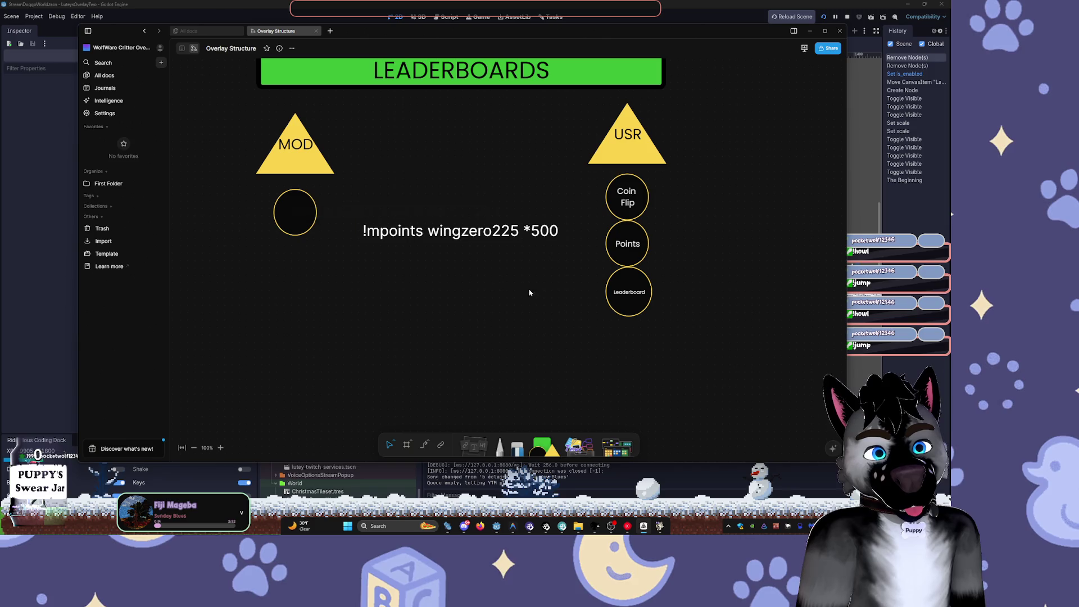
- Move the !mpoints command text left beside the MOD circle, then begin editing that circle
{"action": "left_click", "coordinate": [534, 231]}
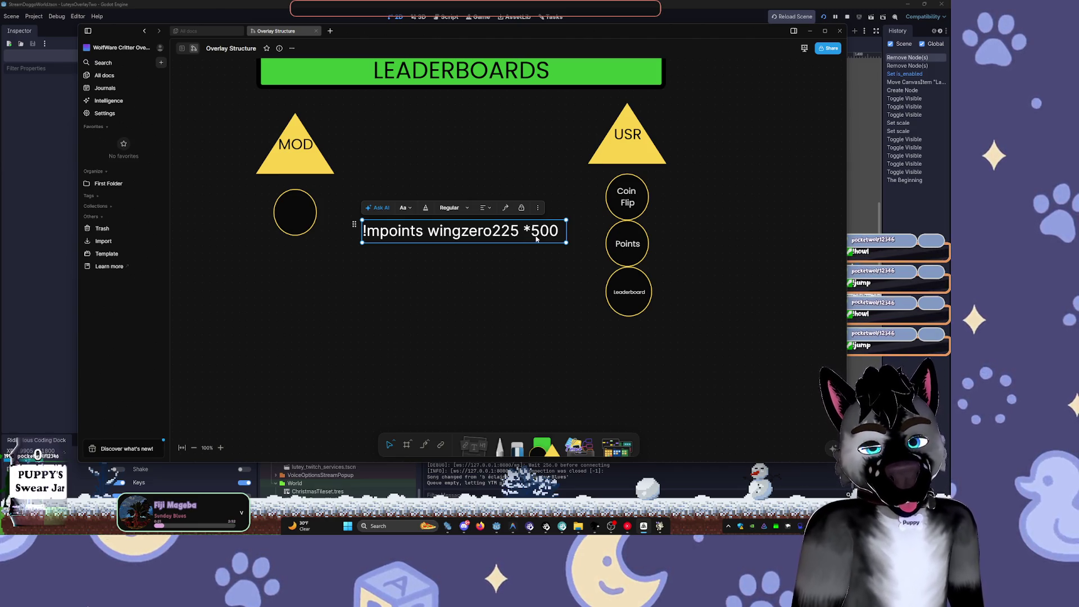
{"action": "left_click_drag", "start_coordinate": [535, 239], "coordinate": [502, 219]}
{"action": "left_click", "coordinate": [501, 297]}
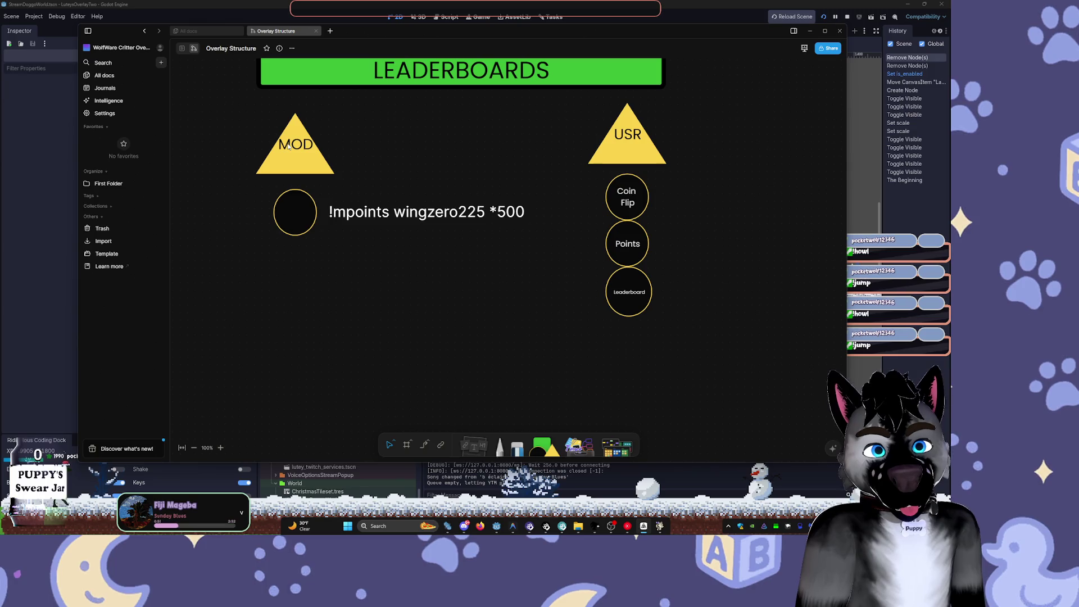
{"action": "double_click", "coordinate": [297, 227]}
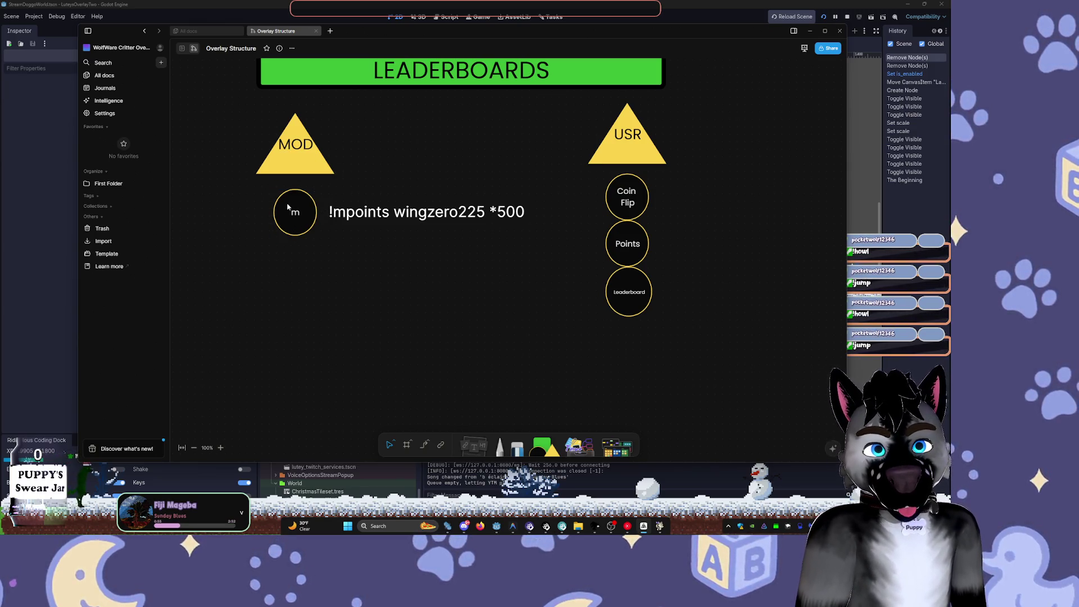
- Label the MOD circle 'mpoints' and try size 16 for the label
{"action": "type", "text": "mpoints"}
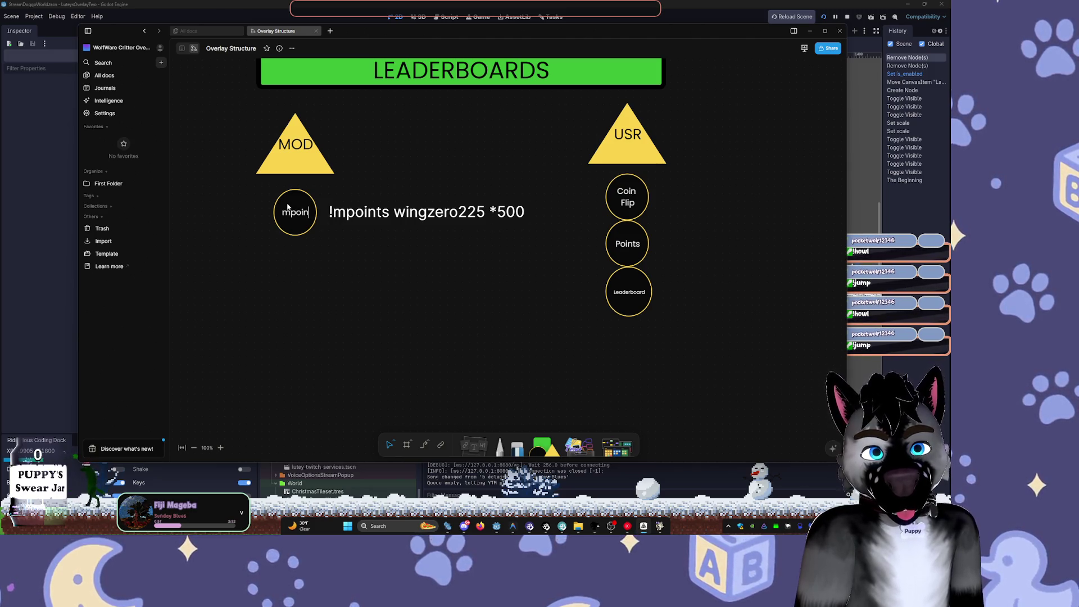
{"action": "left_click", "coordinate": [487, 280]}
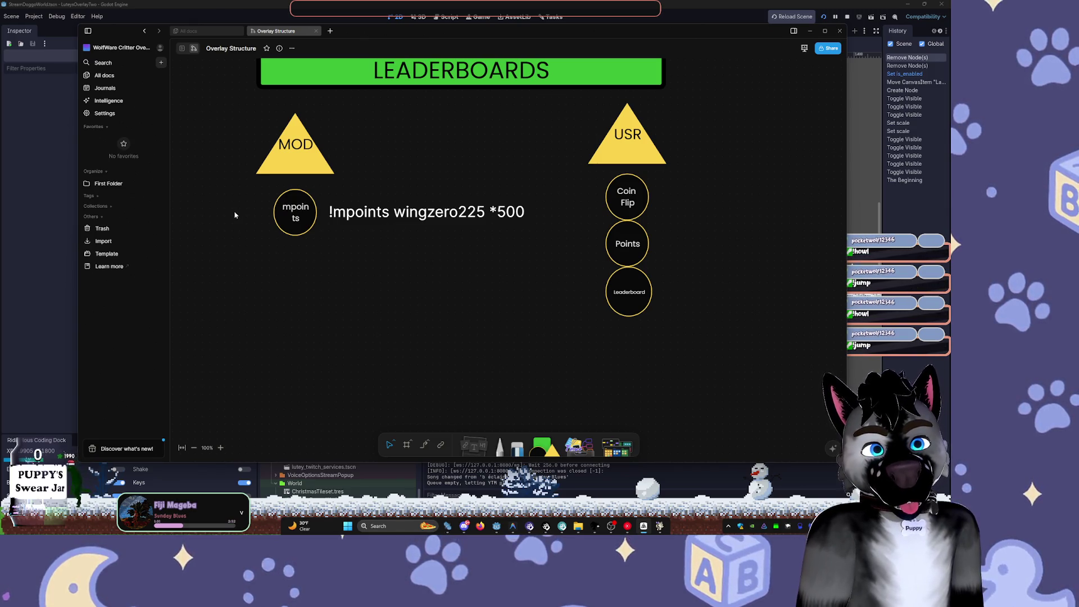
{"action": "left_click", "coordinate": [288, 217]}
{"action": "left_click", "coordinate": [435, 167]}
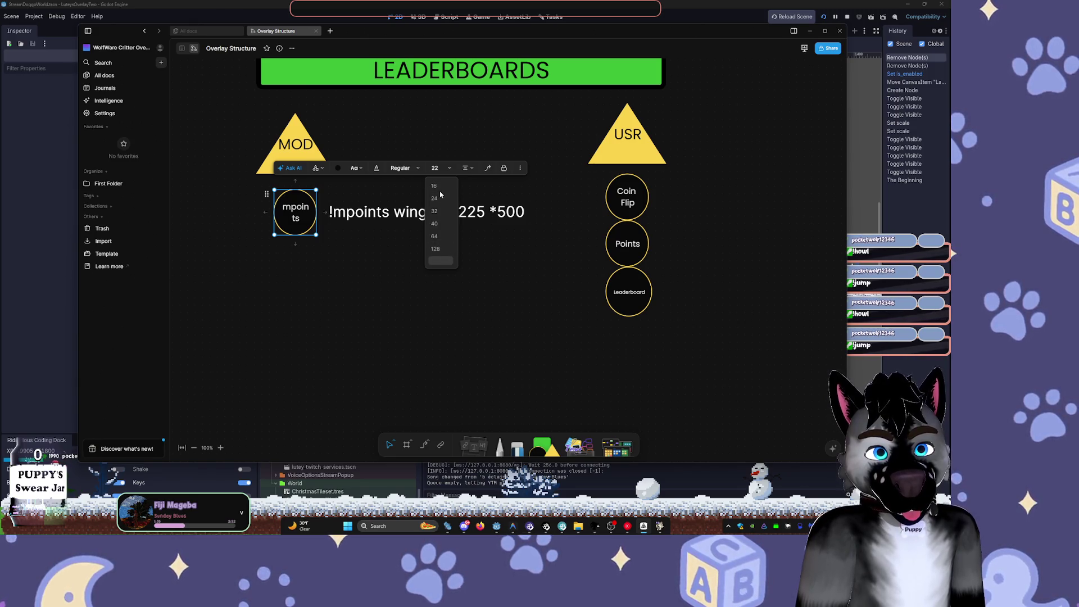
{"action": "key", "text": "Escape"}
{"action": "left_click", "coordinate": [436, 167]}
{"action": "left_click", "coordinate": [436, 186]}
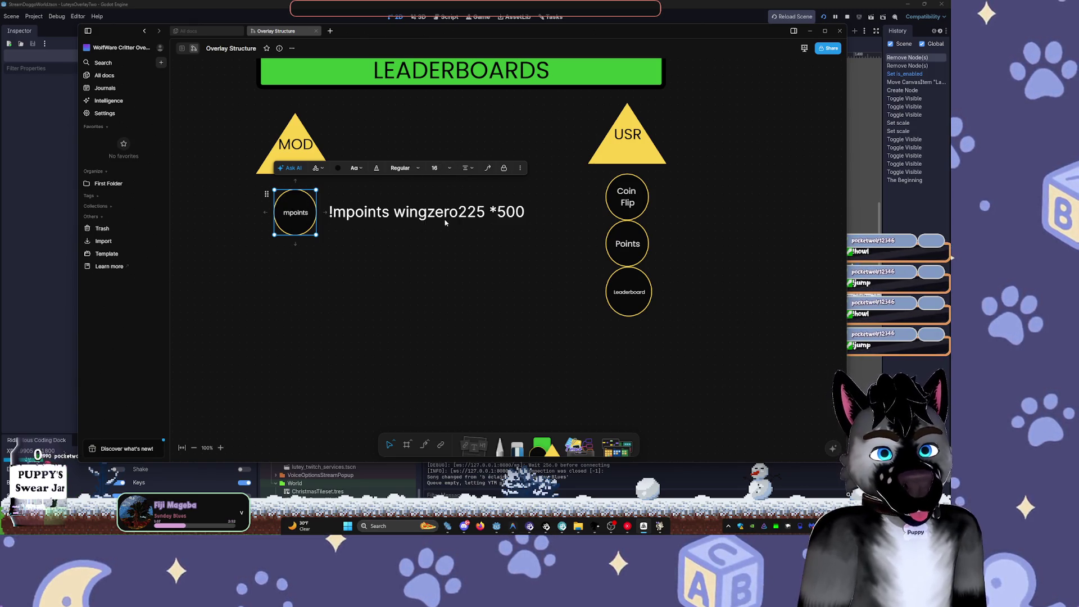
{"action": "left_click", "coordinate": [439, 169]}
{"action": "left_click", "coordinate": [440, 260]}
{"action": "left_click", "coordinate": [439, 169]}
{"action": "left_click", "coordinate": [417, 256]}
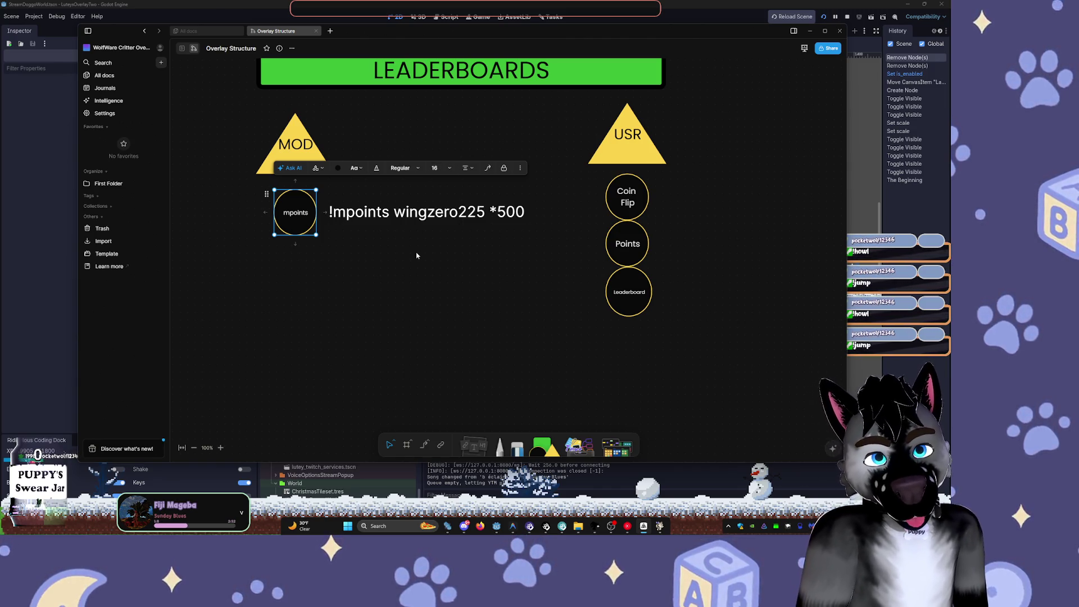
- Give the mpoints label a custom font size of 18 so it fits on one line
{"action": "left_click", "coordinate": [437, 168]}
{"action": "left_click", "coordinate": [435, 258]}
{"action": "key", "text": "Return"}
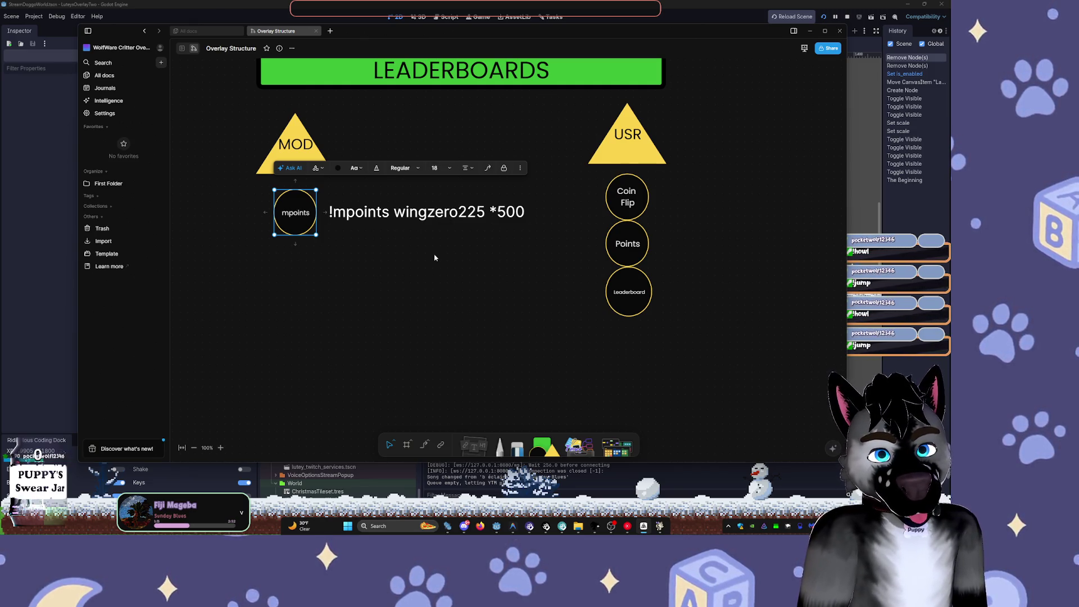
{"action": "left_click", "coordinate": [437, 169]}
{"action": "left_click", "coordinate": [440, 260]}
{"action": "type", "text": "19"}
{"action": "key", "text": "Return"}
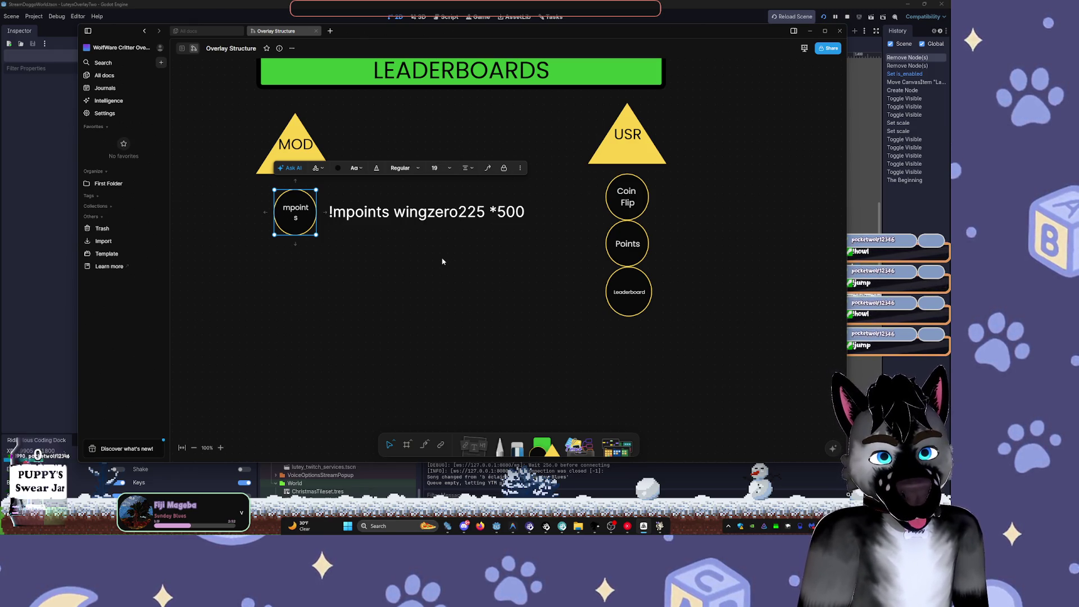
{"action": "left_click", "coordinate": [447, 169]}
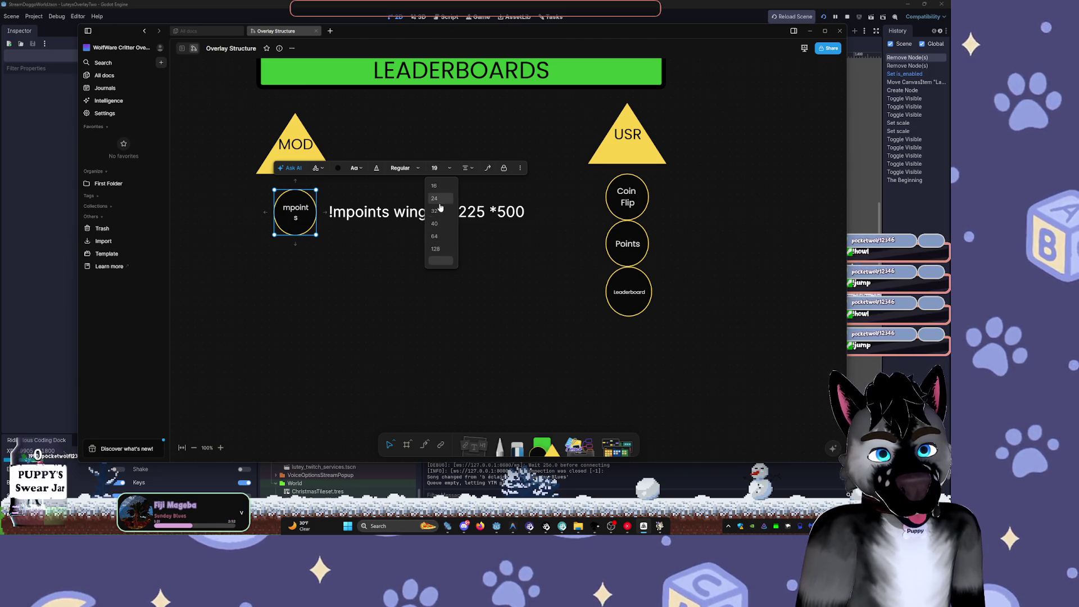
{"action": "left_click", "coordinate": [440, 260]}
{"action": "type", "text": "18"}
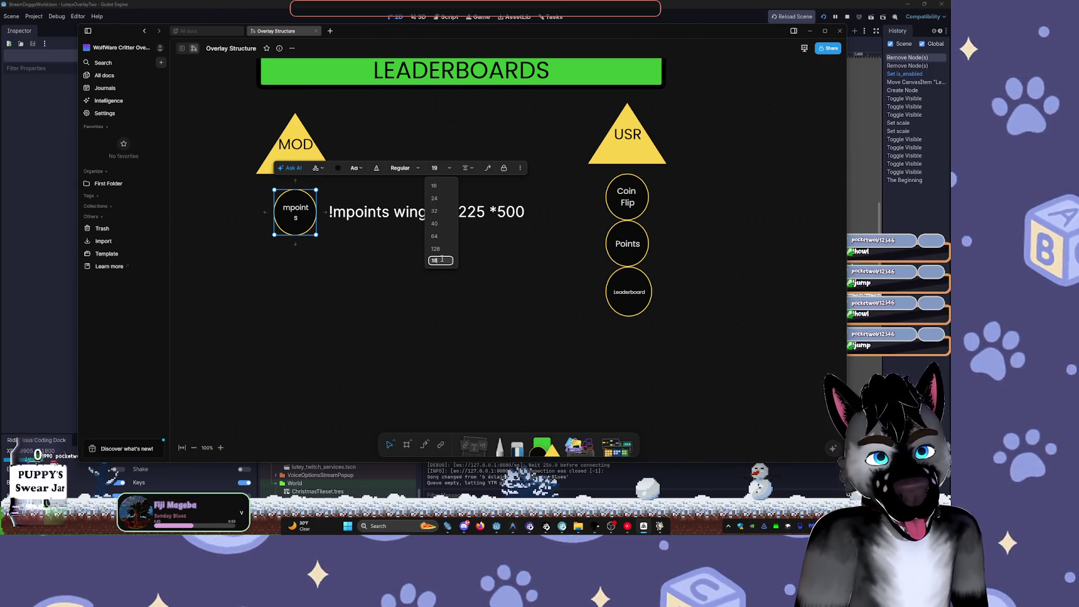
{"action": "key", "text": "Return"}
{"action": "left_click", "coordinate": [449, 258]}
{"action": "scroll", "coordinate": [354, 265], "scroll_direction": "up", "scroll_amount": 5}
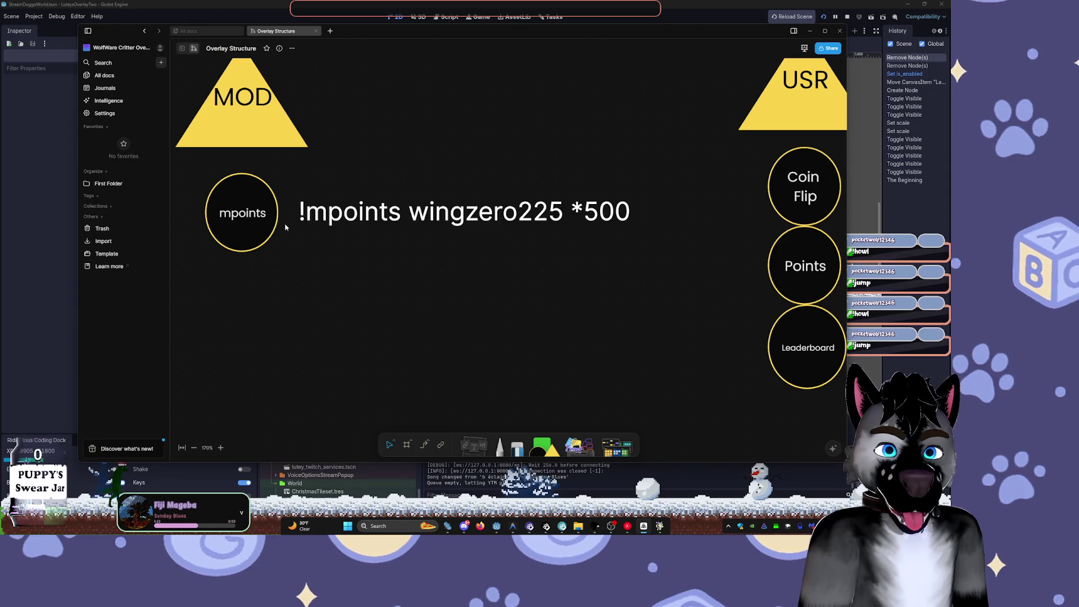
- Paste a copy of the Coin Flip circle below Leaderboard and relabel it 'die (roll)'
{"action": "scroll", "coordinate": [472, 265], "scroll_direction": "down", "scroll_amount": 5}
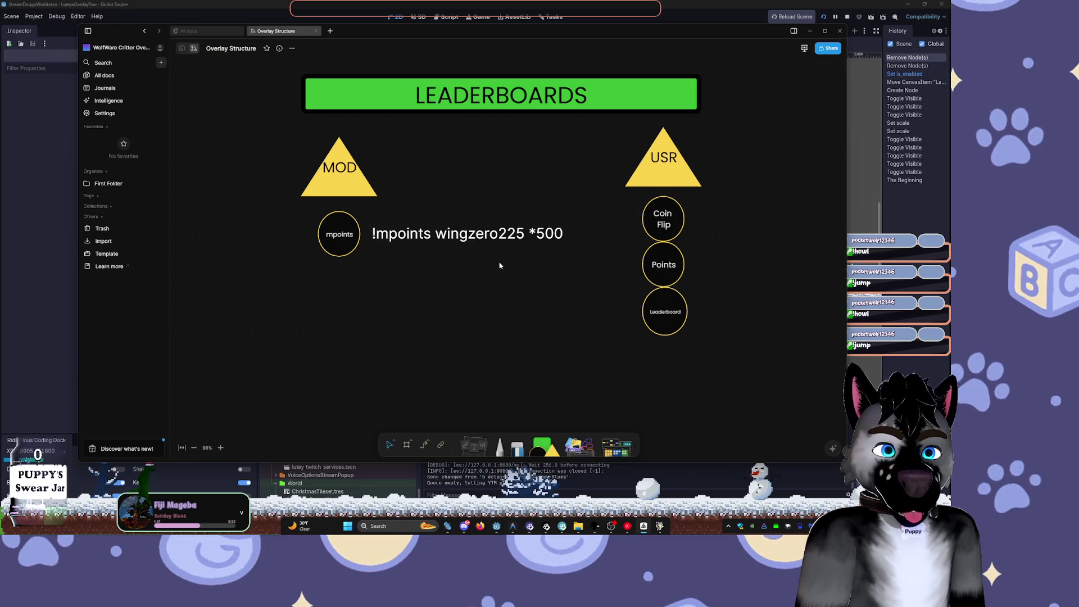
{"action": "scroll", "coordinate": [480, 262], "scroll_direction": "right", "scroll_amount": 5}
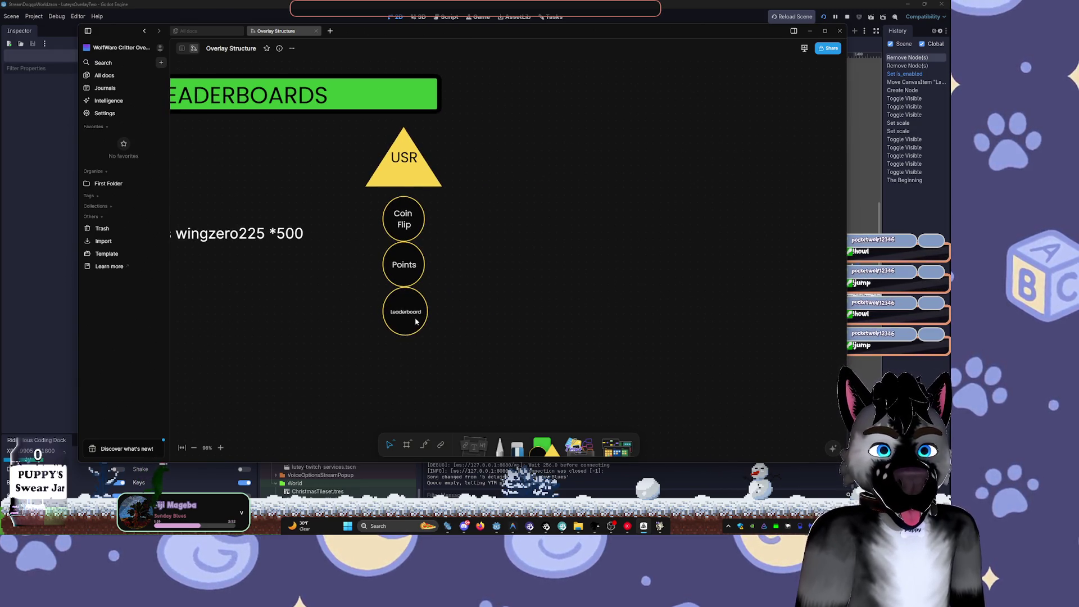
{"action": "left_click", "coordinate": [405, 223]}
{"action": "key", "text": "ctrl+c"}
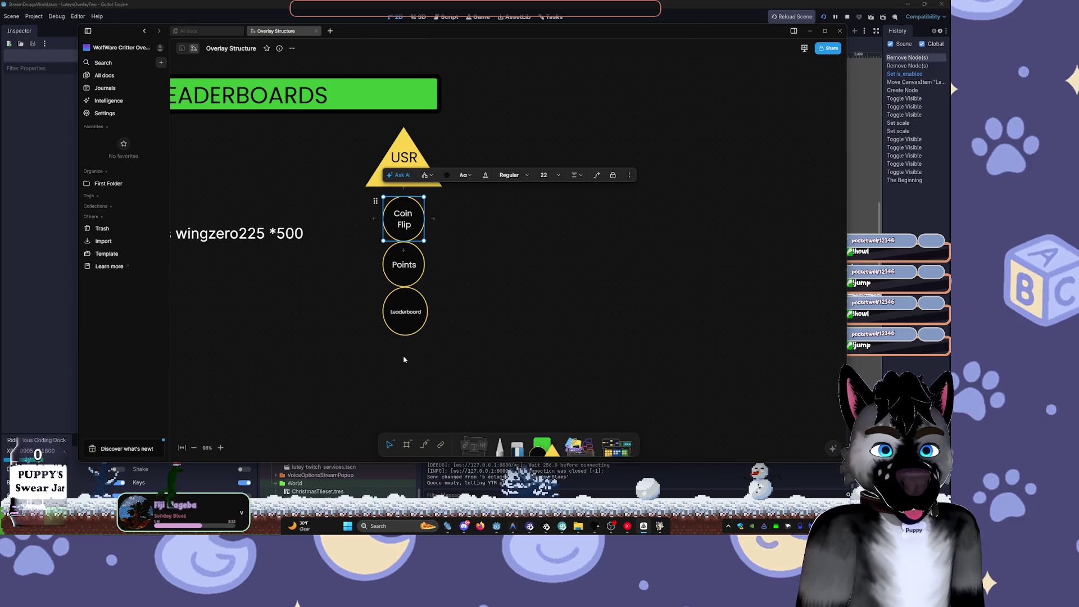
{"action": "key", "text": "ctrl+v"}
{"action": "left_click_drag", "start_coordinate": [409, 364], "coordinate": [408, 361]}
{"action": "double_click", "coordinate": [408, 358]}
{"action": "type", "text": "dic"}
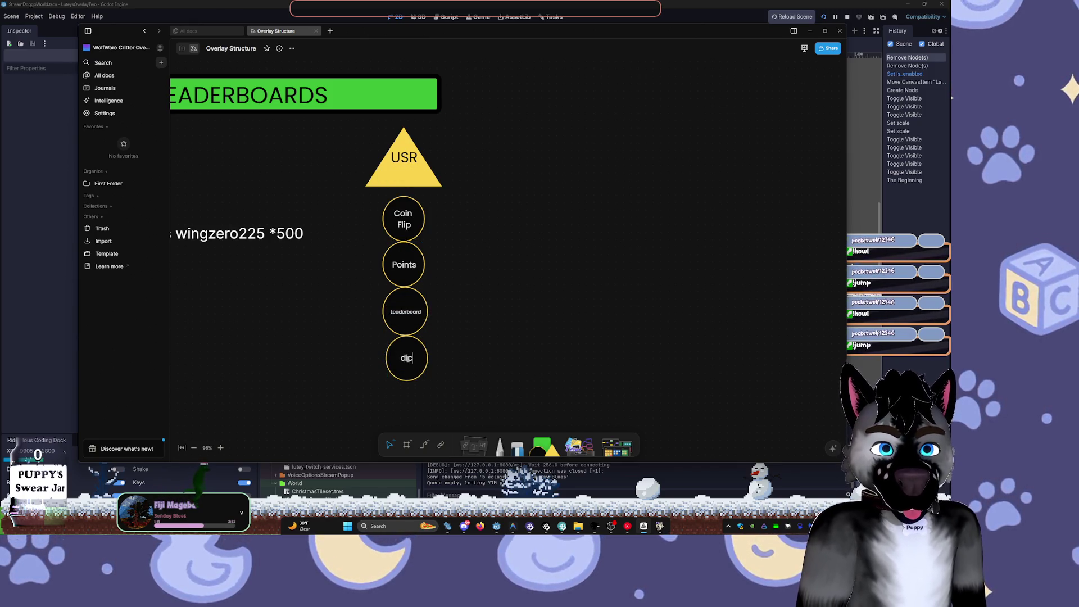
{"action": "key", "text": "BackSpace"}
{"action": "type", "text": "e"}
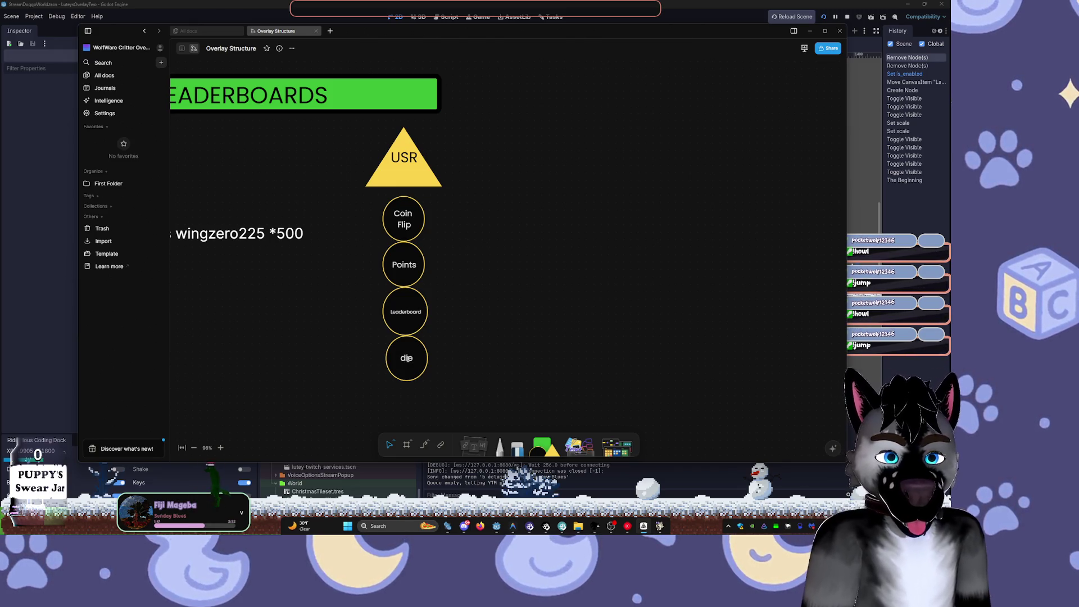
{"action": "type", "text": " (roll)"}
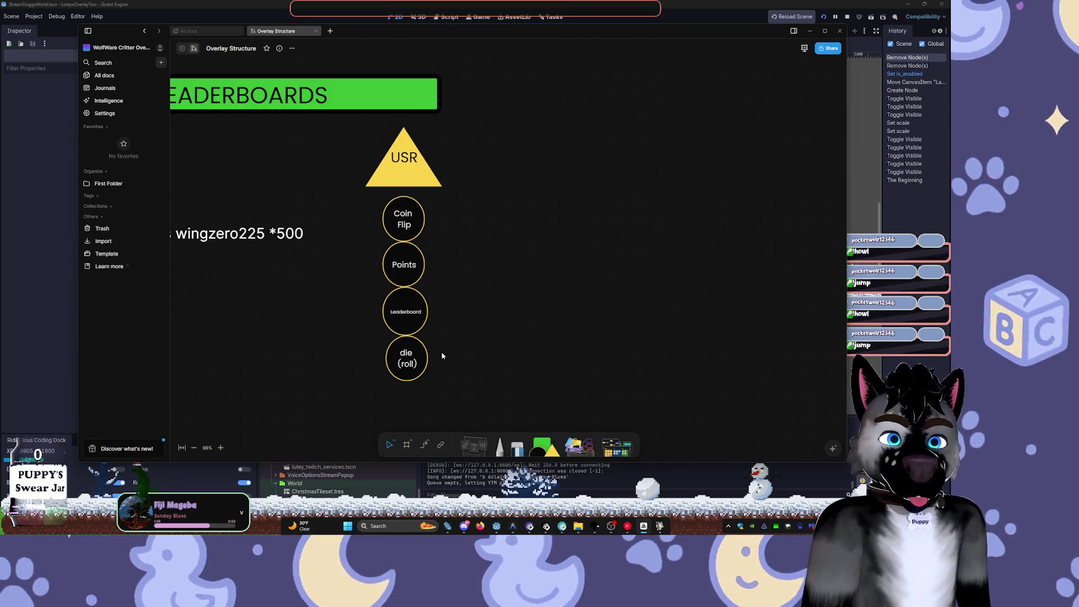
{"action": "left_click", "coordinate": [253, 237]}
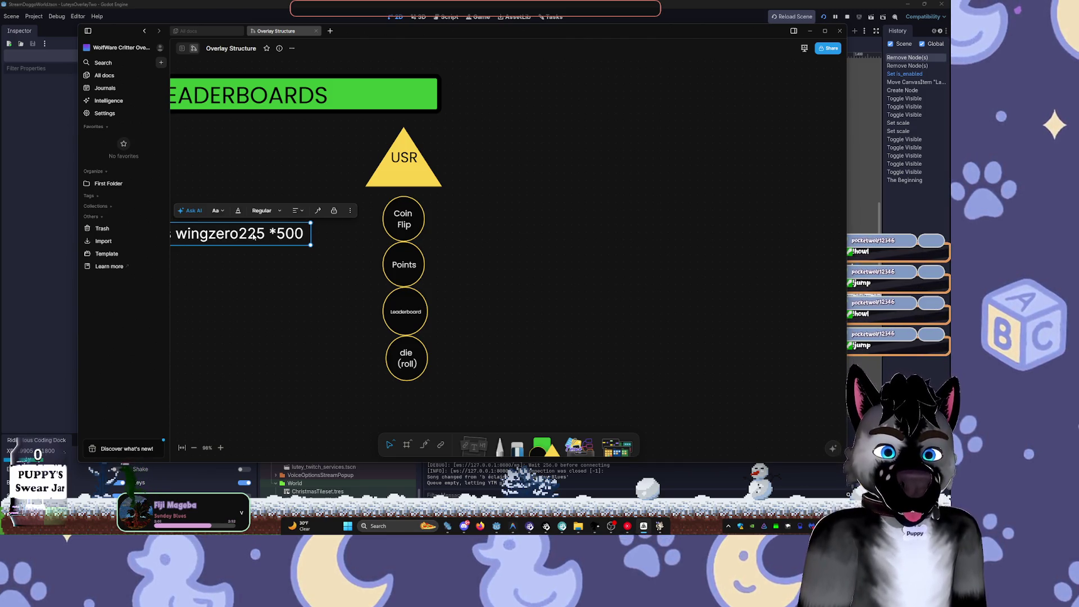
- Duplicate the !mpoints text beside die (roll) and rewrite it as '!rd 2d4'
{"action": "key", "text": "ctrl+c"}
{"action": "key", "text": "ctrl+v"}
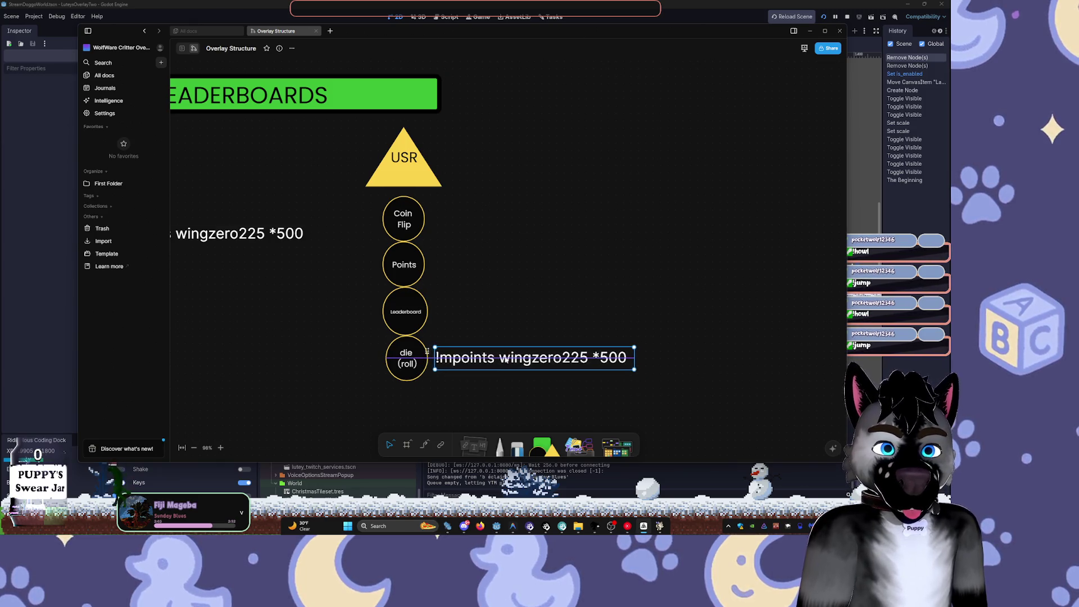
{"action": "double_click", "coordinate": [510, 358]}
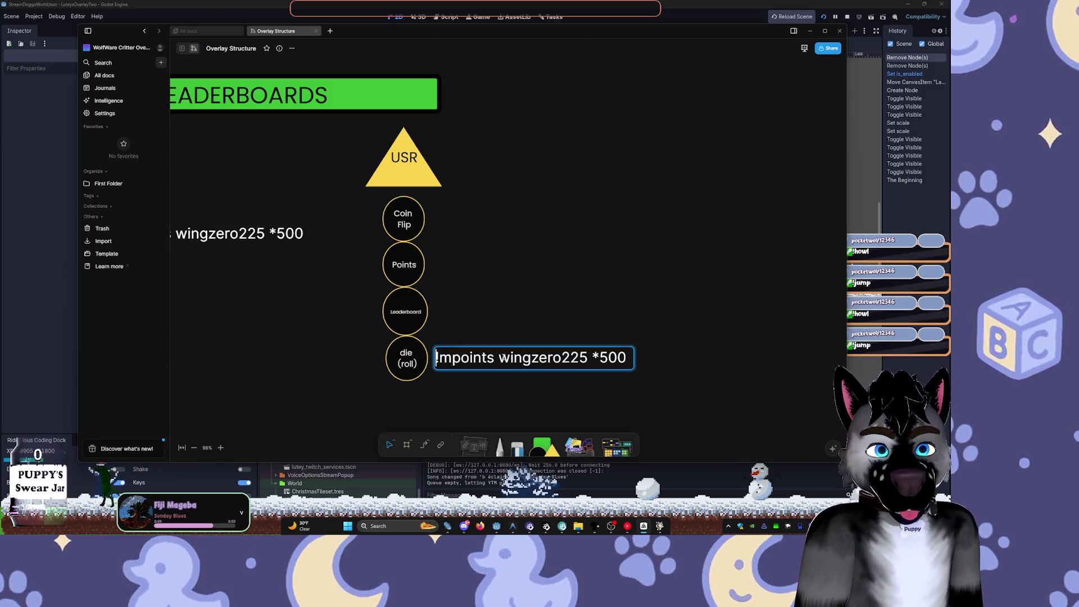
{"action": "key", "text": "ctrl+a"}
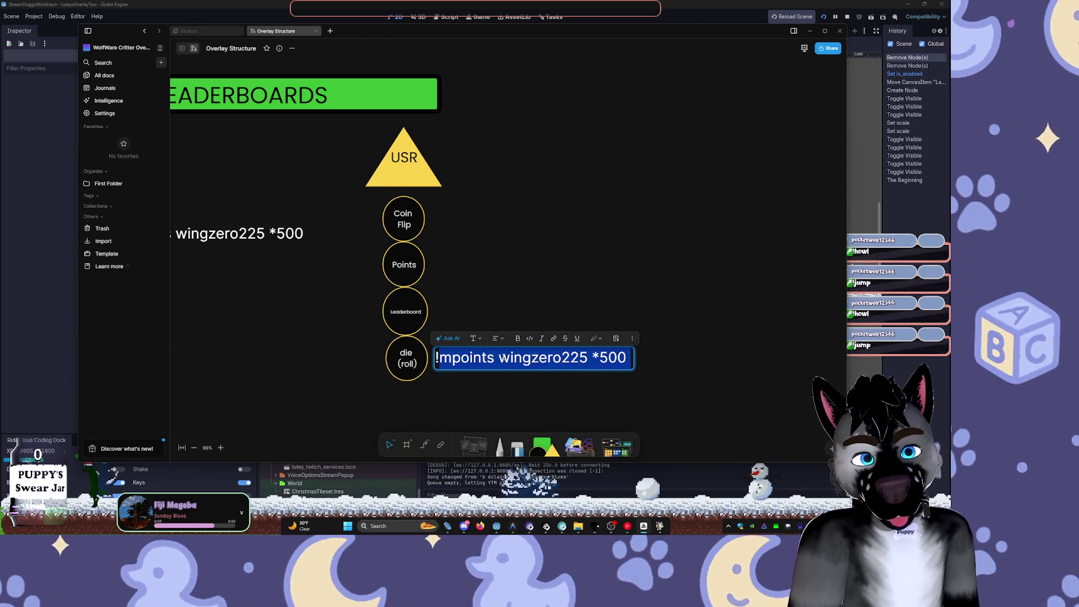
{"action": "type", "text": "!r"}
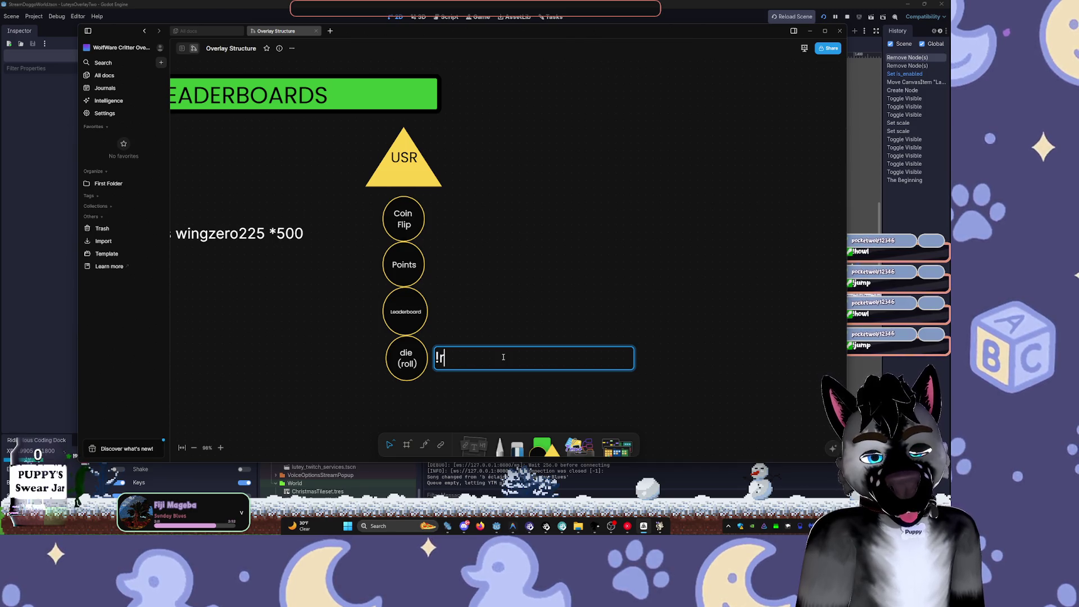
{"action": "type", "text": "d"}
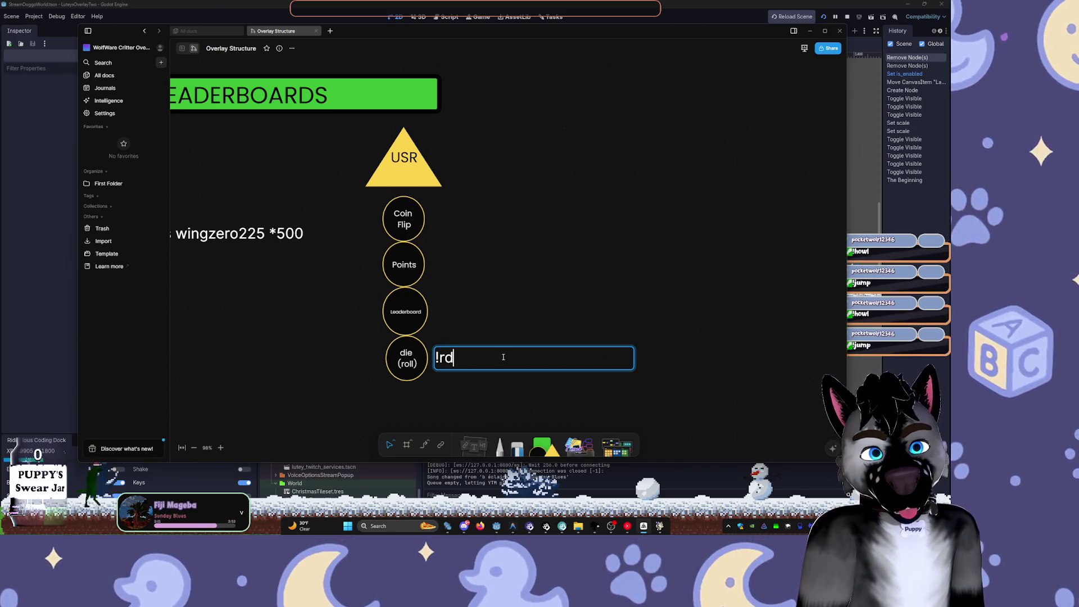
{"action": "key", "text": "BackSpace"}
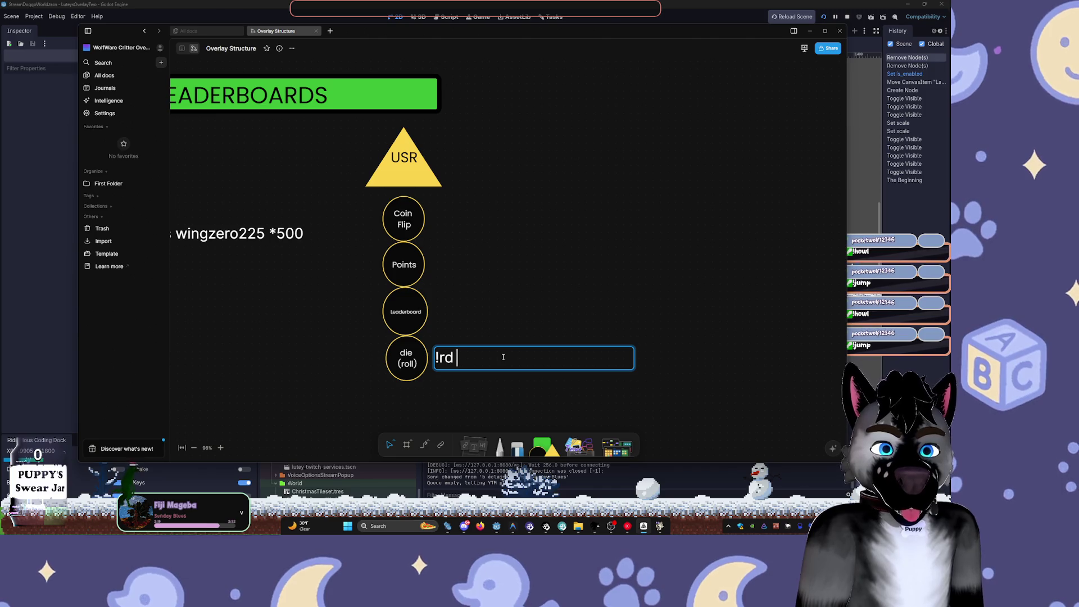
{"action": "type", "text": "d"}
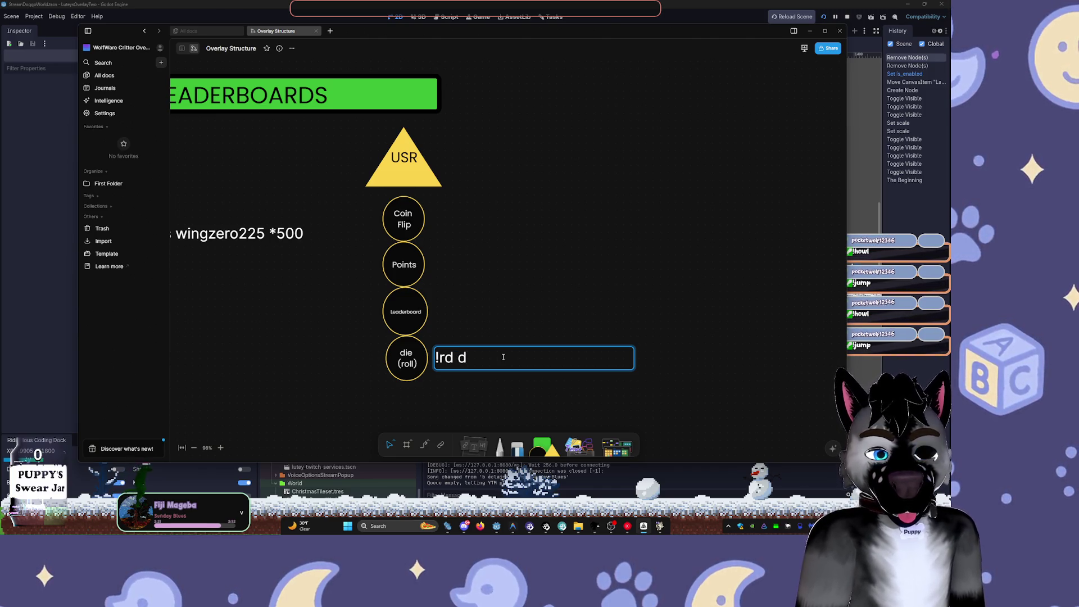
{"action": "key", "text": "BackSpace"}
{"action": "type", "text": "1"}
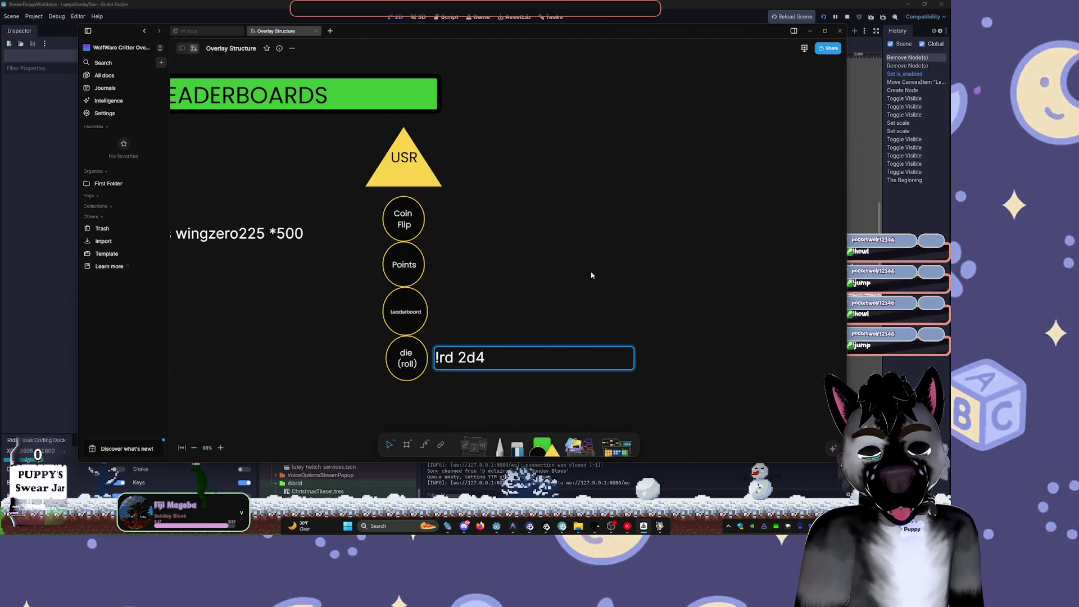
{"action": "left_click", "coordinate": [529, 362]}
{"action": "key", "text": "ctrl+v"}
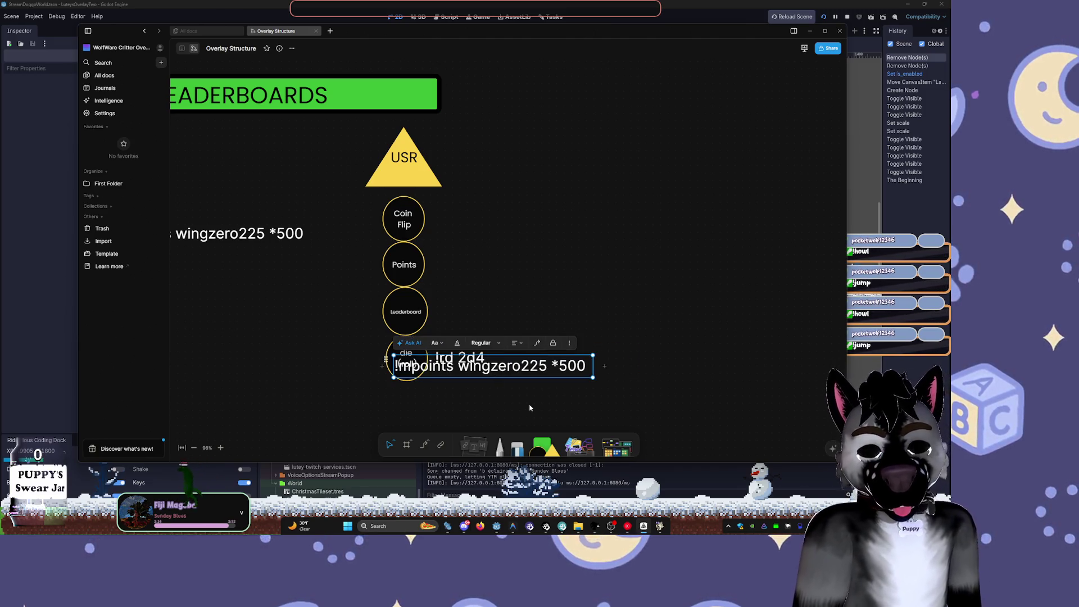
- Undo the extra paste, move the copied command text below !rd 2d4, and clear it
{"action": "key", "text": "ctrl+v"}
{"action": "key", "text": "ctrl+z"}
{"action": "left_click_drag", "start_coordinate": [504, 365], "coordinate": [535, 390]}
{"action": "double_click", "coordinate": [536, 390]}
{"action": "key", "text": "BackSpace"}
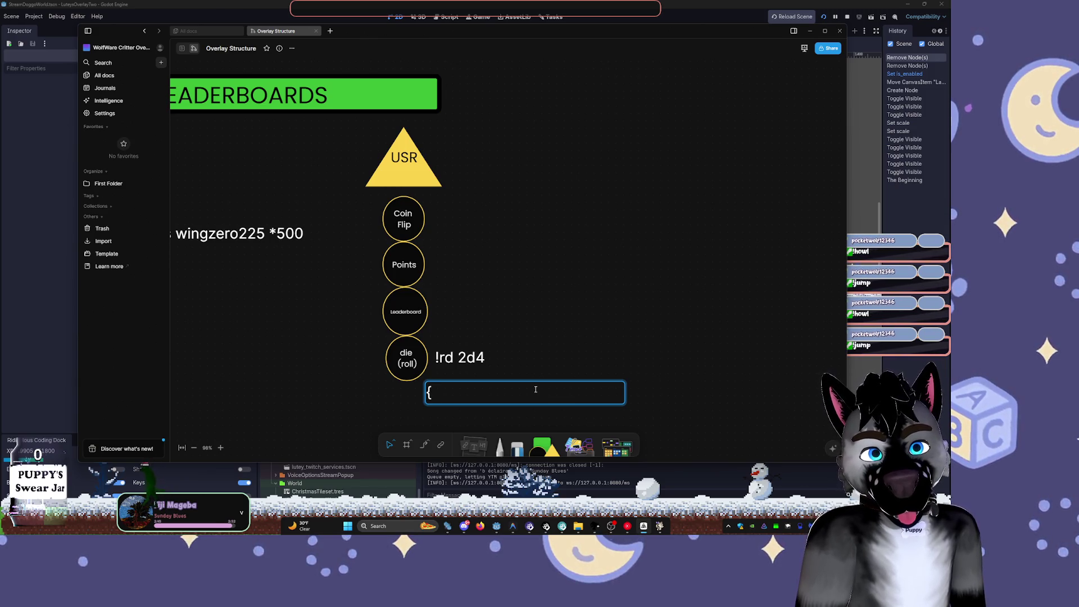
{"action": "type", "text": " 1"}
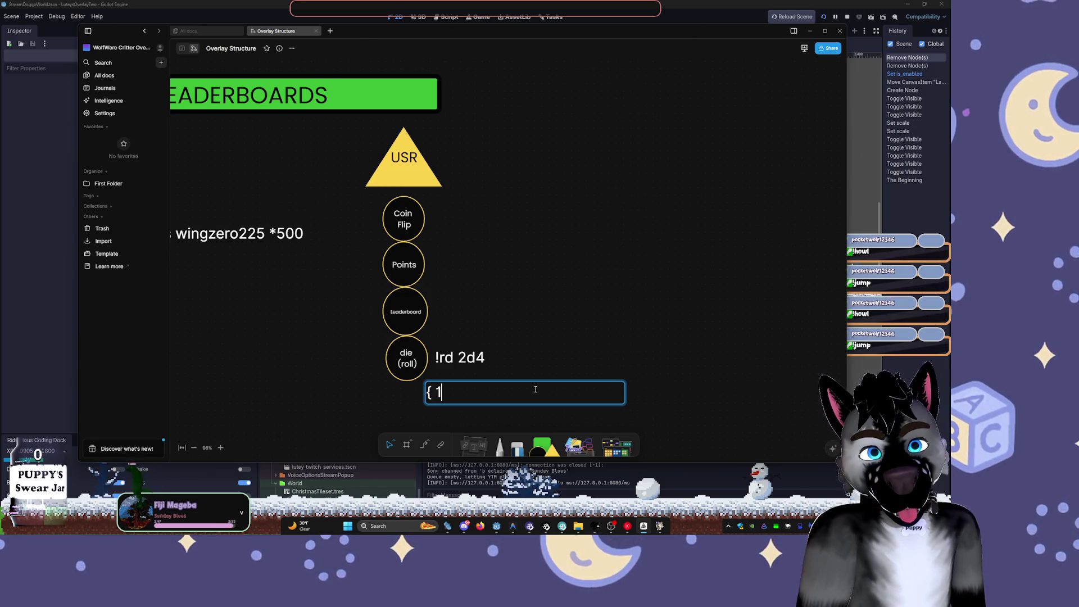
{"action": "type", "text": " : 3"}
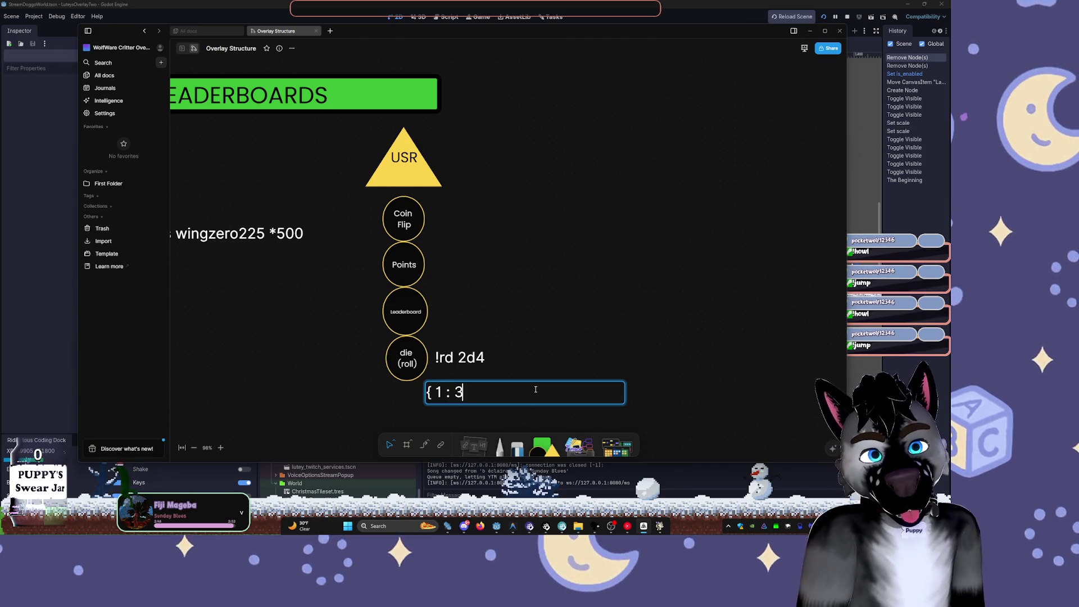
{"action": "key", "text": "BackSpace"}
{"action": "key", "text": "BackSpace"}
{"action": "key", "text": "BackSpace"}
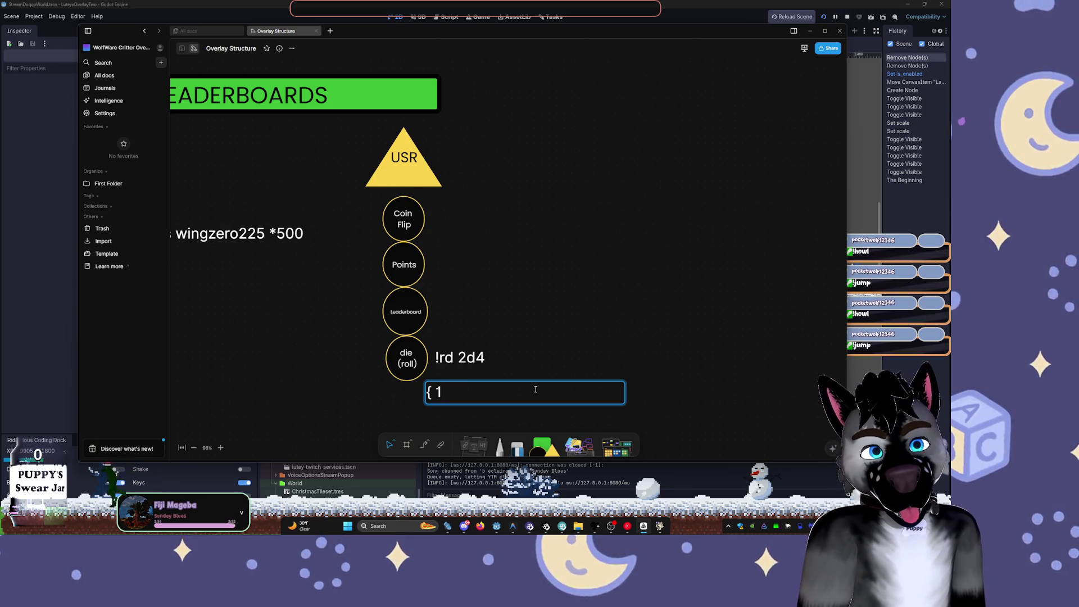
{"action": "type", "text": ":3"}
{"action": "key", "text": "BackSpace"}
{"action": "key", "text": "BackSpace"}
{"action": "key", "text": "BackSpace"}
{"action": "key", "text": "BackSpace"}
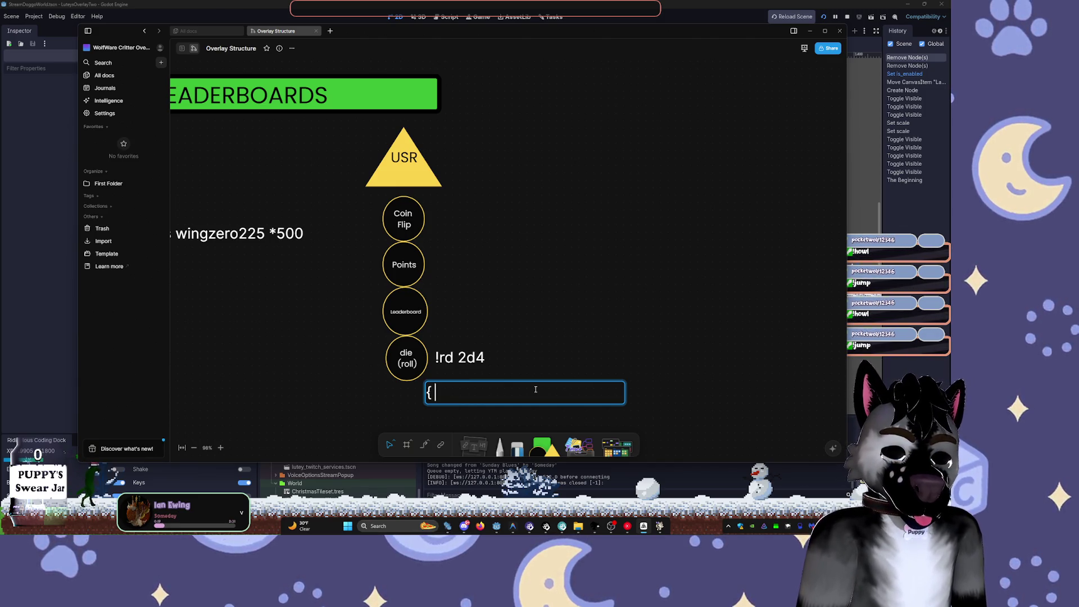
- Type the sample roll result '{ 3 , 1 } || 4', including the closing brace
{"action": "type", "text": " 3"}
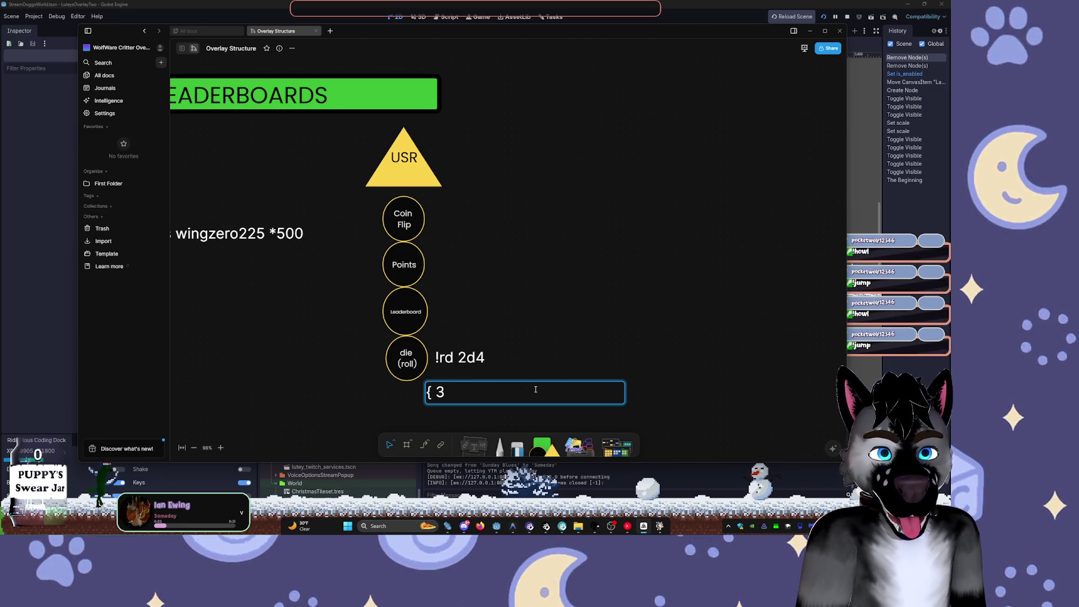
{"action": "type", "text": " 4"}
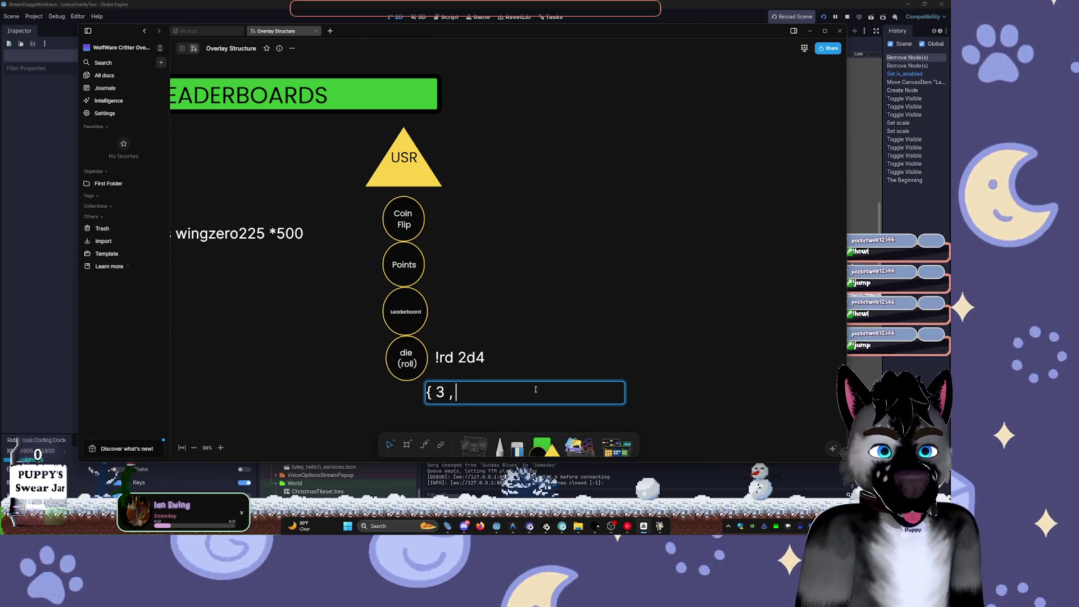
{"action": "type", "text": "1"}
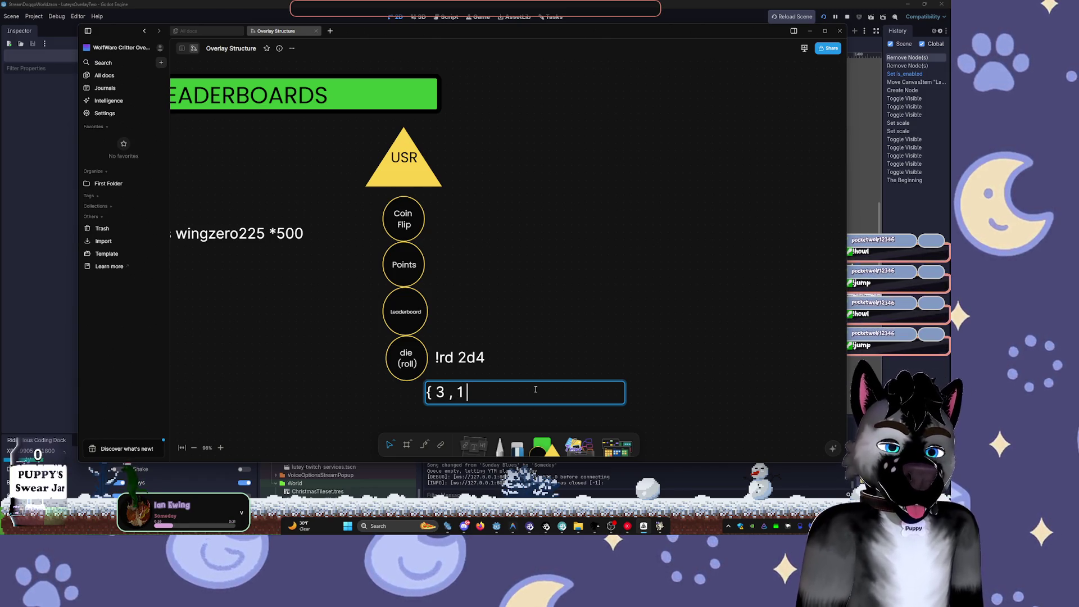
{"action": "type", "text": " |"}
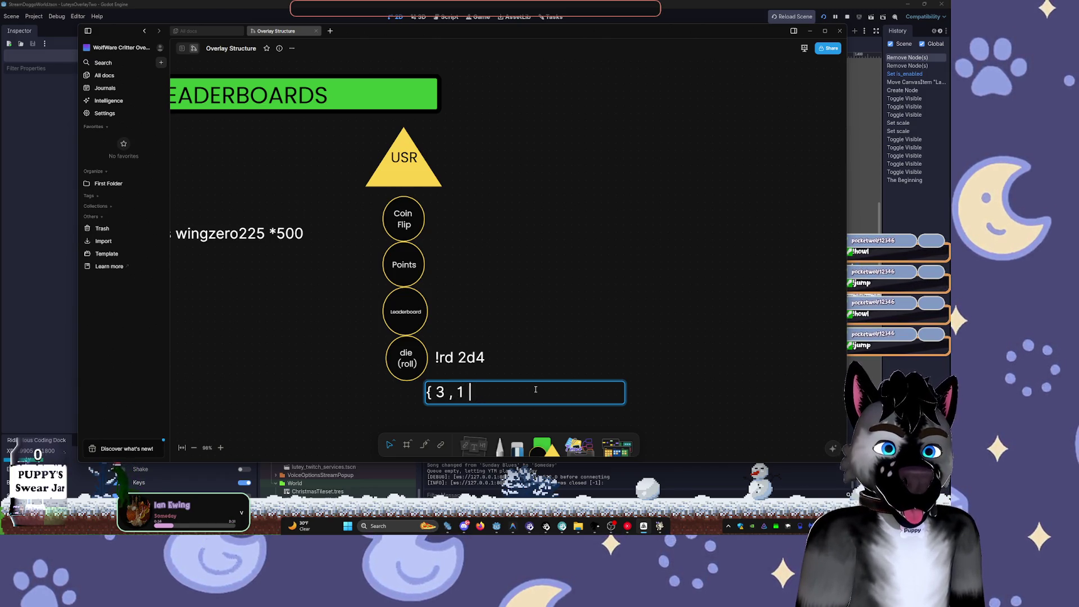
{"action": "type", "text": "|"}
{"action": "key", "text": "BackSpace"}
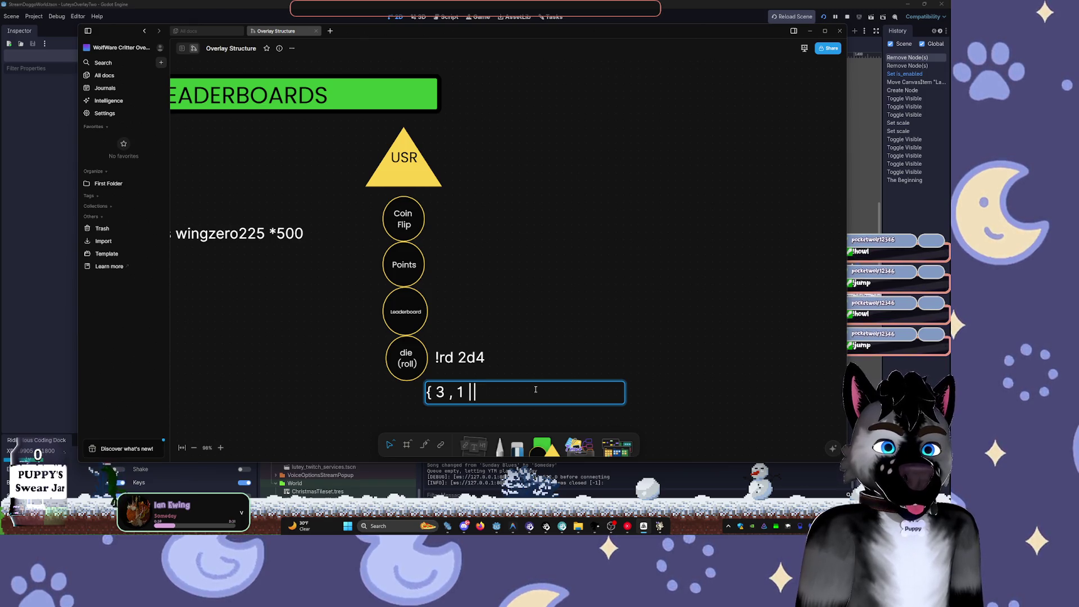
{"action": "type", "text": "4"}
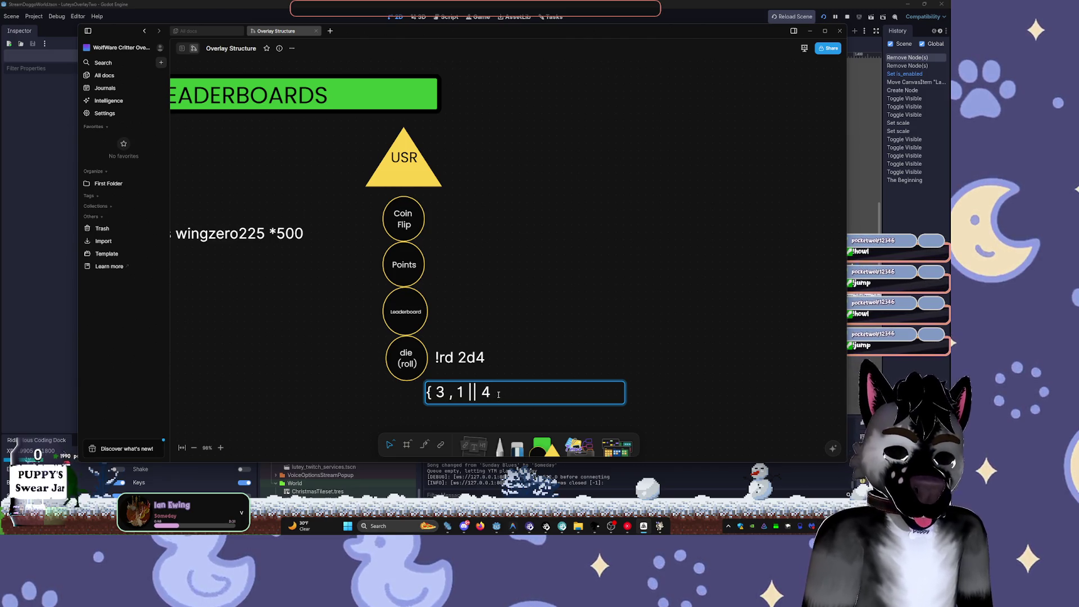
{"action": "left_click", "coordinate": [578, 329]}
{"action": "left_click", "coordinate": [481, 406]}
{"action": "double_click", "coordinate": [480, 404]}
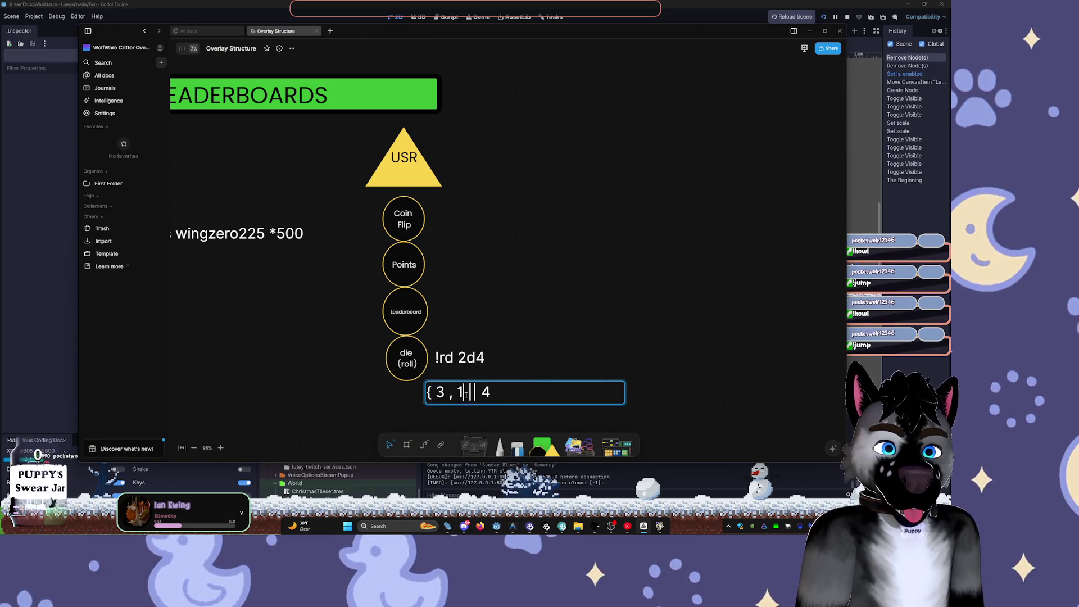
{"action": "type", "text": "}"}
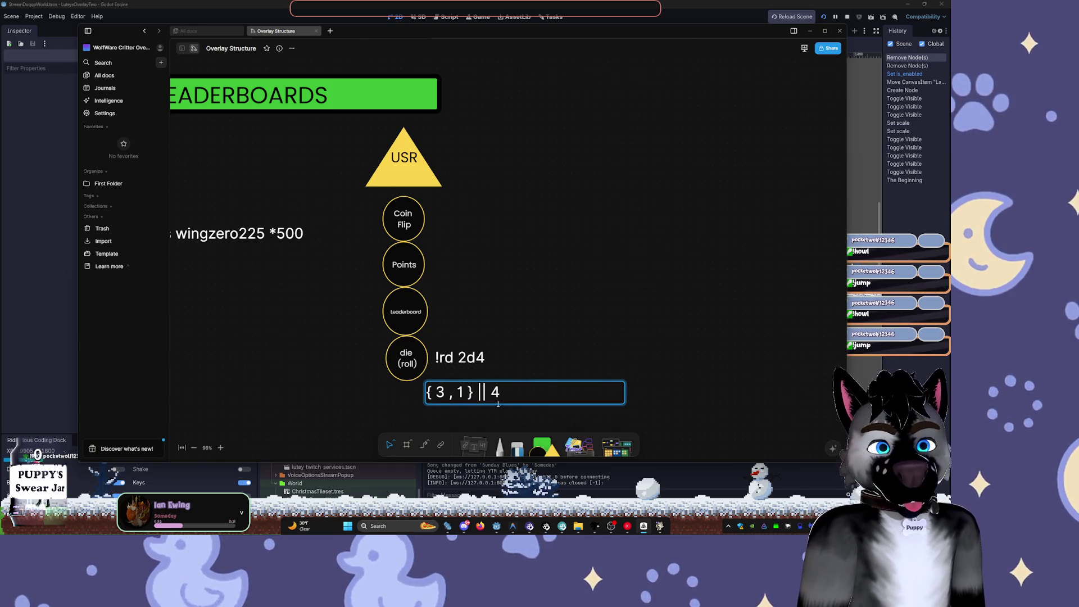
{"action": "left_click", "coordinate": [478, 360]}
- Align the '{ 3 , 1 } || 4' text neatly beneath '!rd 2d4'
{"action": "left_click", "coordinate": [488, 396]}
{"action": "left_click_drag", "start_coordinate": [488, 396], "coordinate": [513, 385]}
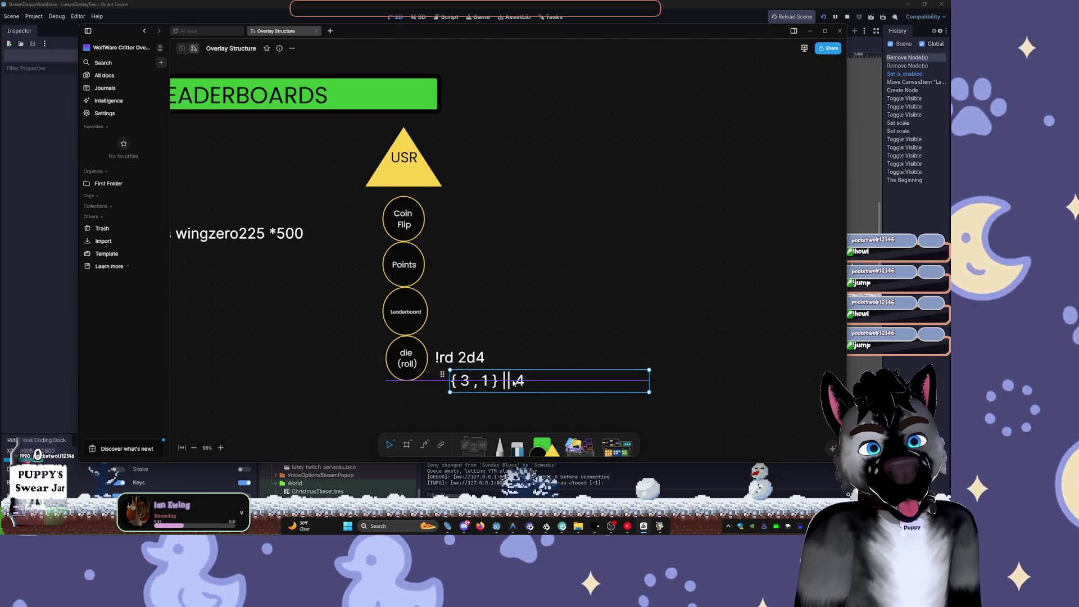
{"action": "left_click", "coordinate": [710, 345]}
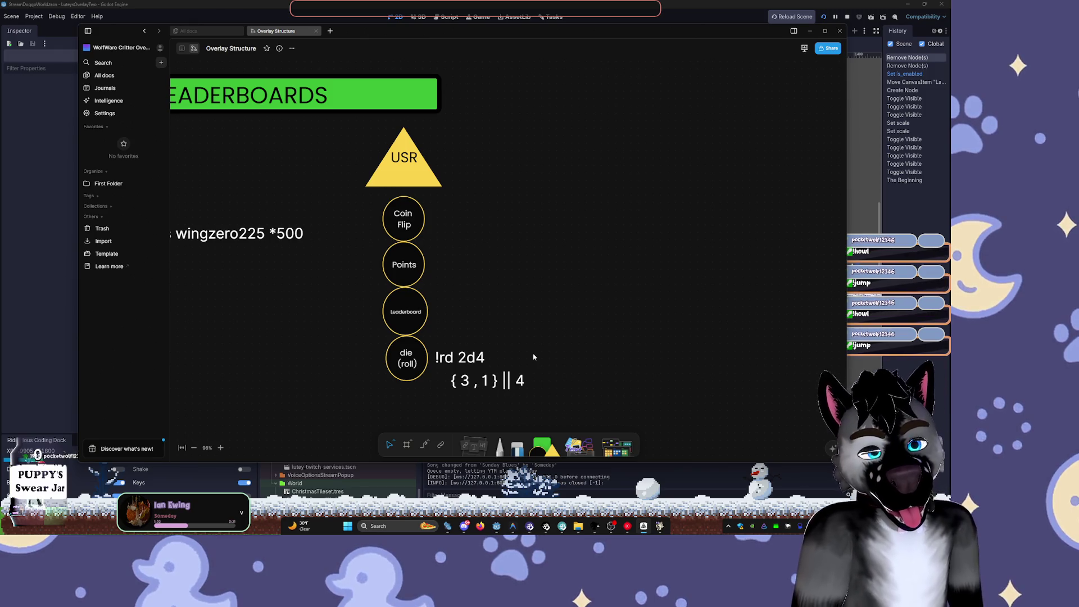
{"action": "left_click", "coordinate": [474, 397]}
{"action": "left_click_drag", "start_coordinate": [473, 397], "coordinate": [473, 389]}
{"action": "left_click", "coordinate": [599, 288]}
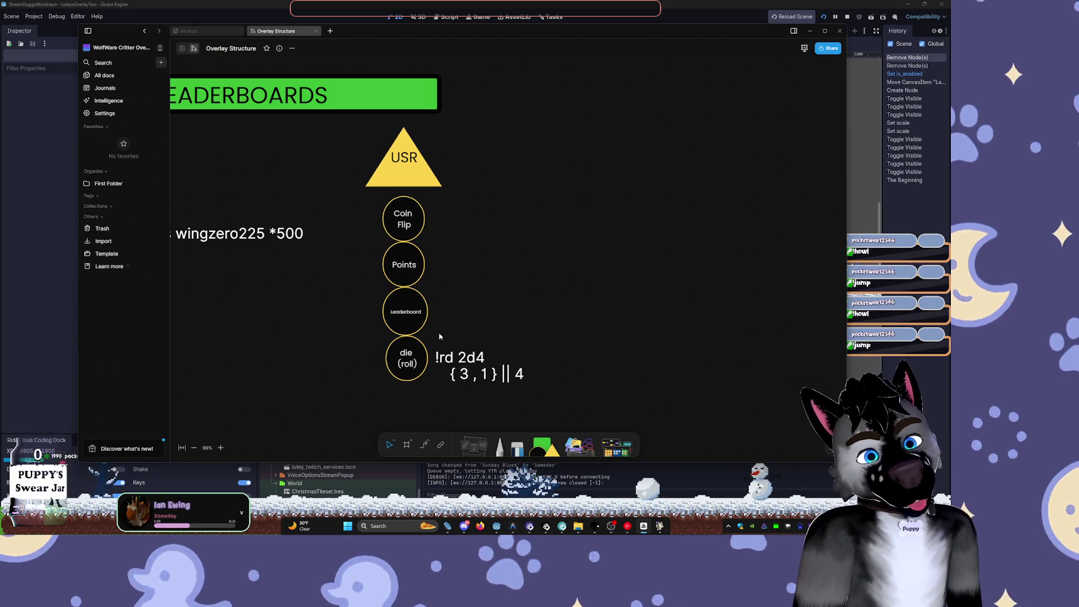
{"action": "scroll", "coordinate": [438, 337], "scroll_direction": "down", "scroll_amount": 3}
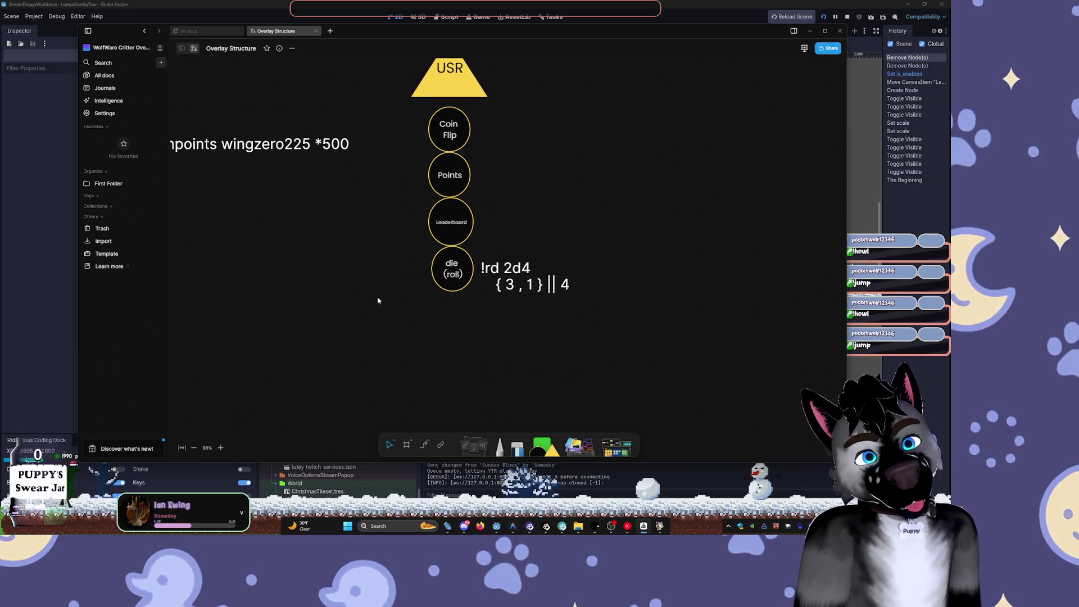
{"action": "scroll", "coordinate": [393, 298], "scroll_direction": "left", "scroll_amount": 3}
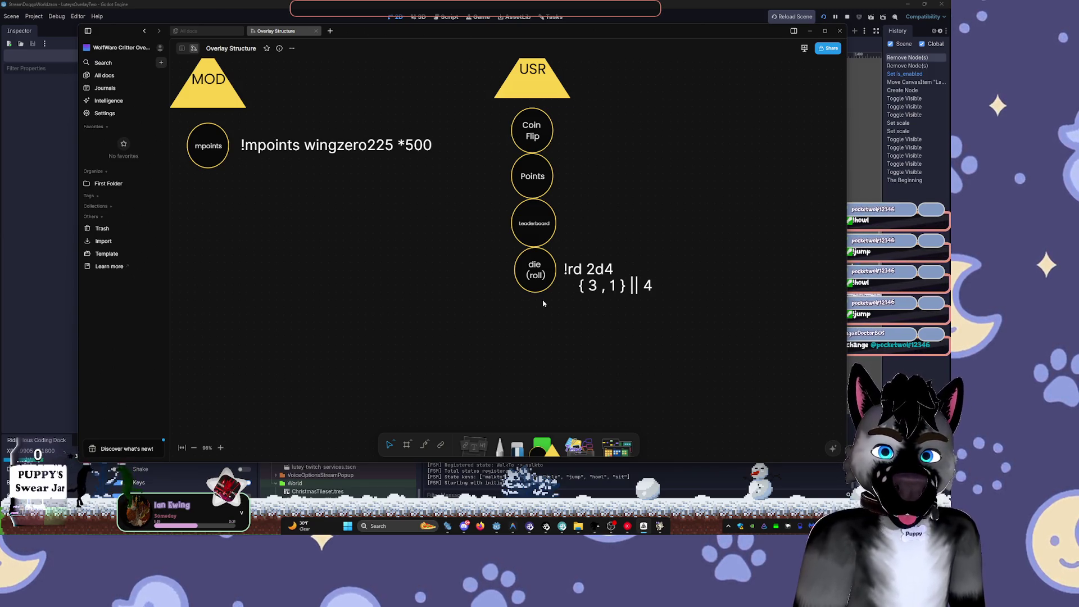
- Check the !mpoints note and mpoints circle under MOD, then pick the square Shape tool
{"action": "scroll", "coordinate": [485, 170], "scroll_direction": "up", "scroll_amount": 4}
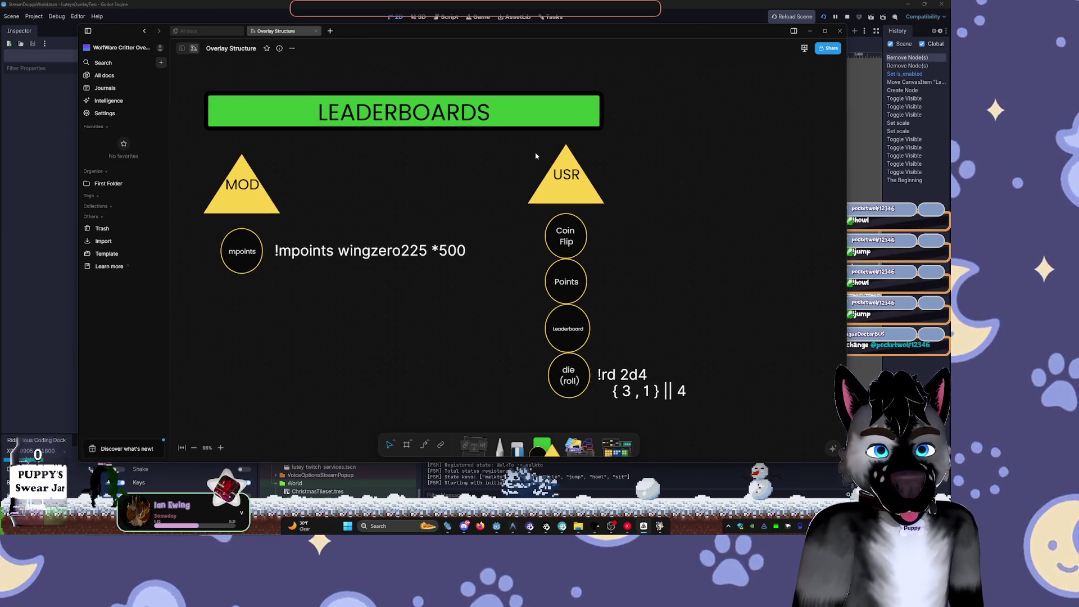
{"action": "scroll", "coordinate": [572, 155], "scroll_direction": "down", "scroll_amount": 2}
{"action": "key", "text": "super"}
{"action": "key", "text": "super"}
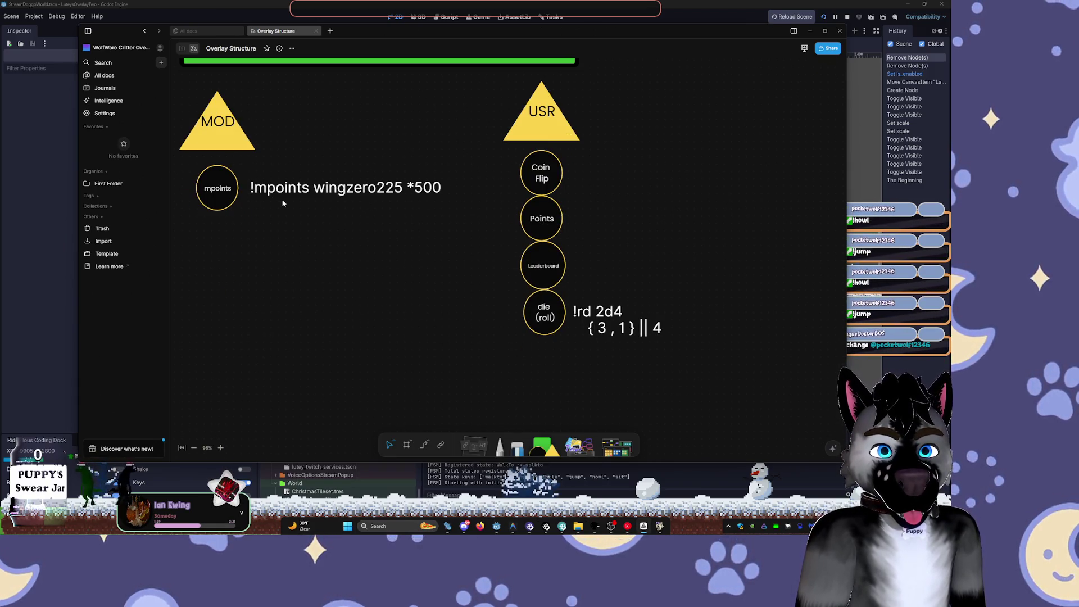
{"action": "left_click", "coordinate": [300, 187]}
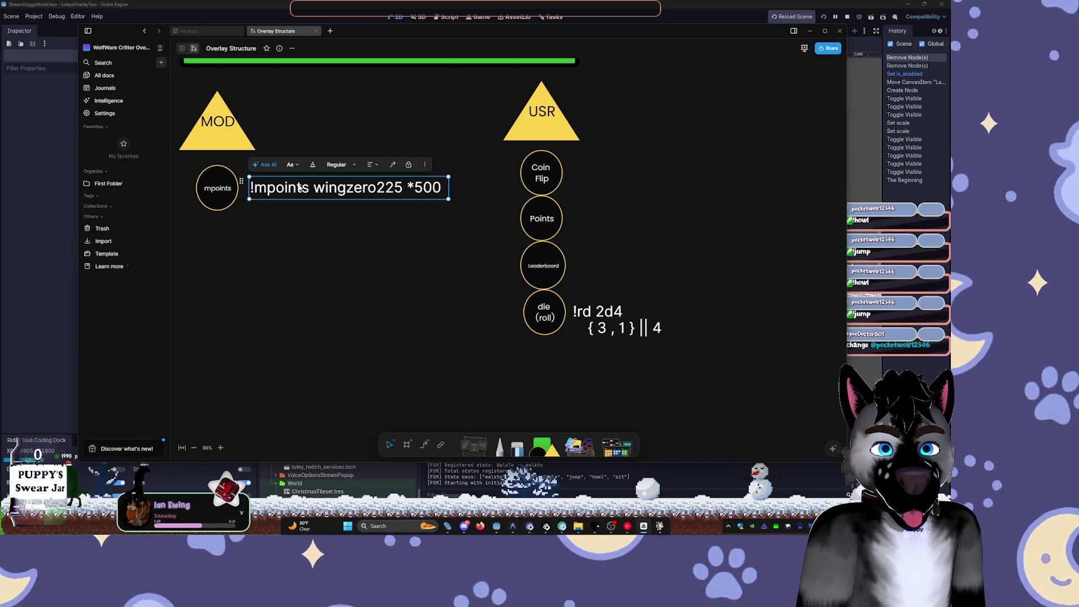
{"action": "left_click", "coordinate": [236, 207]}
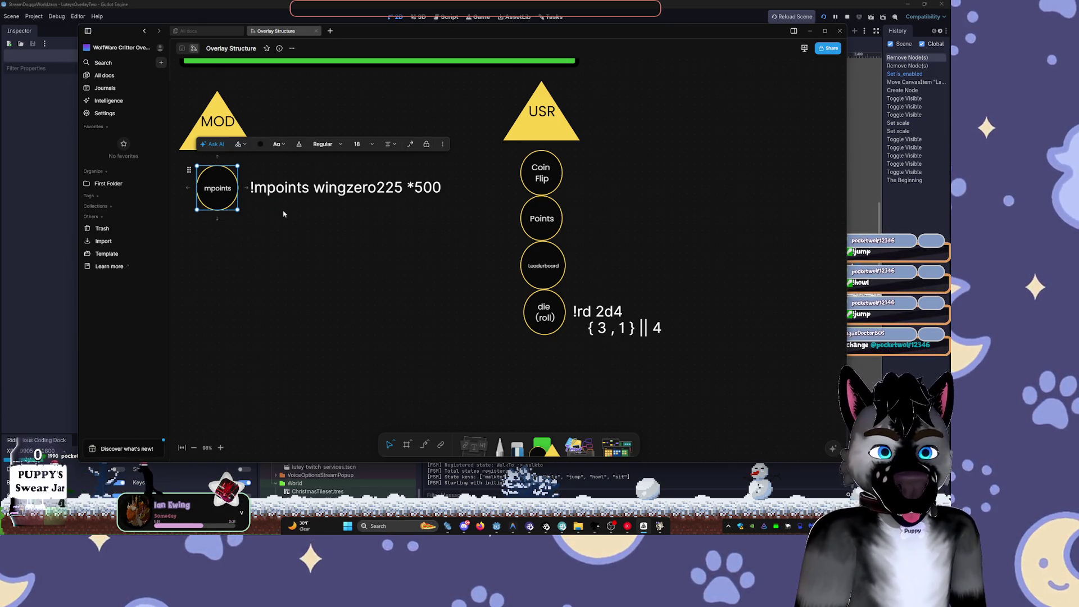
{"action": "left_click", "coordinate": [314, 186]}
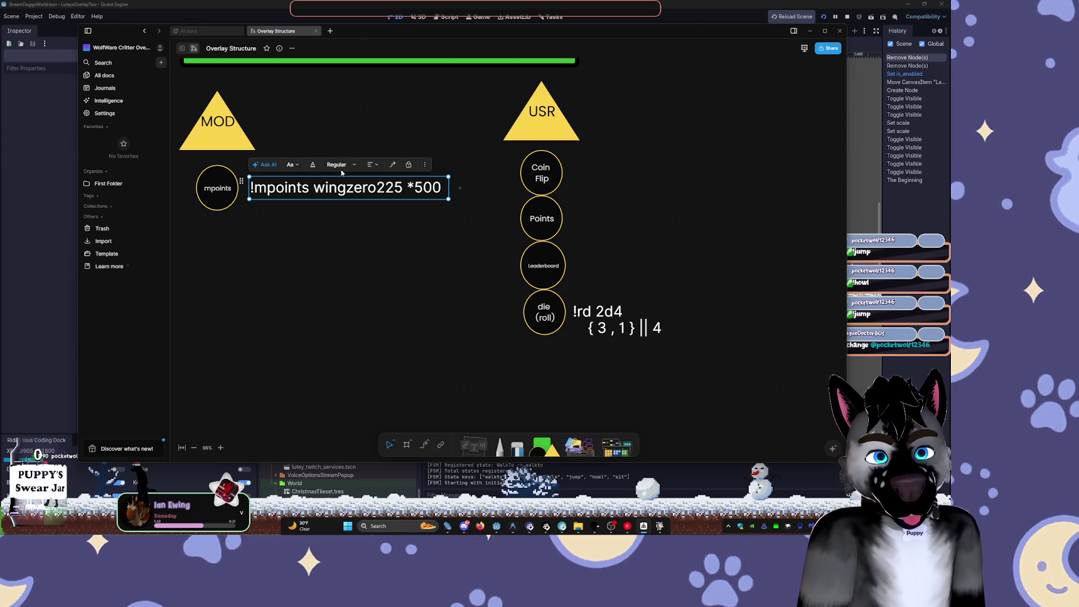
{"action": "left_click", "coordinate": [345, 207]}
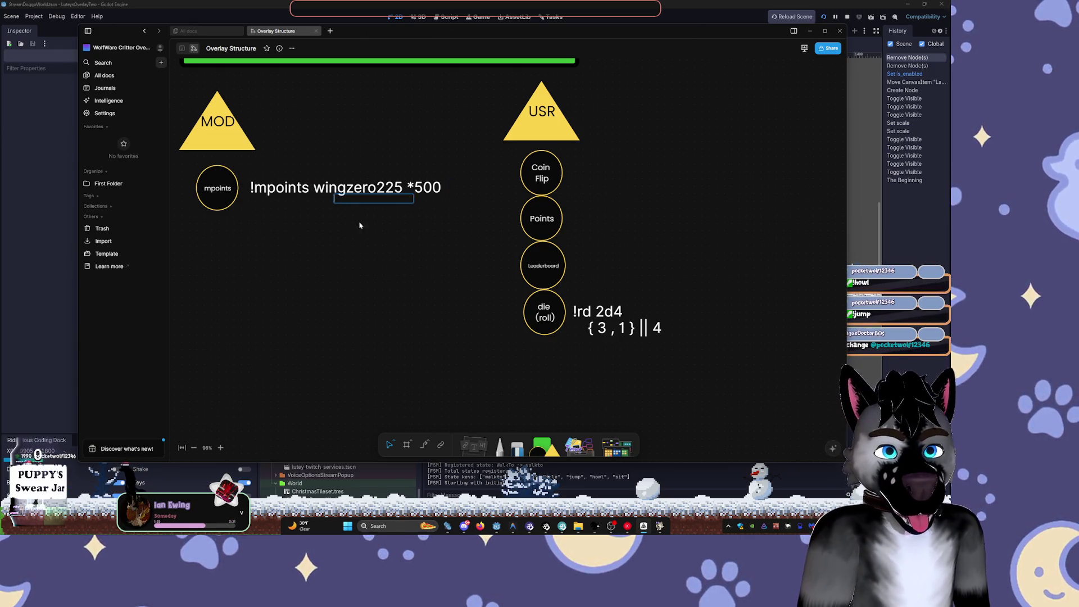
{"action": "left_click", "coordinate": [542, 447]}
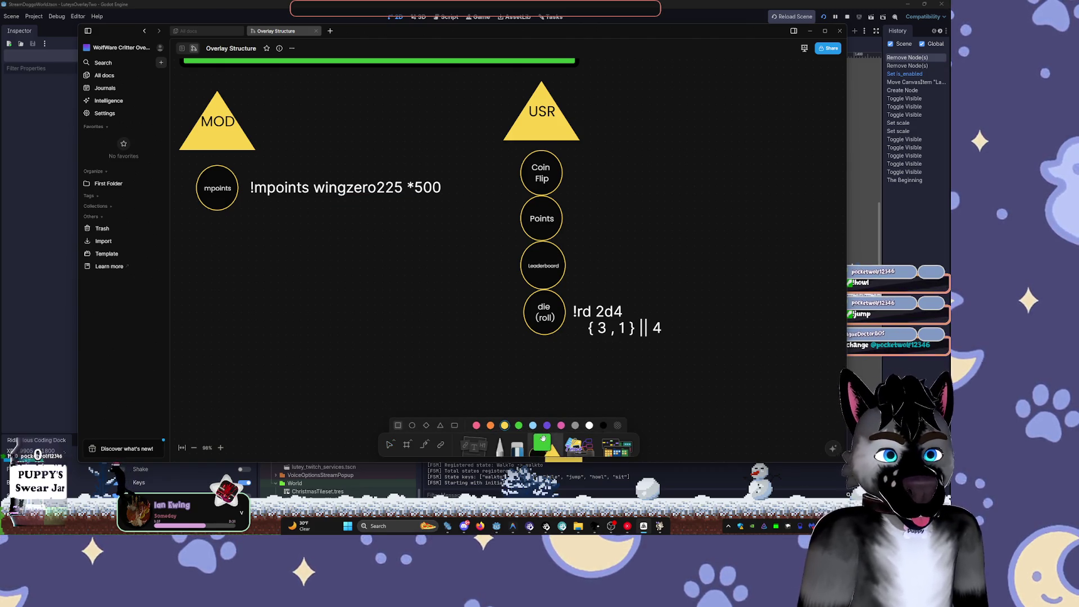
- Place a trial square, make it light blue, and connect it to the Leaderboard circle
{"action": "left_click", "coordinate": [734, 124]}
{"action": "left_click", "coordinate": [770, 90]}
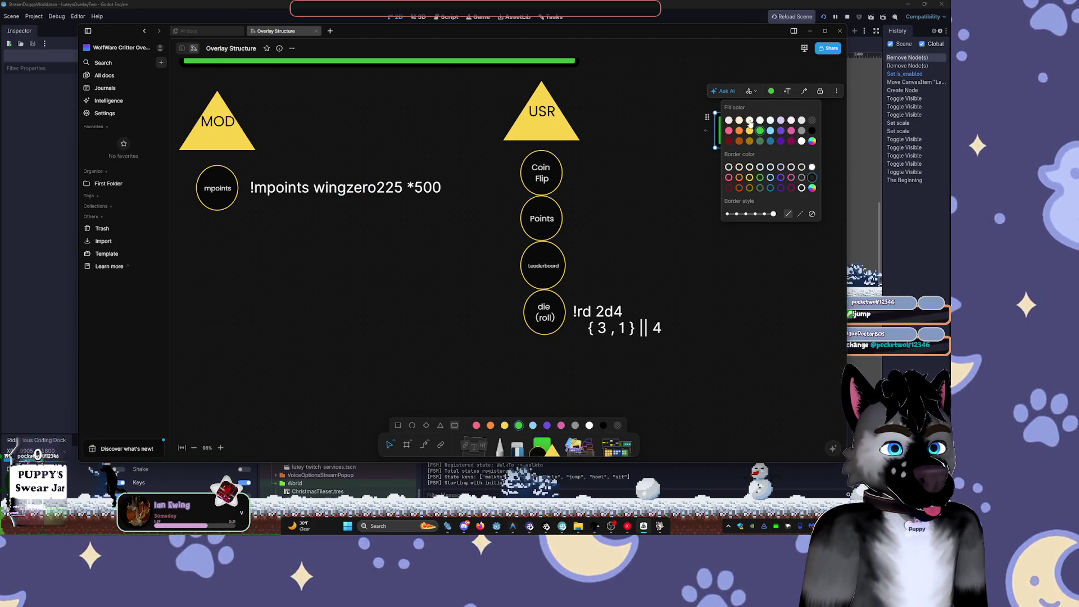
{"action": "left_click", "coordinate": [749, 130]}
{"action": "left_click", "coordinate": [769, 131]}
{"action": "left_click", "coordinate": [736, 135]}
{"action": "left_click_drag", "start_coordinate": [711, 185], "coordinate": [564, 265]}
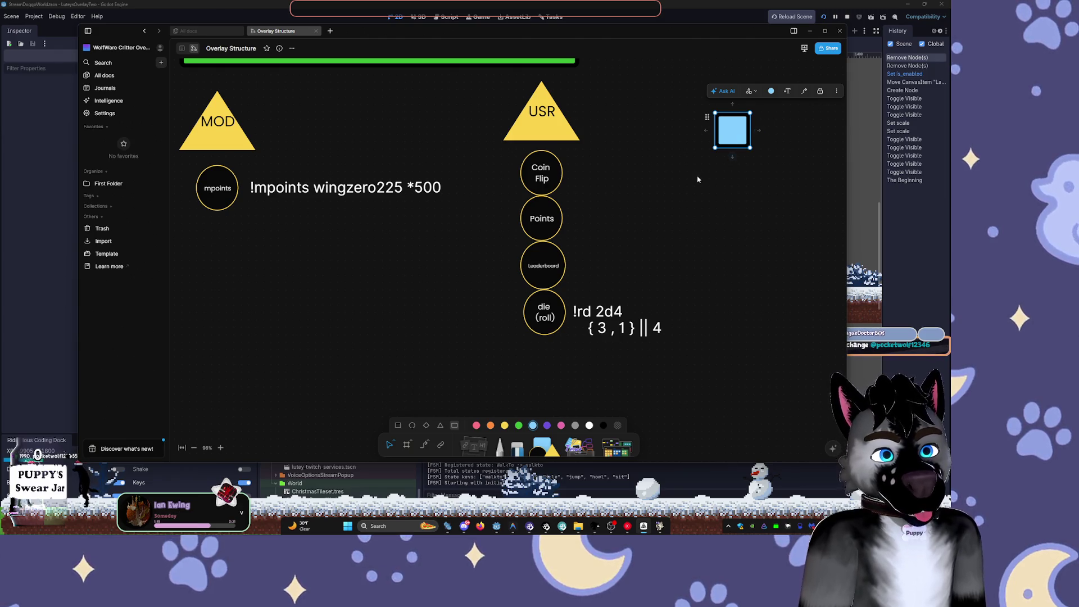
{"action": "scroll", "coordinate": [699, 179], "scroll_direction": "up", "scroll_amount": 4}
{"action": "left_click_drag", "start_coordinate": [607, 236], "coordinate": [608, 156]}
- Delete the trial square and paste a LEADERBOARDS banner copy to the right of the original
{"action": "left_click", "coordinate": [436, 175]}
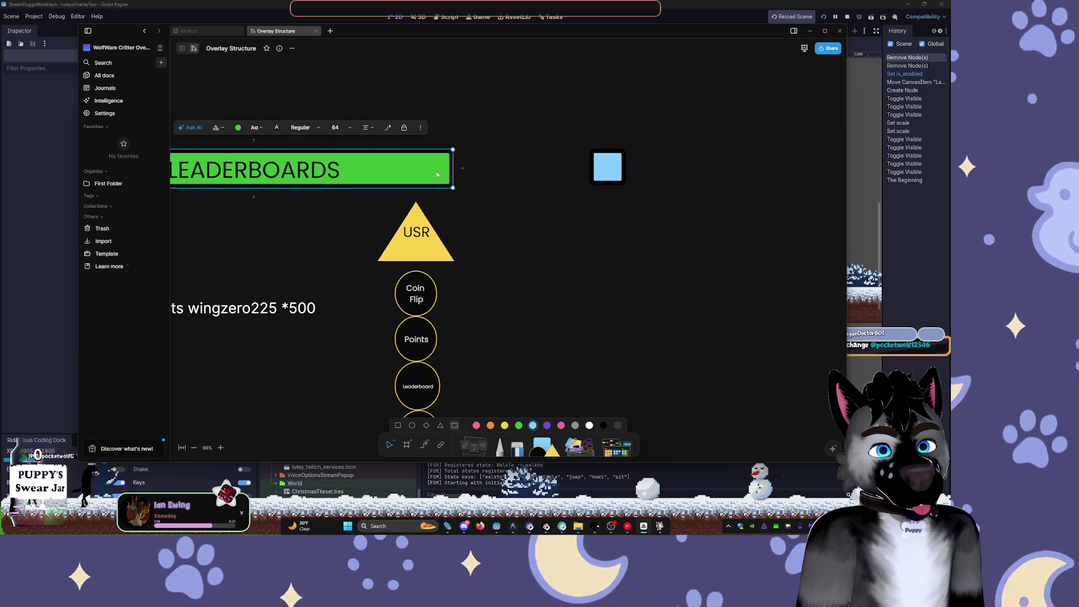
{"action": "left_click", "coordinate": [613, 175]}
{"action": "key", "text": "Delete"}
{"action": "key", "text": "ctrl+v"}
{"action": "left_click_drag", "start_coordinate": [487, 178], "coordinate": [683, 170]}
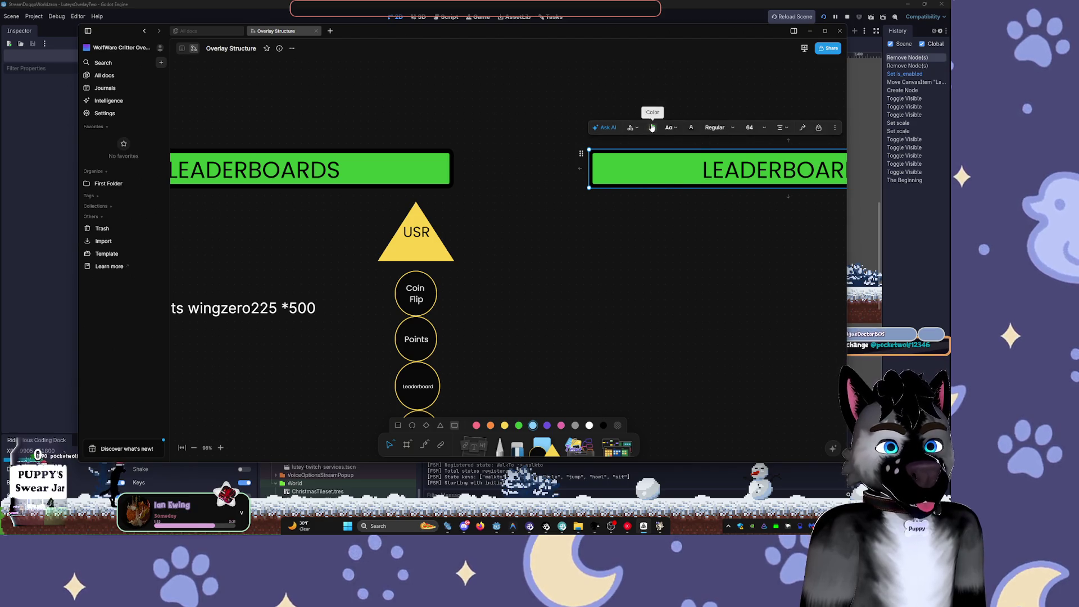
- Make the banner copy light blue and replace its text with 'Little Sysy'
{"action": "left_click", "coordinate": [651, 127]}
{"action": "left_click", "coordinate": [651, 170]}
{"action": "double_click", "coordinate": [757, 177]}
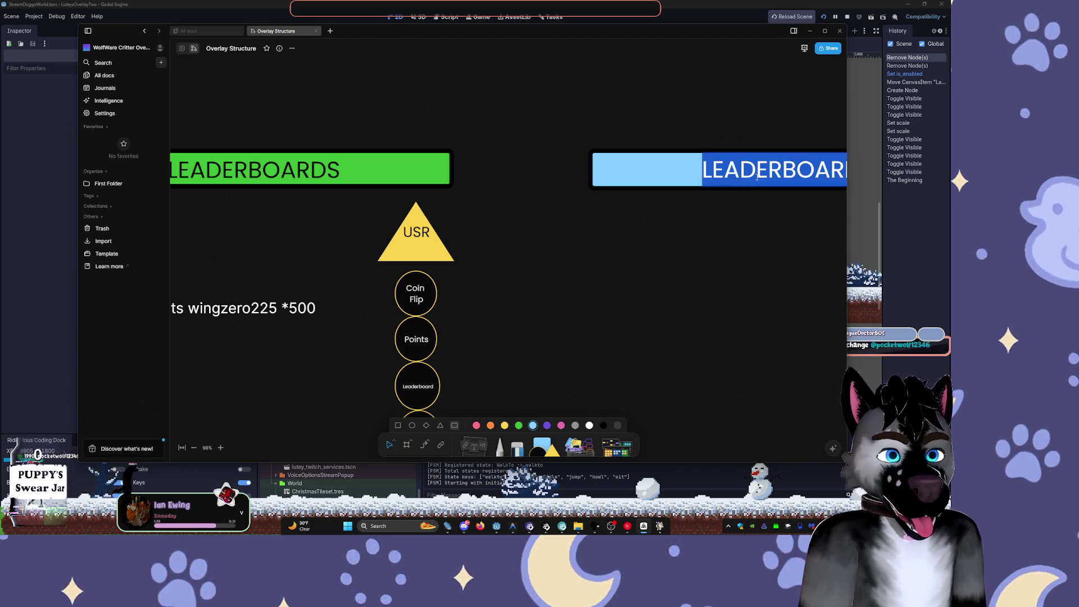
{"action": "type", "text": "Li"}
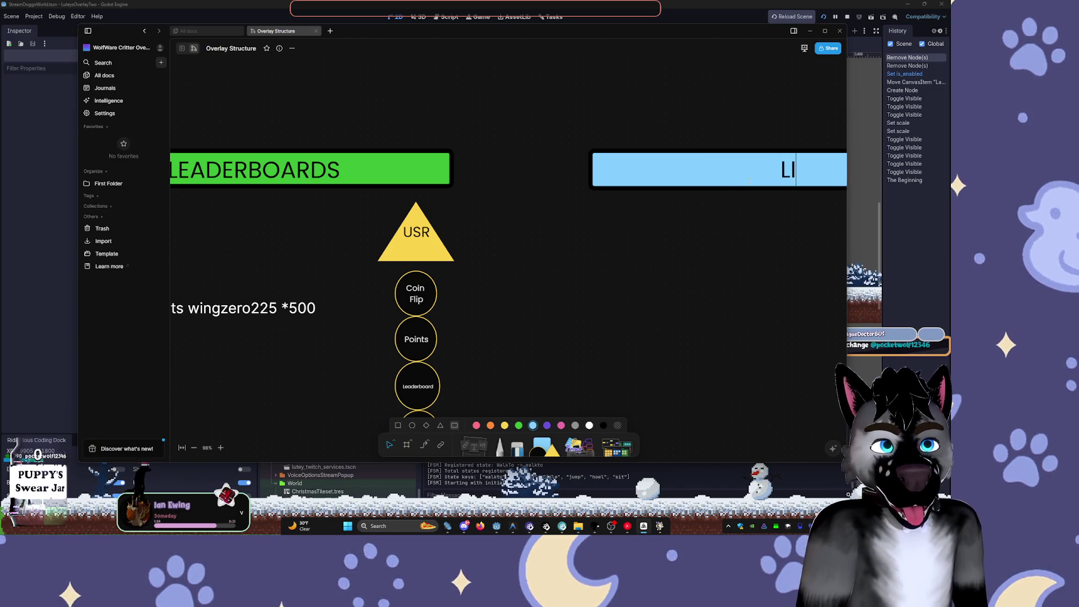
{"action": "type", "text": "Litt"}
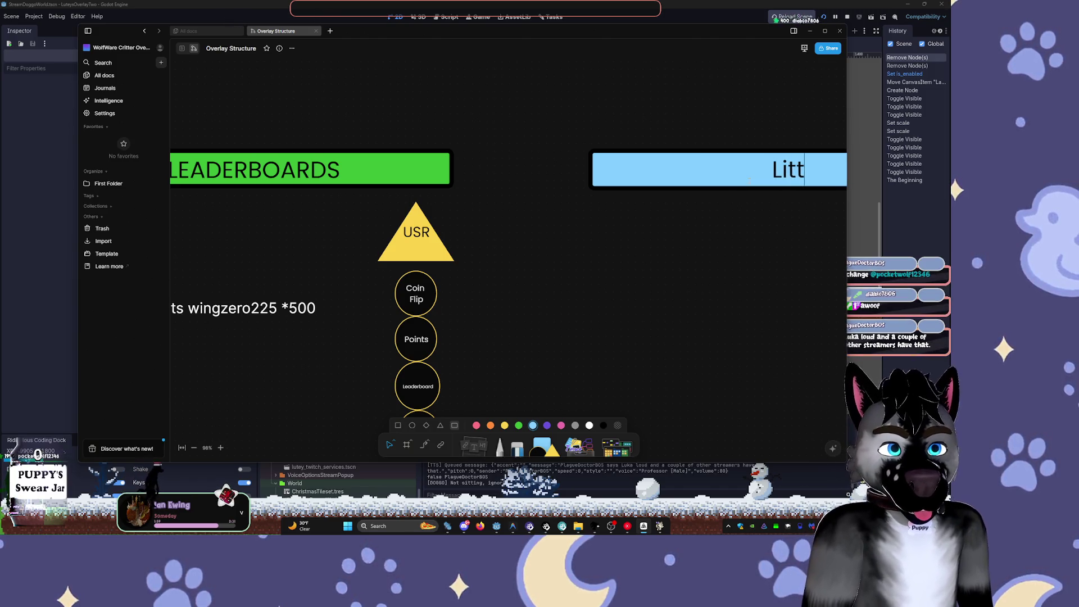
{"action": "type", "text": "le Sysy"}
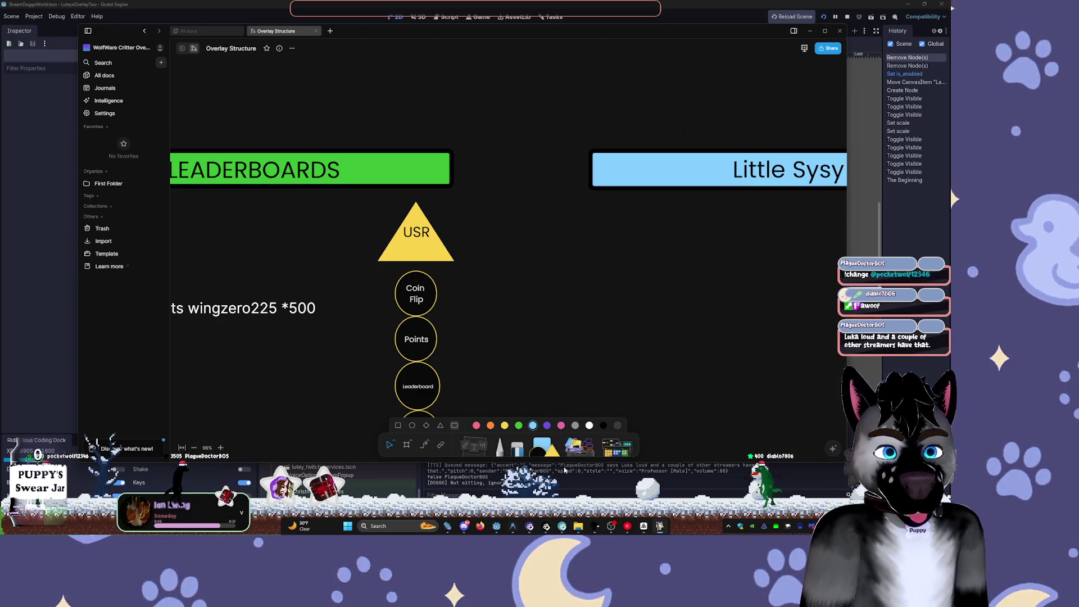
{"action": "key", "text": "XF86AudioLowerVolume"}
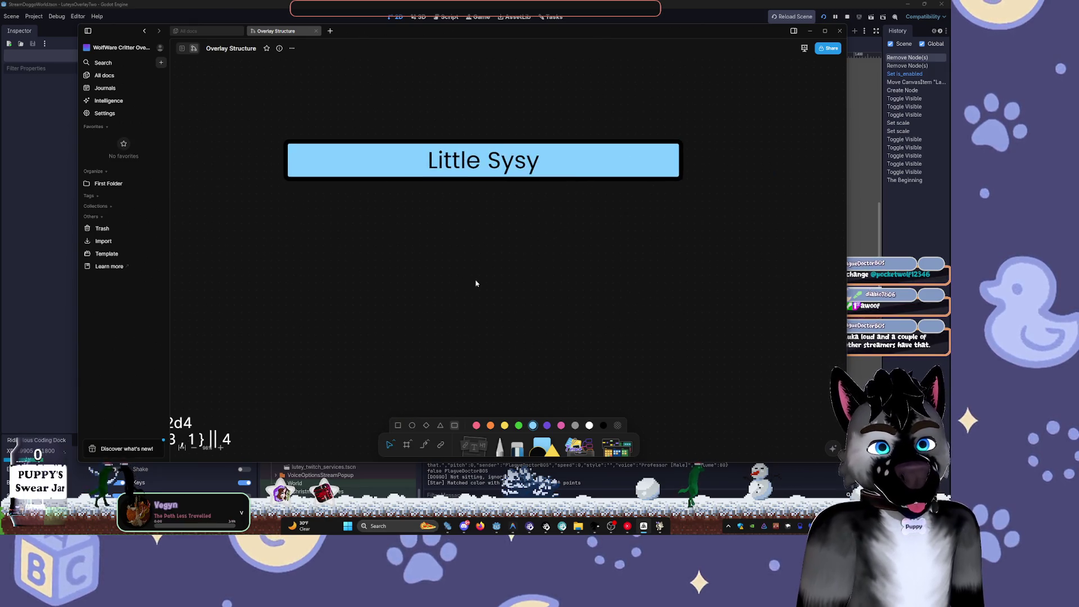
- Correct the banner title to 'Little System' and place a triangle below it
{"action": "double_click", "coordinate": [531, 169]}
{"action": "key", "text": "ctrl+BackSpace"}
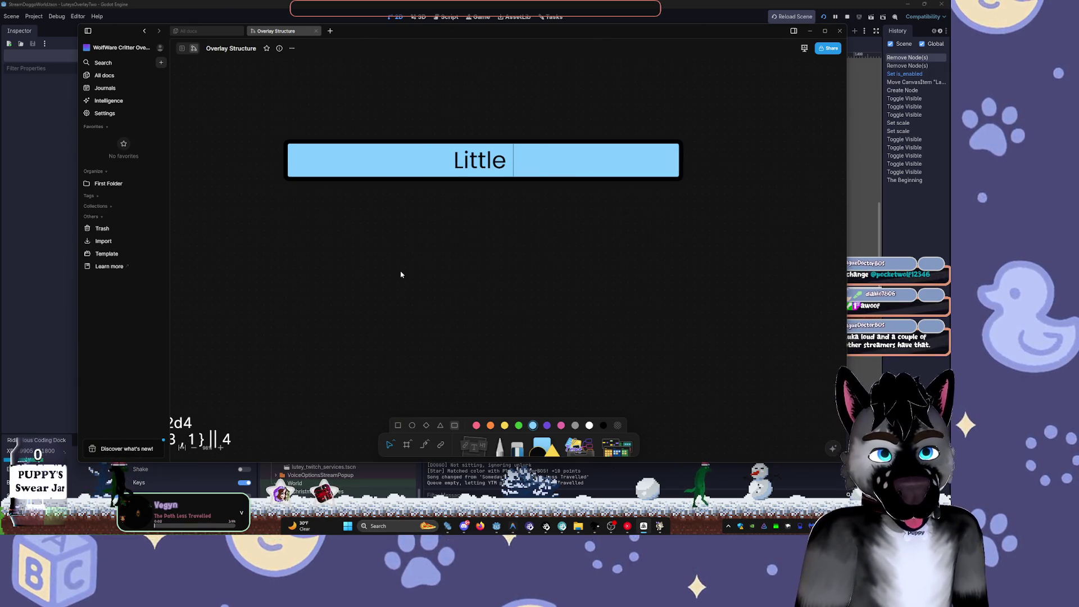
{"action": "type", "text": "Syste,"}
{"action": "key", "text": "BackSpace"}
{"action": "type", "text": "m"}
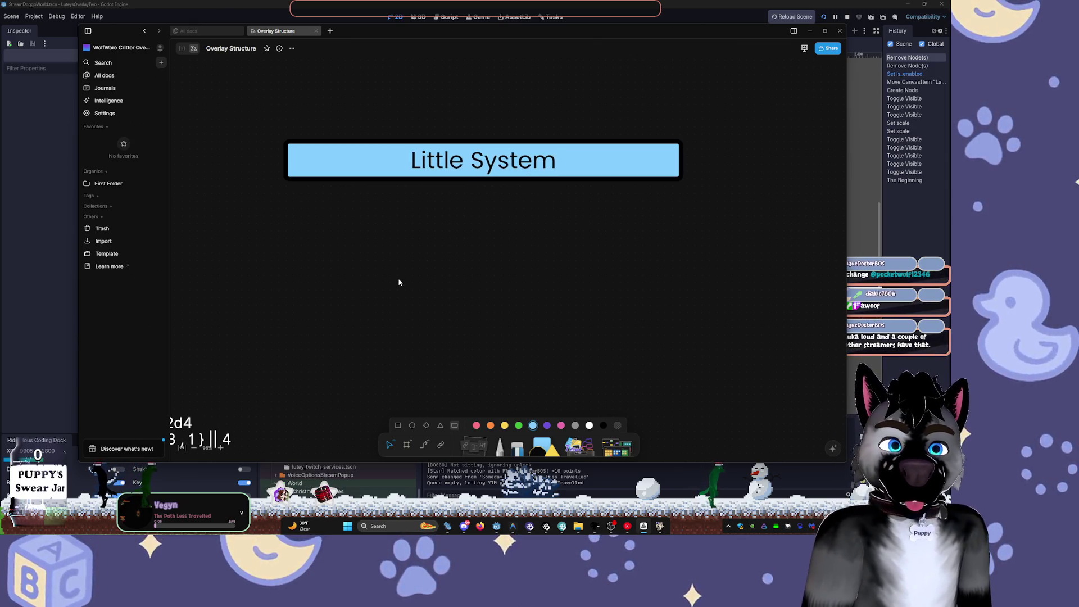
{"action": "scroll", "coordinate": [396, 304], "scroll_direction": "left", "scroll_amount": 5}
{"action": "scroll", "coordinate": [597, 285], "scroll_direction": "right", "scroll_amount": 4}
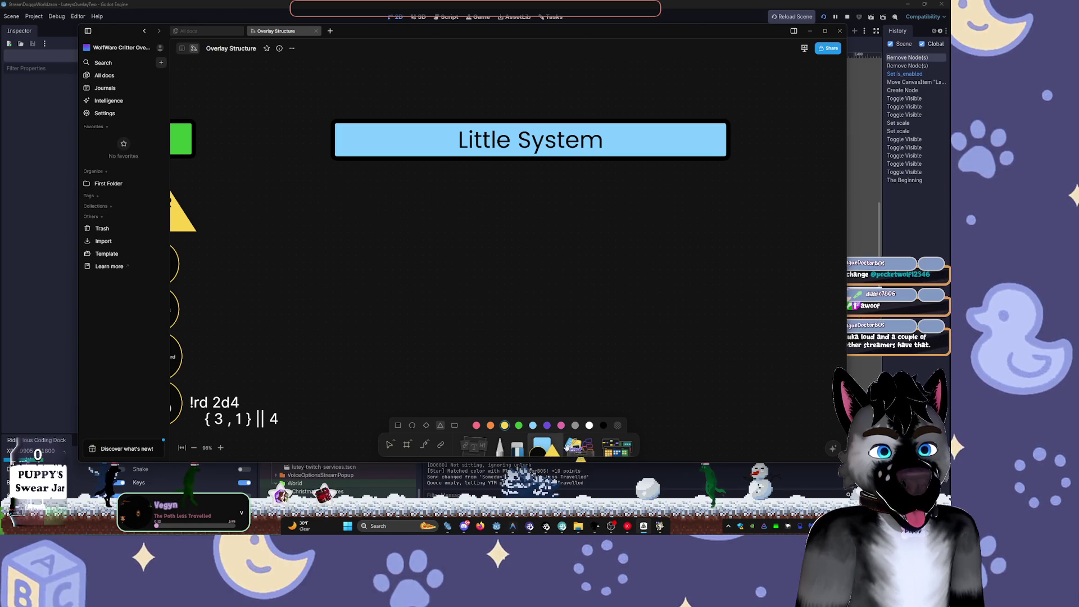
{"action": "left_click", "coordinate": [372, 223]}
- Fill the trial triangle pink, enlarge it, turn it dark red, then delete it
{"action": "left_click", "coordinate": [428, 194]}
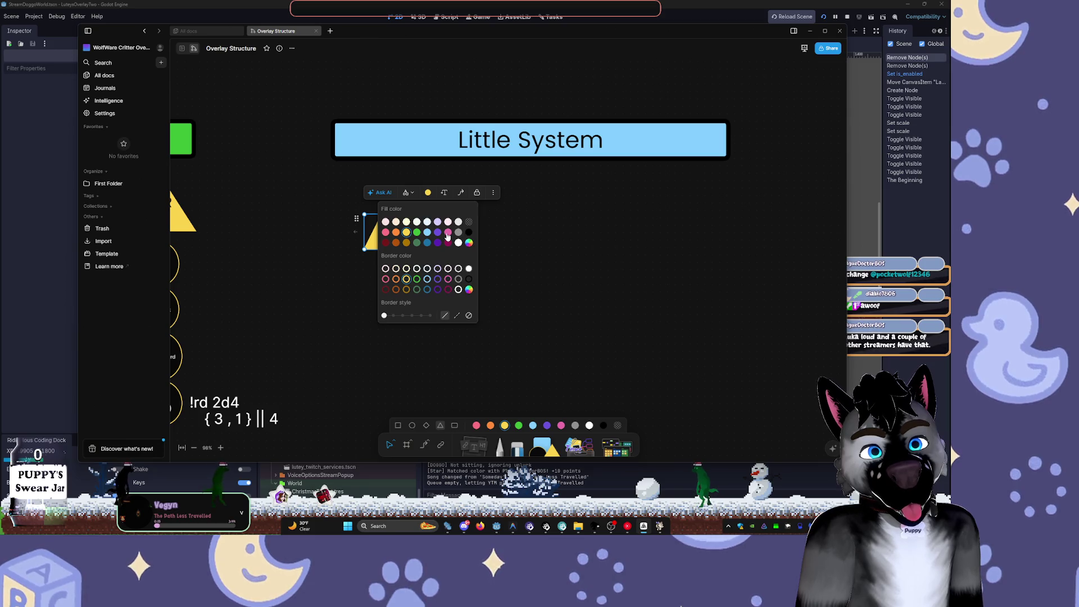
{"action": "left_click", "coordinate": [448, 232]}
{"action": "left_click", "coordinate": [461, 263]}
{"action": "left_click", "coordinate": [395, 247]}
{"action": "left_click_drag", "start_coordinate": [399, 250], "coordinate": [442, 280]}
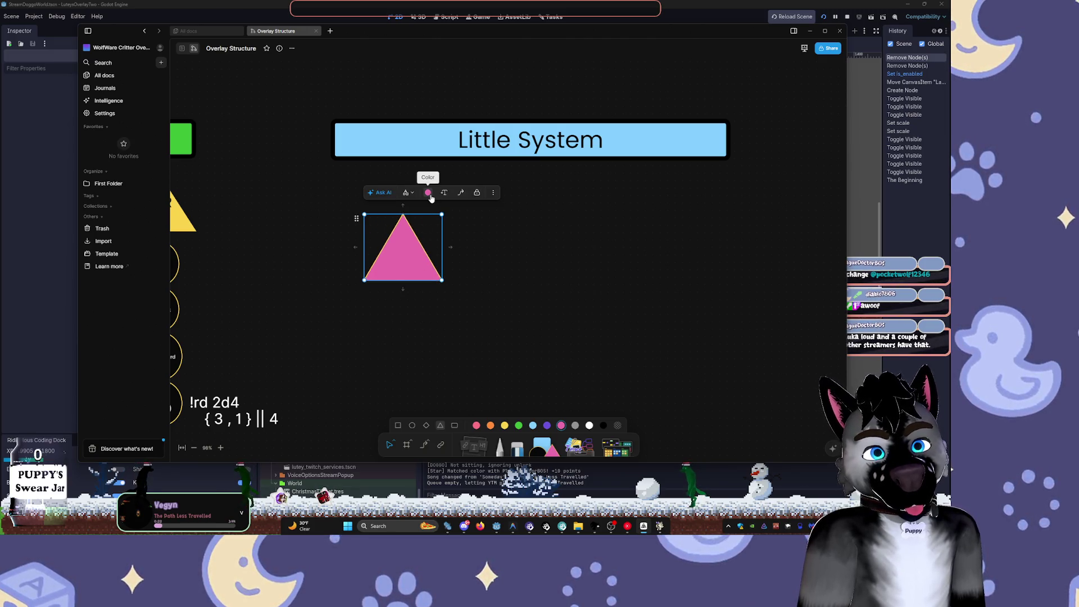
{"action": "left_click", "coordinate": [428, 194]}
{"action": "left_click", "coordinate": [386, 243]}
{"action": "left_click", "coordinate": [638, 270]}
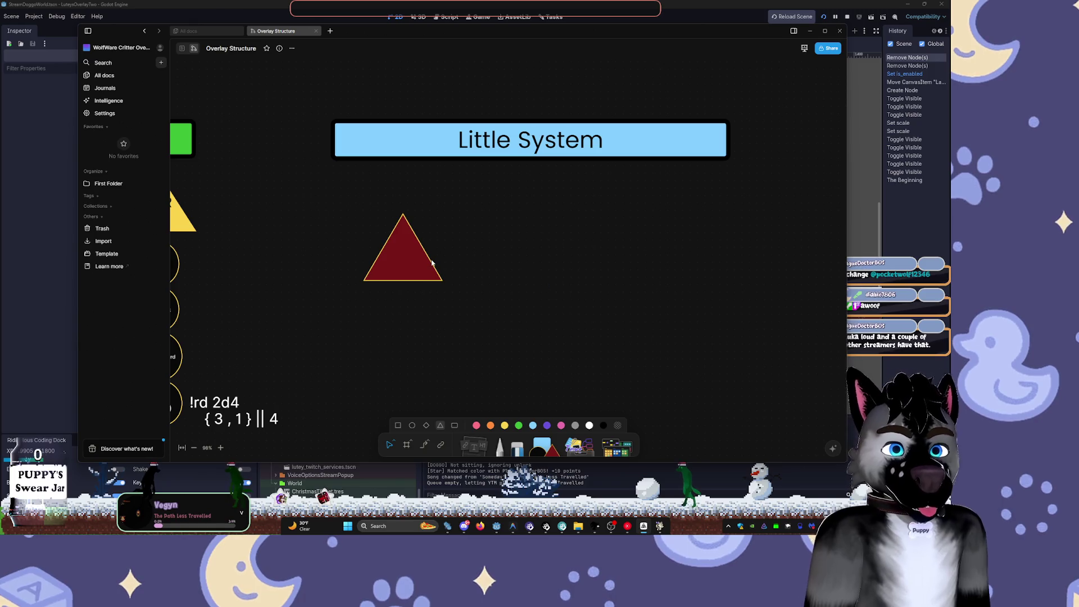
{"action": "key", "text": "Delete"}
- Place a square below Little System, fill it purple, and stretch it into a wide bar
{"action": "left_click", "coordinate": [379, 194]}
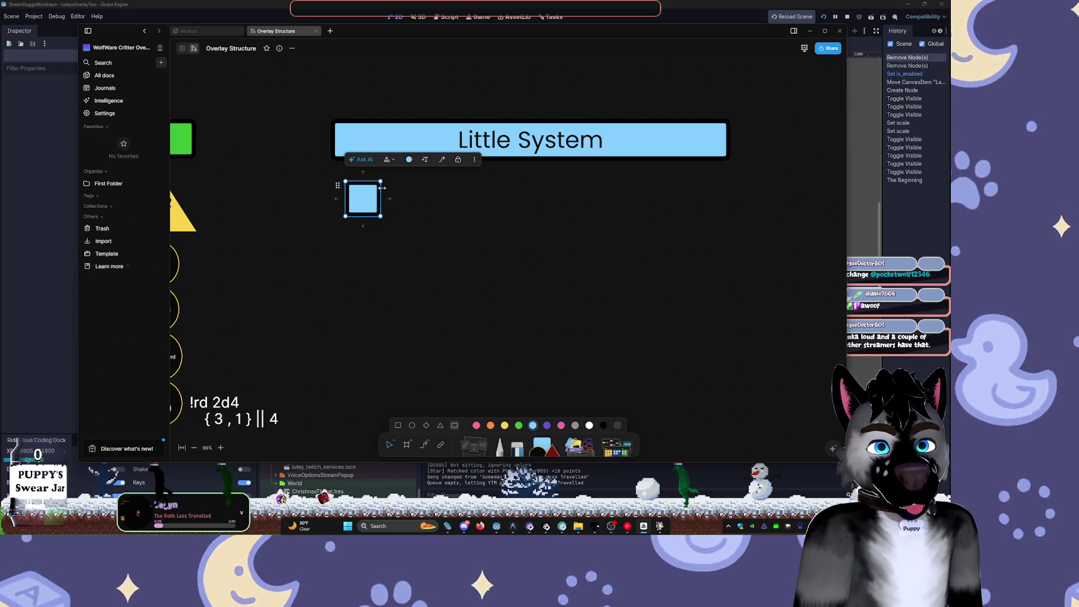
{"action": "left_click", "coordinate": [411, 160]}
{"action": "left_click", "coordinate": [419, 201]}
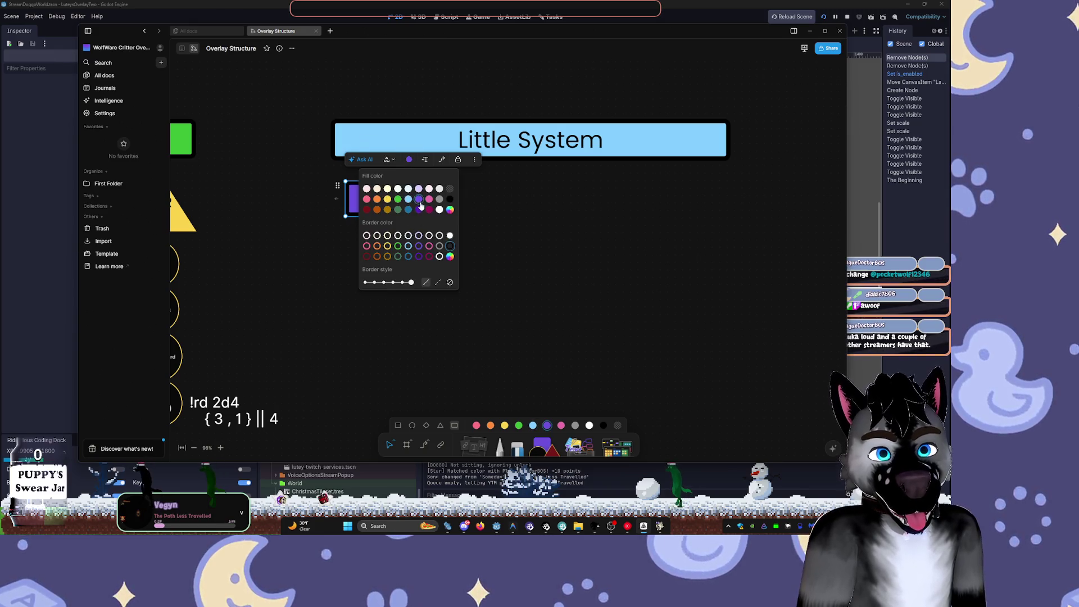
{"action": "left_click", "coordinate": [516, 246]}
{"action": "left_click", "coordinate": [379, 202]}
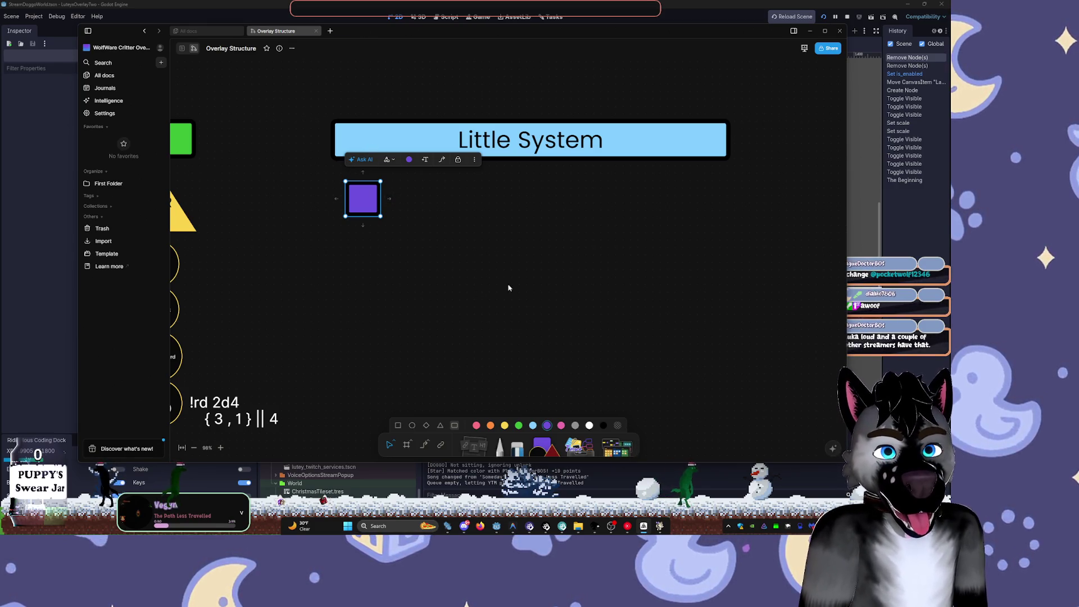
{"action": "left_click_drag", "start_coordinate": [377, 197], "coordinate": [482, 200]}
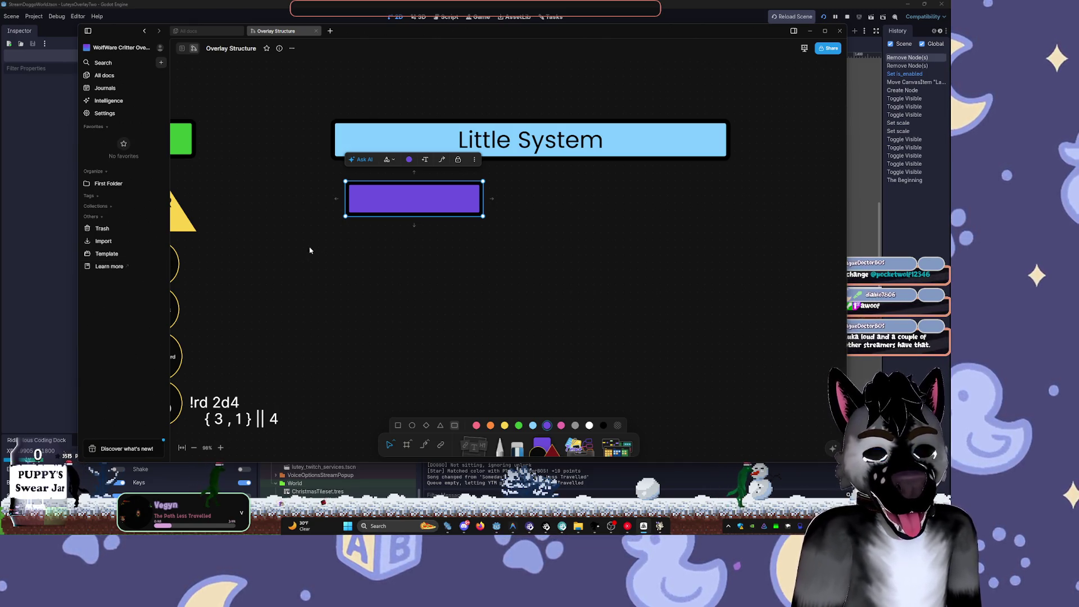
- Move and resize the purple bar under the banner, then drop a duplicate bar beside it
{"action": "left_click_drag", "start_coordinate": [405, 204], "coordinate": [395, 214]}
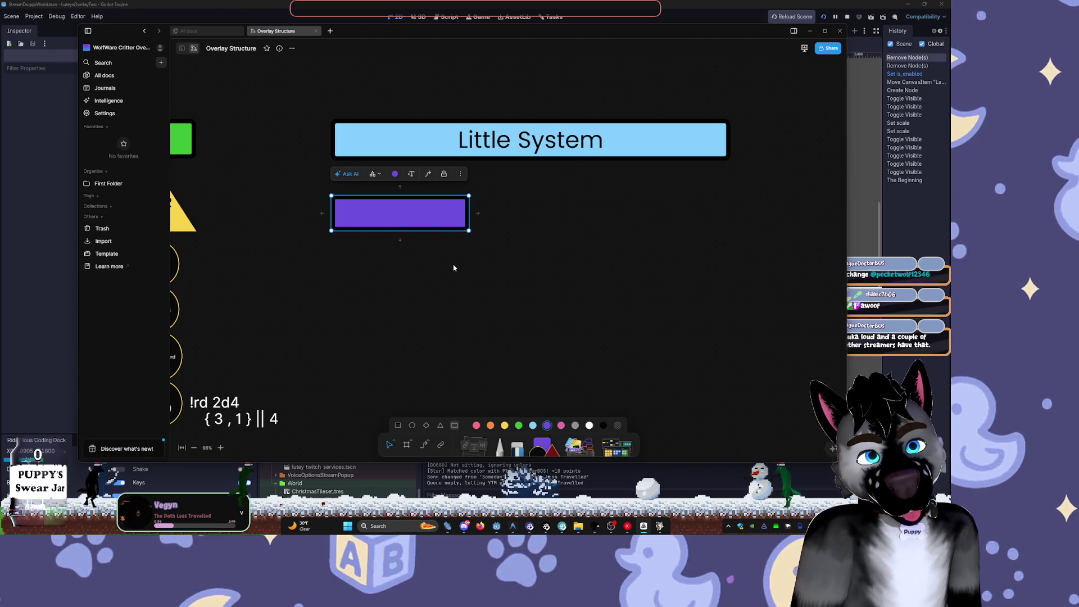
{"action": "left_click_drag", "start_coordinate": [469, 220], "coordinate": [370, 226]}
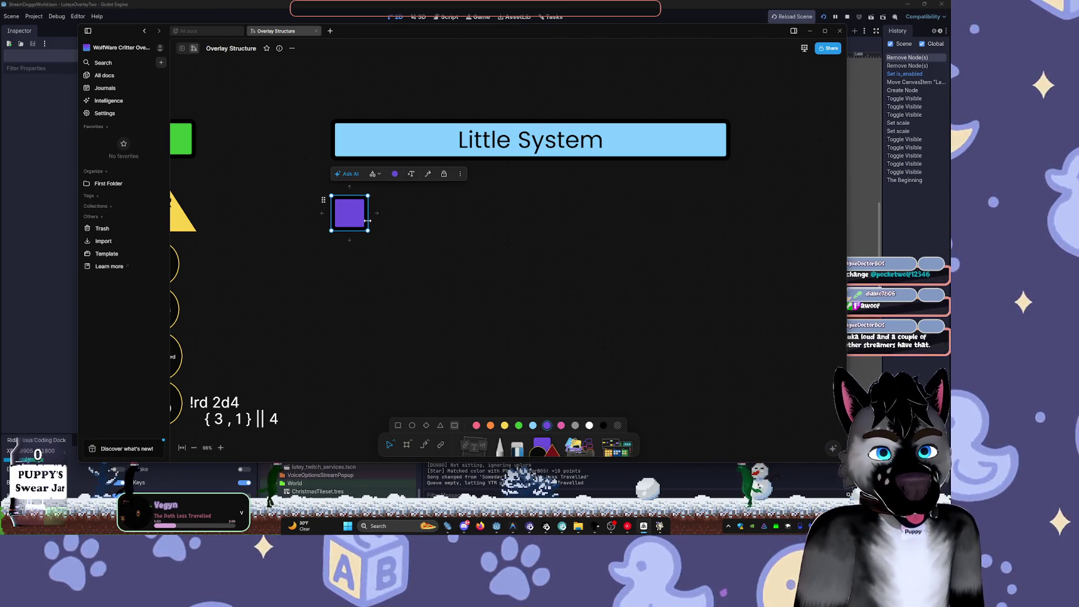
{"action": "left_click_drag", "start_coordinate": [369, 217], "coordinate": [531, 222]}
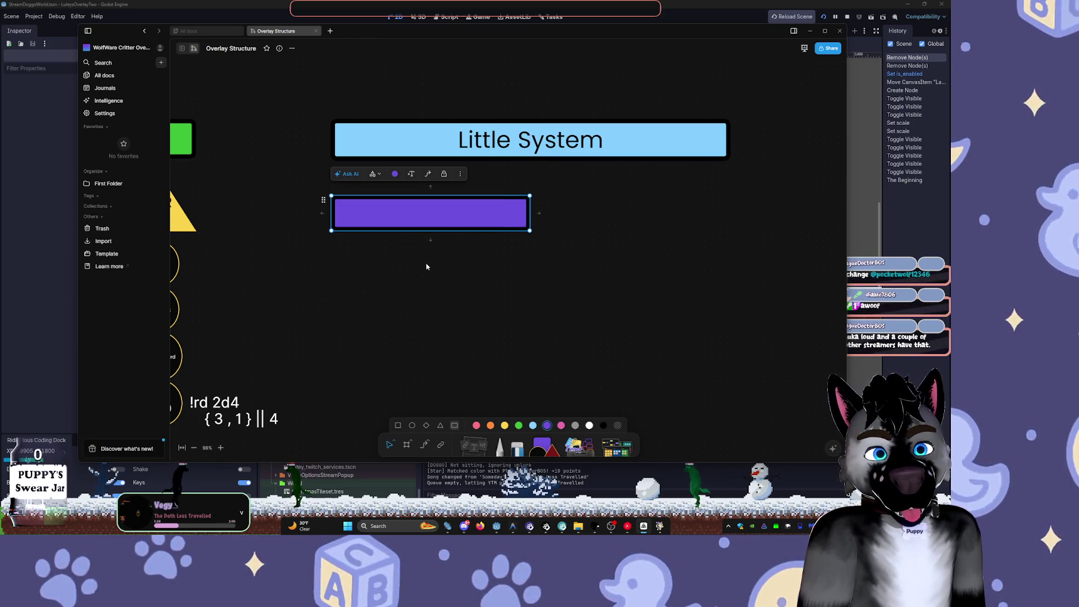
{"action": "mouse_move", "coordinate": [538, 214]}
{"action": "left_mouse_down"}
{"action": "mouse_move", "coordinate": [528, 218]}
{"action": "mouse_move", "coordinate": [630, 215]}
{"action": "mouse_move", "coordinate": [607, 212]}
{"action": "left_mouse_up"}
{"action": "left_click", "coordinate": [563, 272]}
- Label the left purple bar 'Littles'
{"action": "scroll", "coordinate": [583, 340], "scroll_direction": "down", "scroll_amount": 2}
{"action": "scroll", "coordinate": [586, 338], "scroll_direction": "down", "scroll_amount": 3}
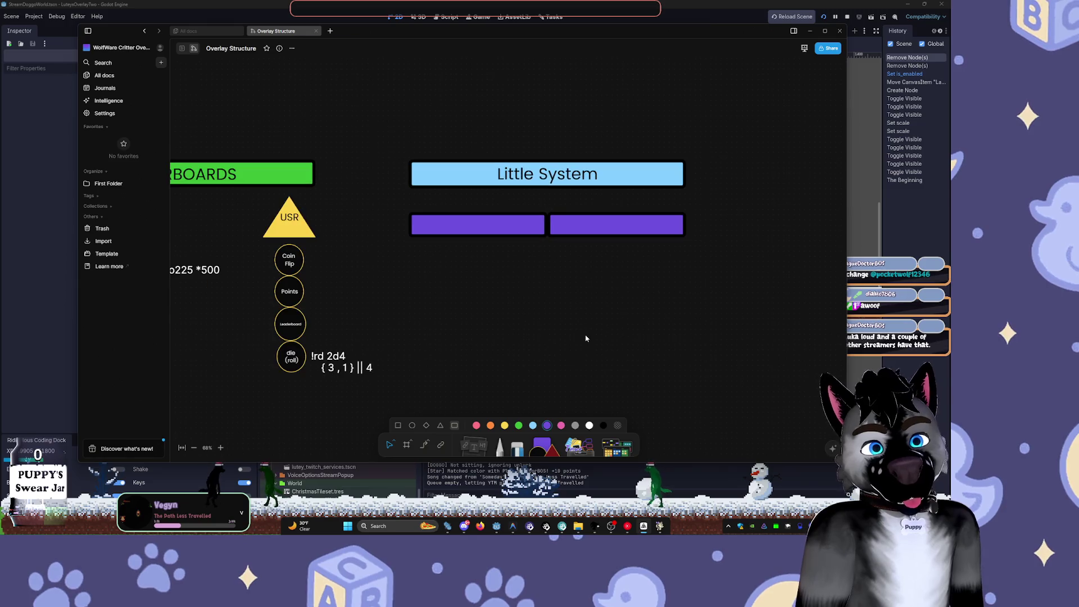
{"action": "left_click_drag", "start_coordinate": [597, 313], "coordinate": [561, 280]}
{"action": "double_click", "coordinate": [463, 192]}
{"action": "type", "text": "Littles"}
{"action": "left_click", "coordinate": [568, 188]}
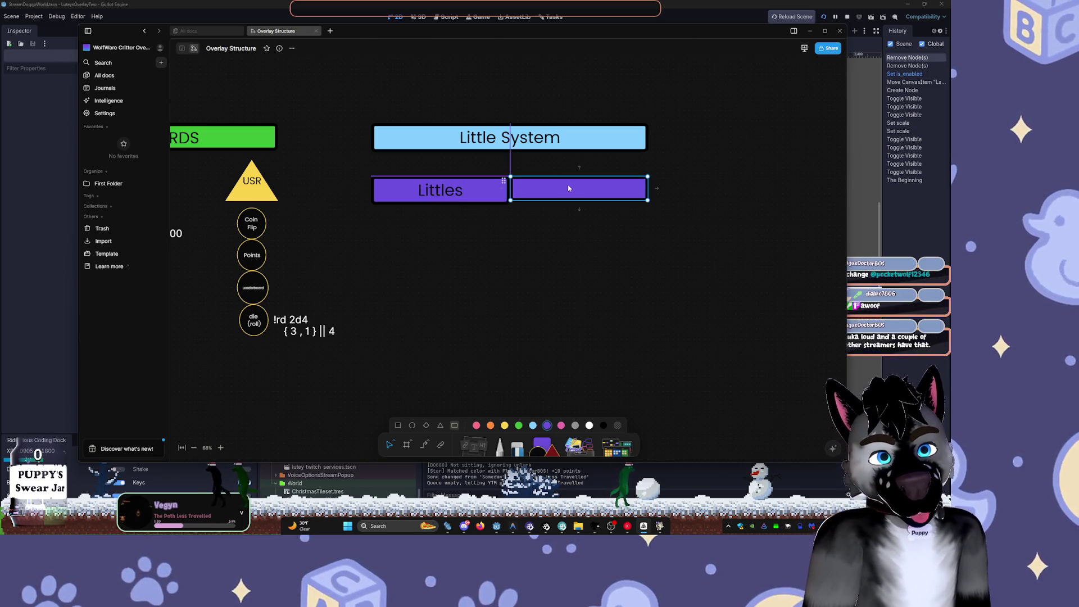
- Label the right purple bar 'Bigs', undo a stray move, and switch to the Godot editor
{"action": "double_click", "coordinate": [565, 186]}
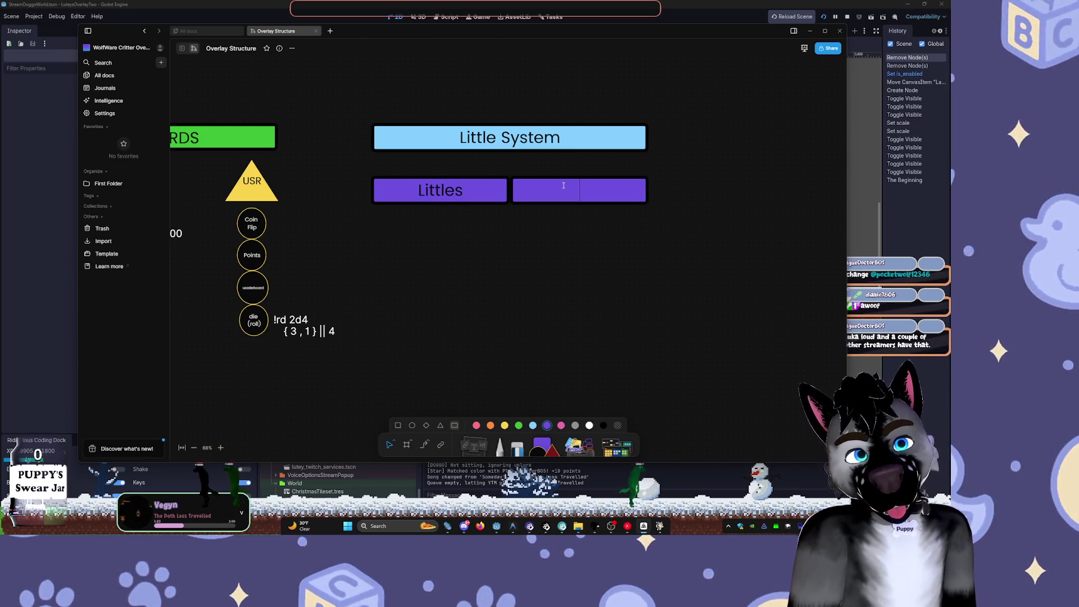
{"action": "type", "text": "Bigs"}
{"action": "key", "text": "Return"}
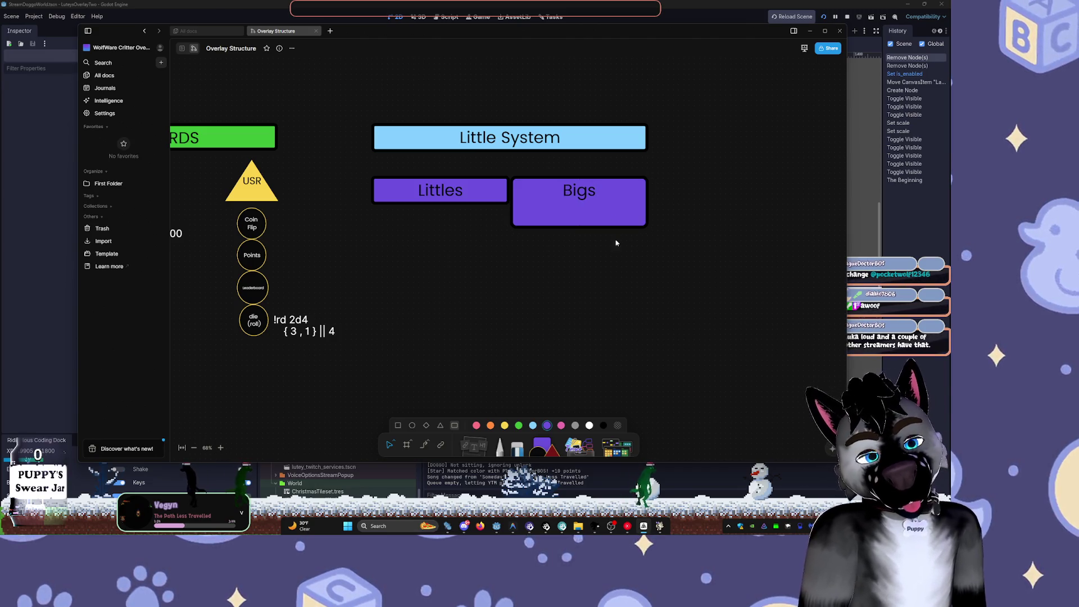
{"action": "key", "text": "ctrl+z"}
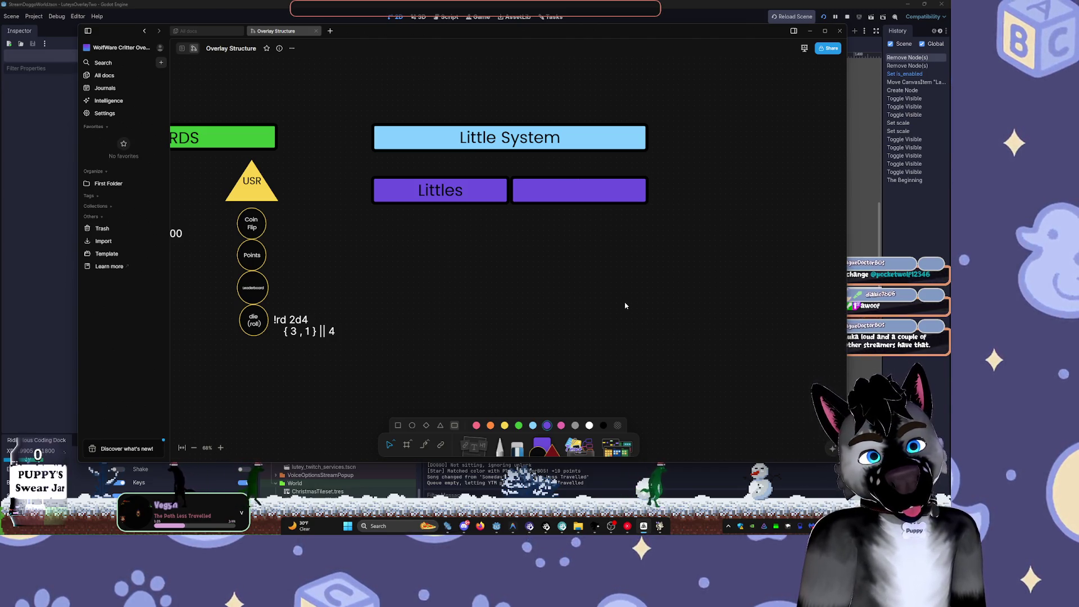
{"action": "double_click", "coordinate": [567, 185]}
{"action": "type", "text": "Bigs"}
{"action": "key", "text": "Return"}
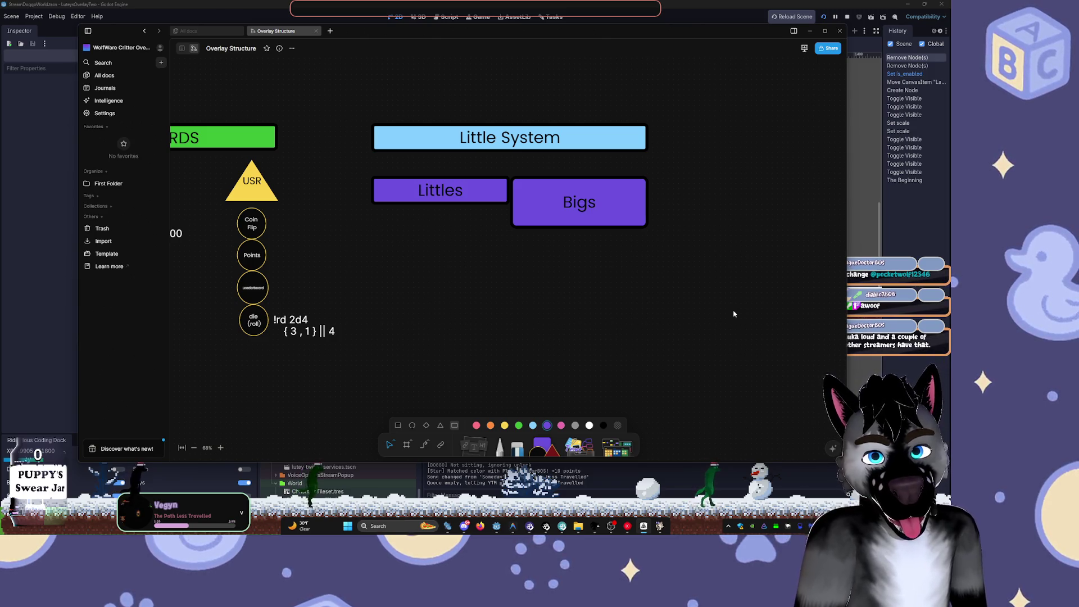
{"action": "mouse_move", "coordinate": [596, 193]}
{"action": "left_mouse_down"}
{"action": "mouse_move", "coordinate": [572, 204]}
{"action": "mouse_move", "coordinate": [572, 188]}
{"action": "left_mouse_up"}
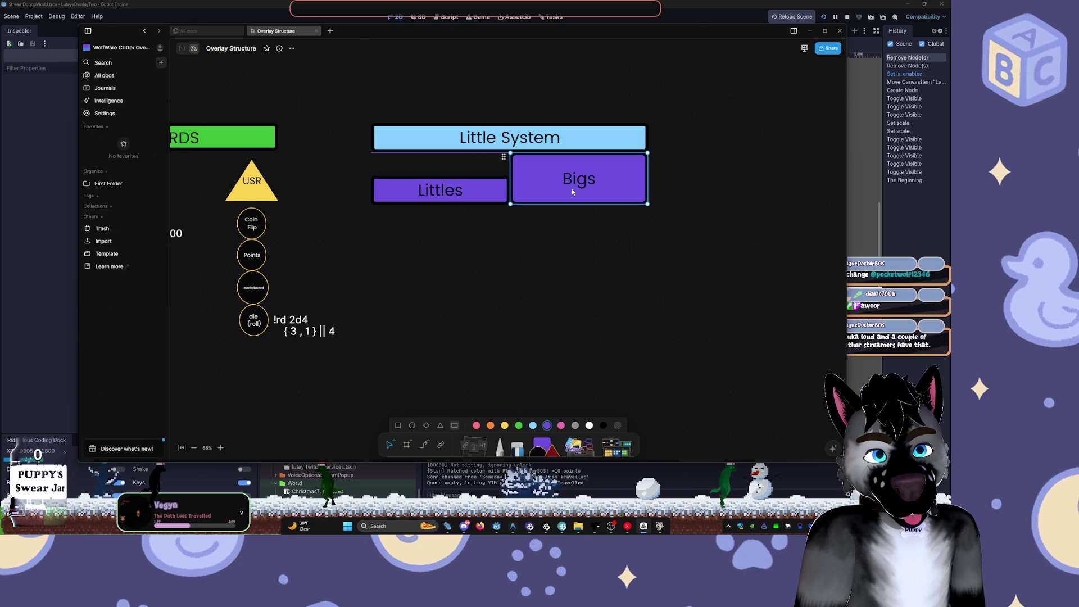
{"action": "left_click", "coordinate": [521, 274]}
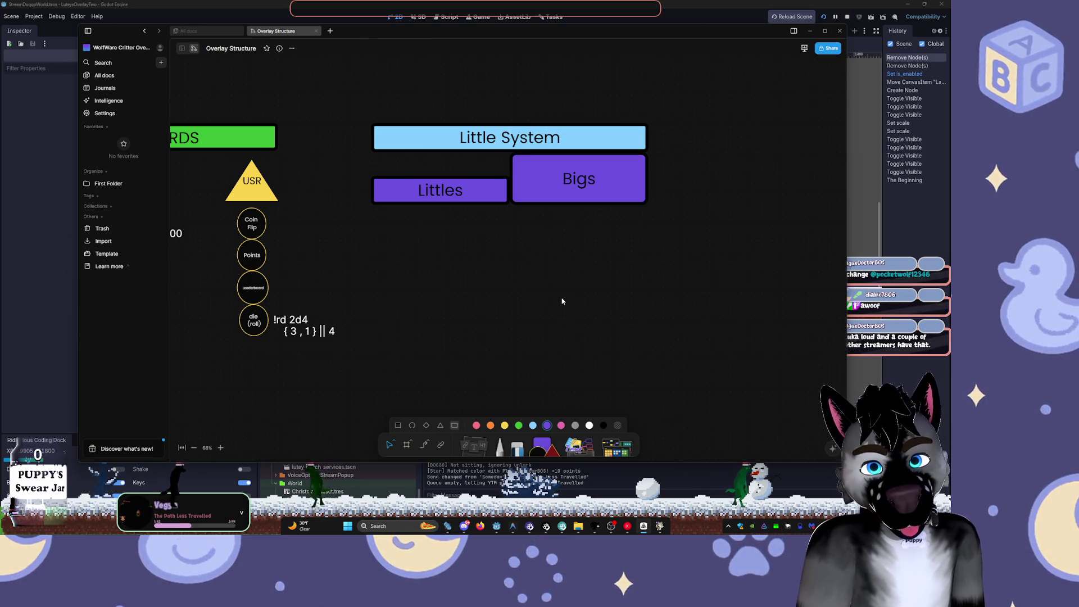
{"action": "key", "text": "ctrl+z"}
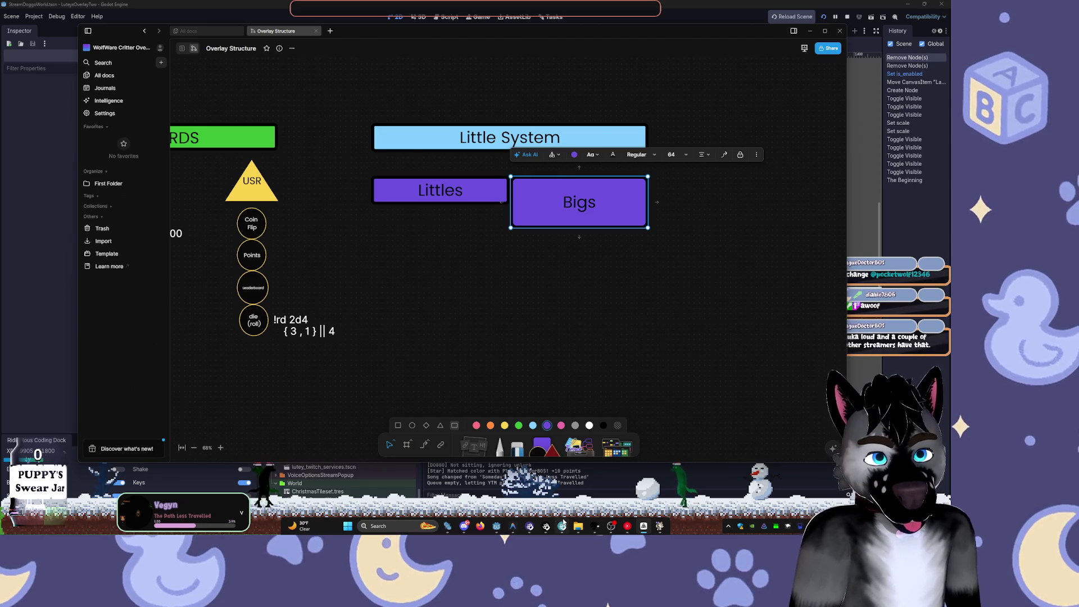
{"action": "left_click", "coordinate": [502, 527]}
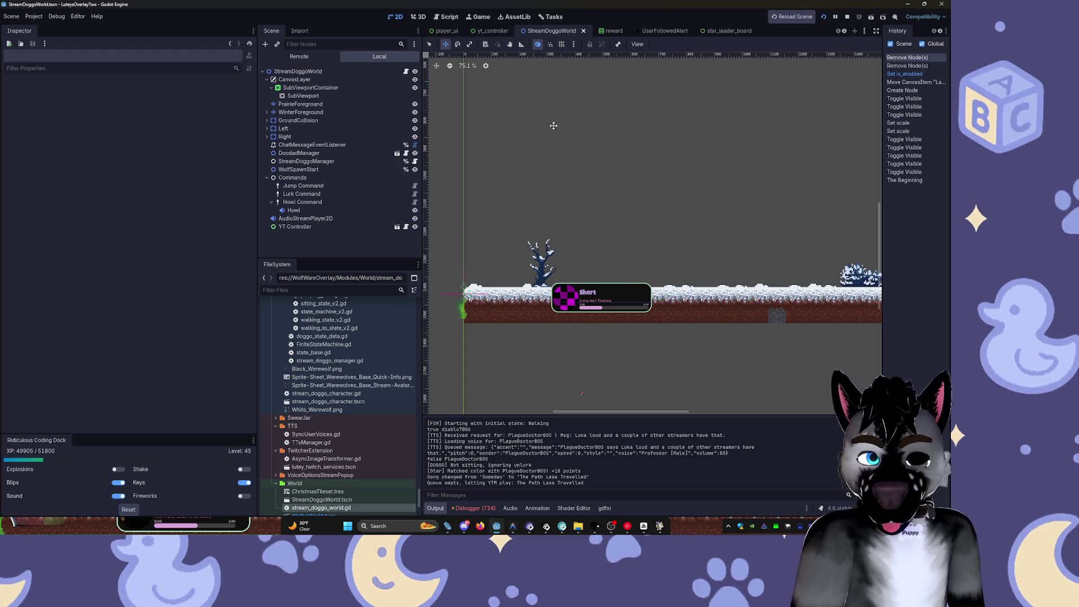
- View the running stream overlay window, lower the volume, and return to the AFFiNE whiteboard
{"action": "left_click", "coordinate": [660, 528]}
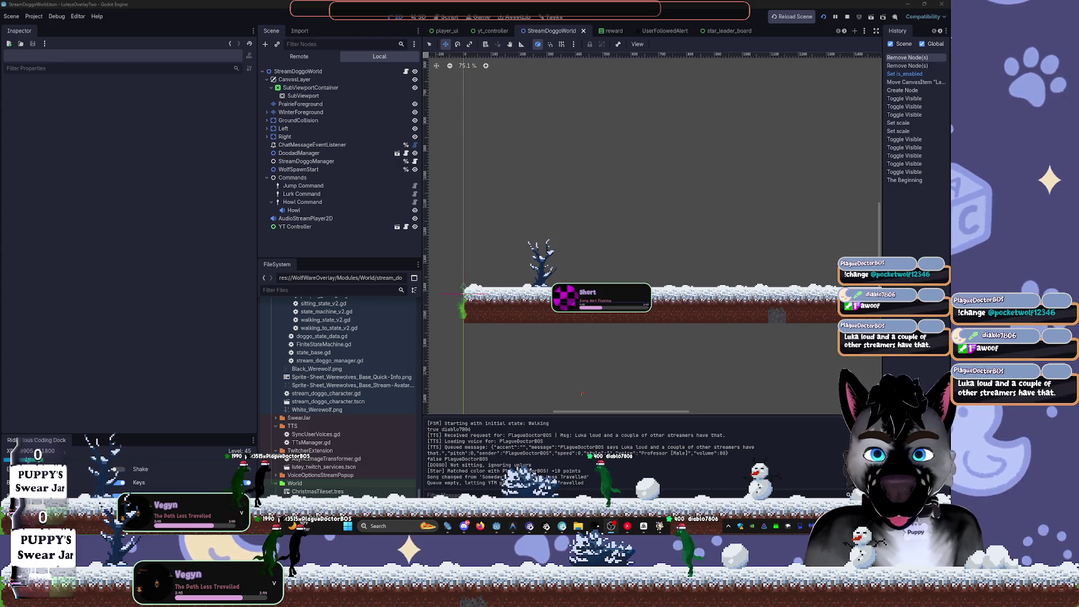
{"action": "key", "text": "XF86AudioLowerVolume"}
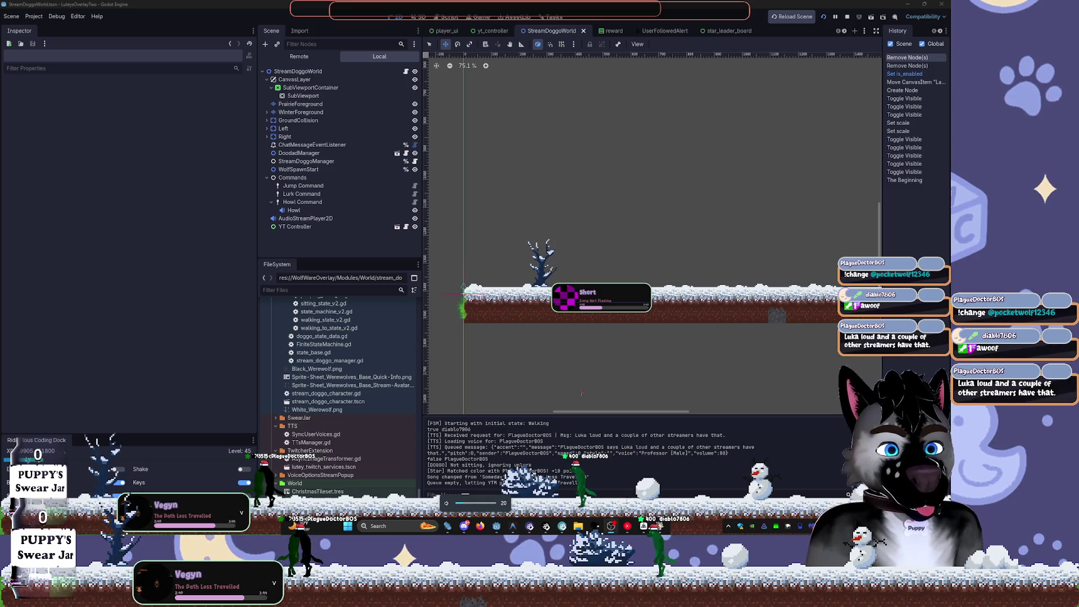
{"action": "key", "text": "alt+Tab"}
- Change the right bar's label to 'Big', drop the extra line, and zoom to the Little System group
{"action": "left_click", "coordinate": [642, 390]}
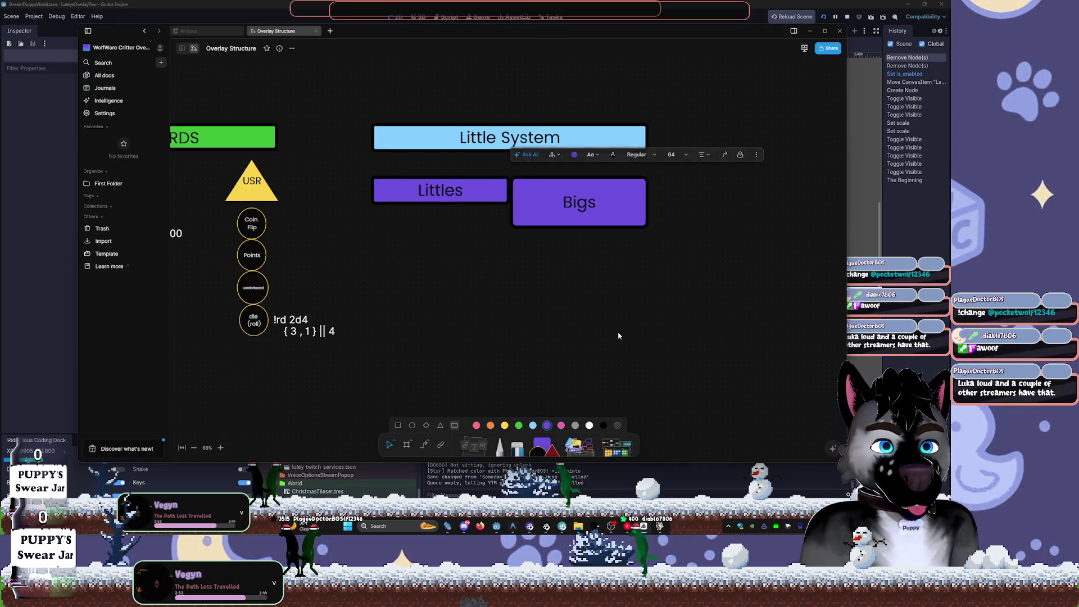
{"action": "double_click", "coordinate": [566, 182]}
{"action": "type", "text": "Bigs"}
{"action": "key", "text": "Return"}
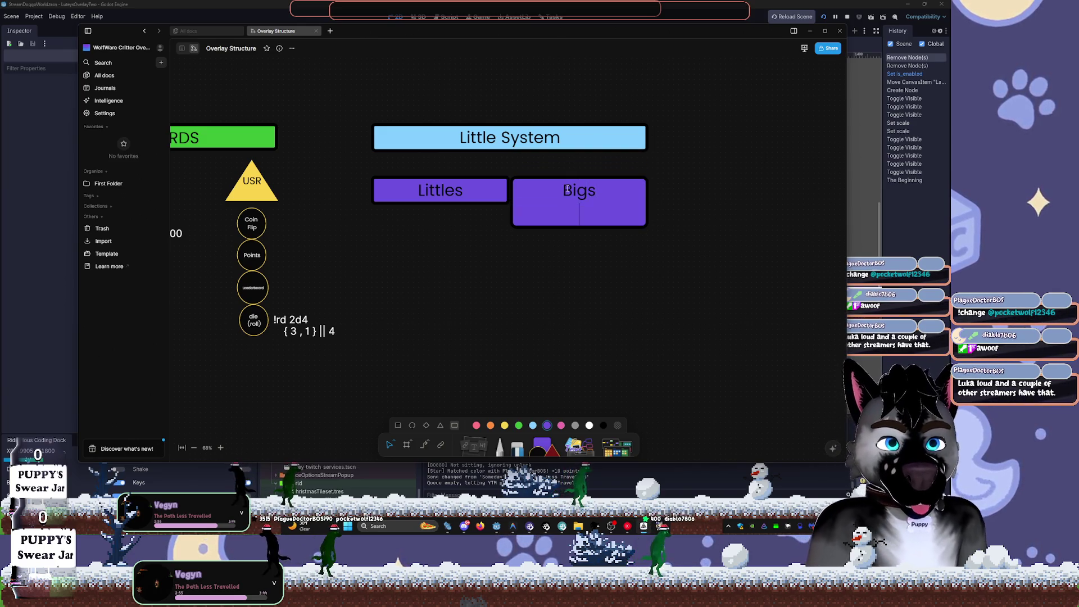
{"action": "key", "text": "BackSpace"}
{"action": "key", "text": "BackSpace"}
{"action": "key", "text": "BackSpace"}
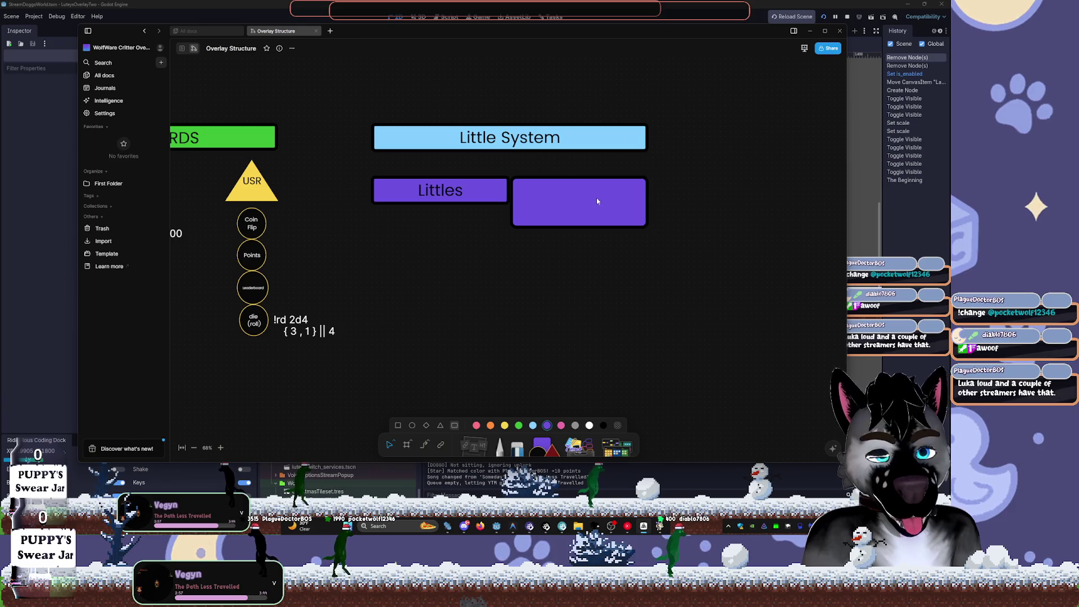
{"action": "key", "text": "BackSpace"}
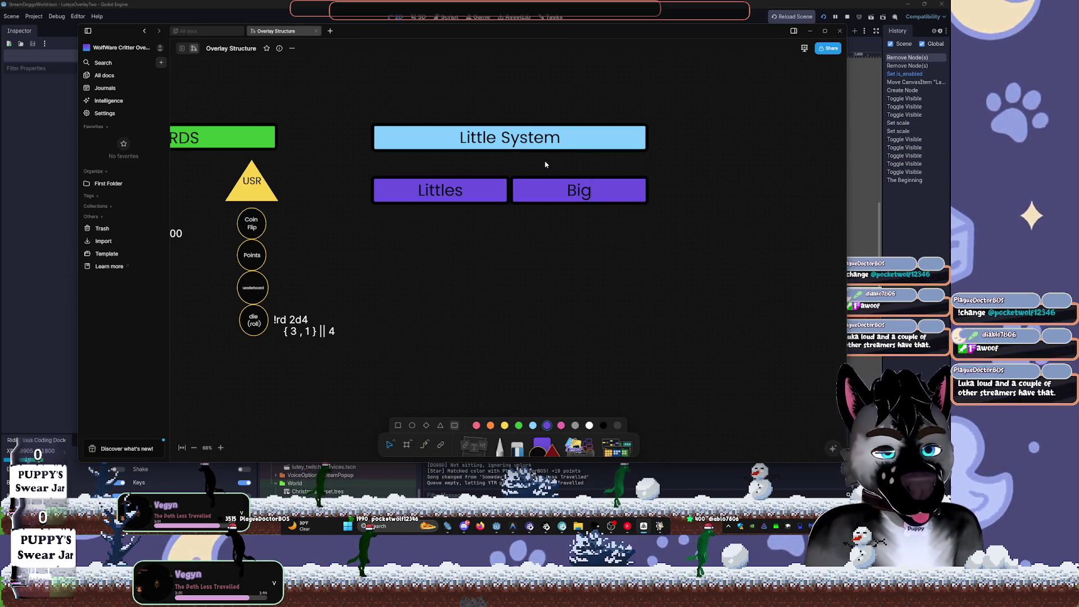
{"action": "key", "text": "shift+2"}
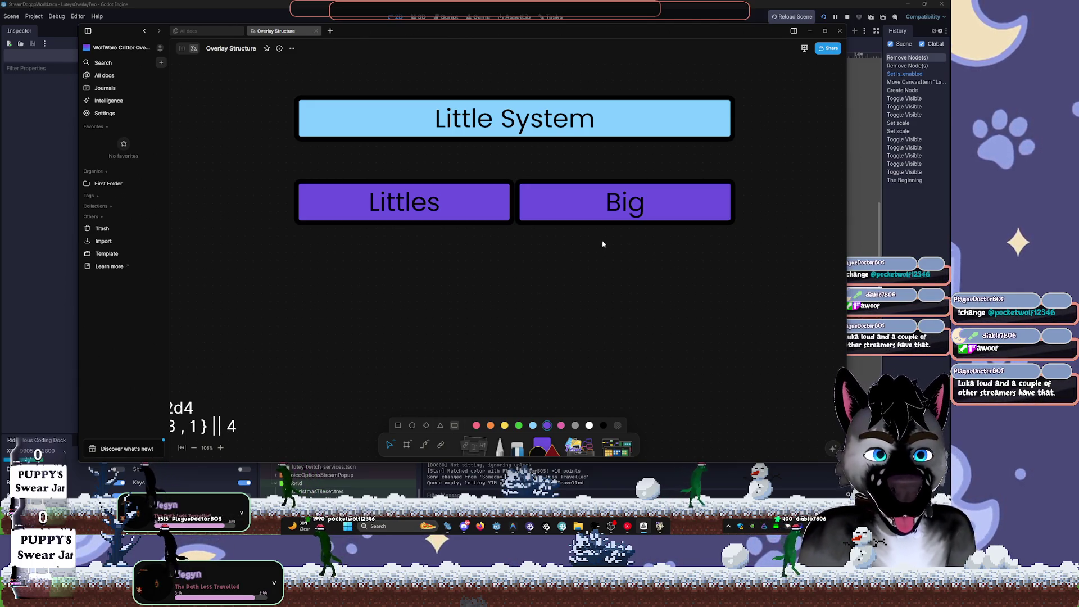
- Name the blank purple box 'Identity System' and move it above the Little System banner
{"action": "left_click", "coordinate": [490, 197]}
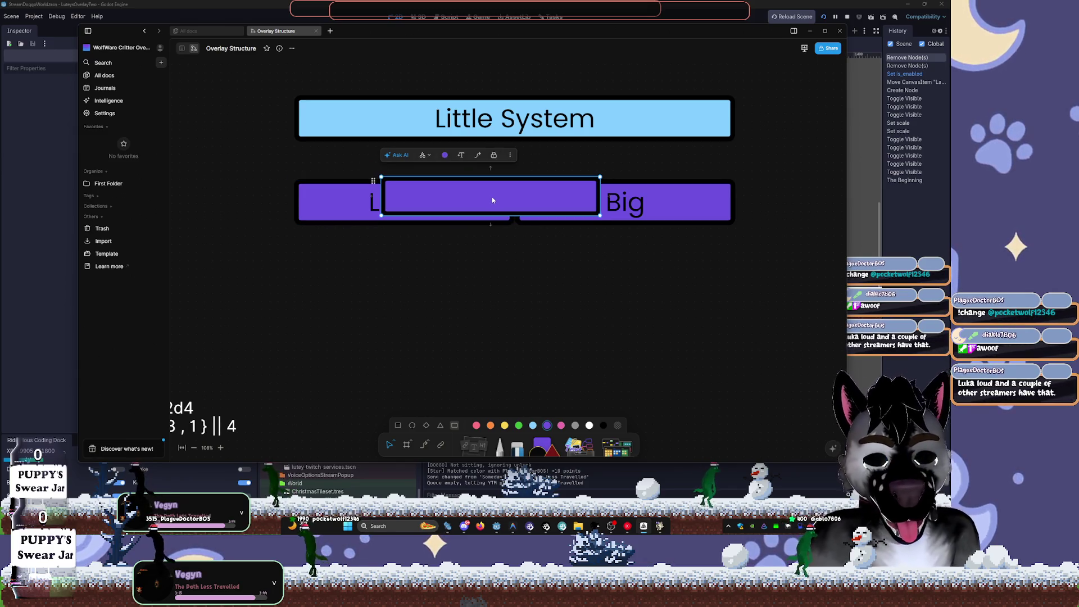
{"action": "mouse_move", "coordinate": [532, 201]}
{"action": "left_mouse_down"}
{"action": "mouse_move", "coordinate": [548, 159]}
{"action": "mouse_move", "coordinate": [575, 159]}
{"action": "mouse_move", "coordinate": [464, 164]}
{"action": "mouse_move", "coordinate": [558, 162]}
{"action": "left_mouse_up"}
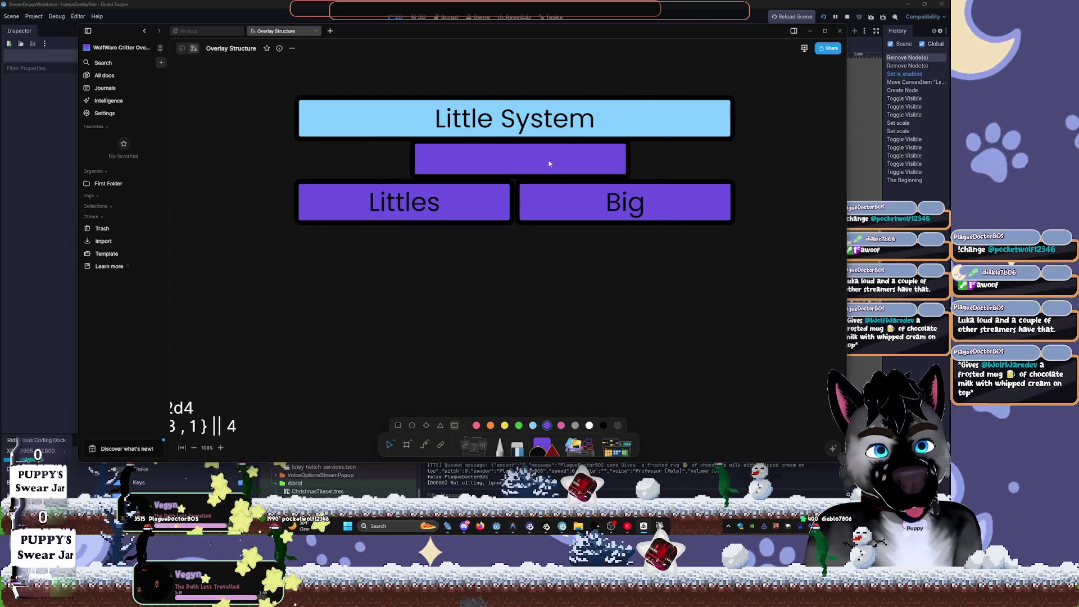
{"action": "double_click", "coordinate": [524, 162]}
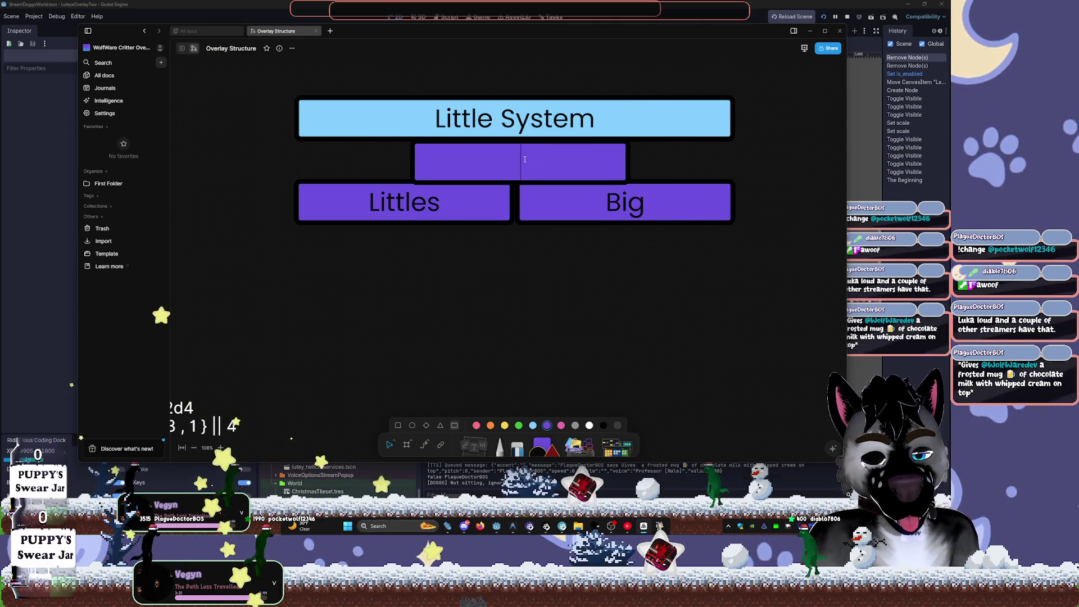
{"action": "type", "text": "IDENT"}
{"action": "key", "text": "BackSpace"}
{"action": "key", "text": "BackSpace"}
{"action": "key", "text": "BackSpace"}
{"action": "type", "text": "dend"}
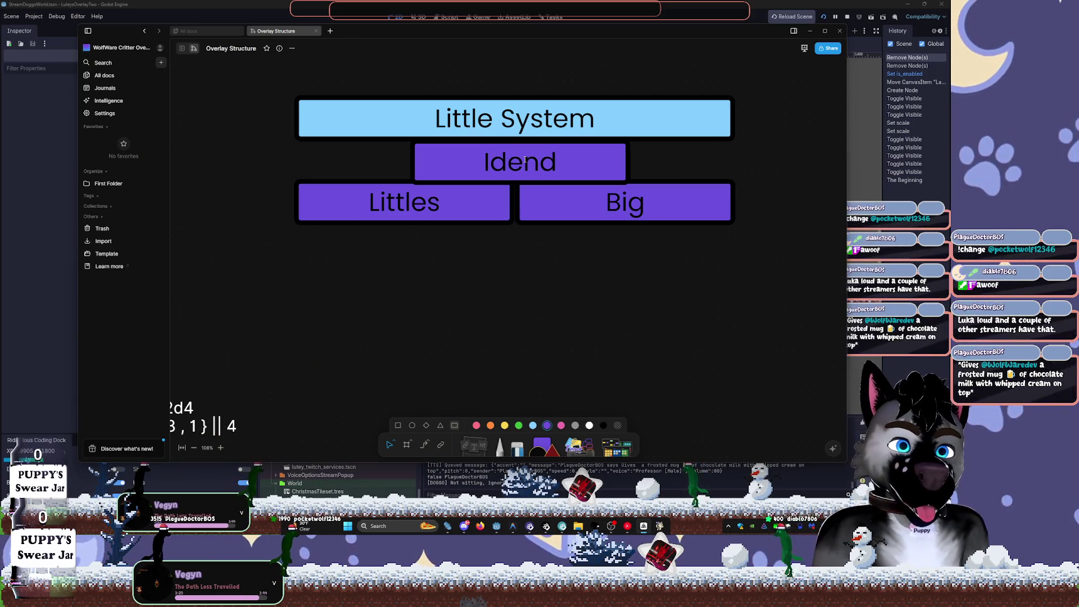
{"action": "key", "text": "BackSpace"}
{"action": "type", "text": "tity System"}
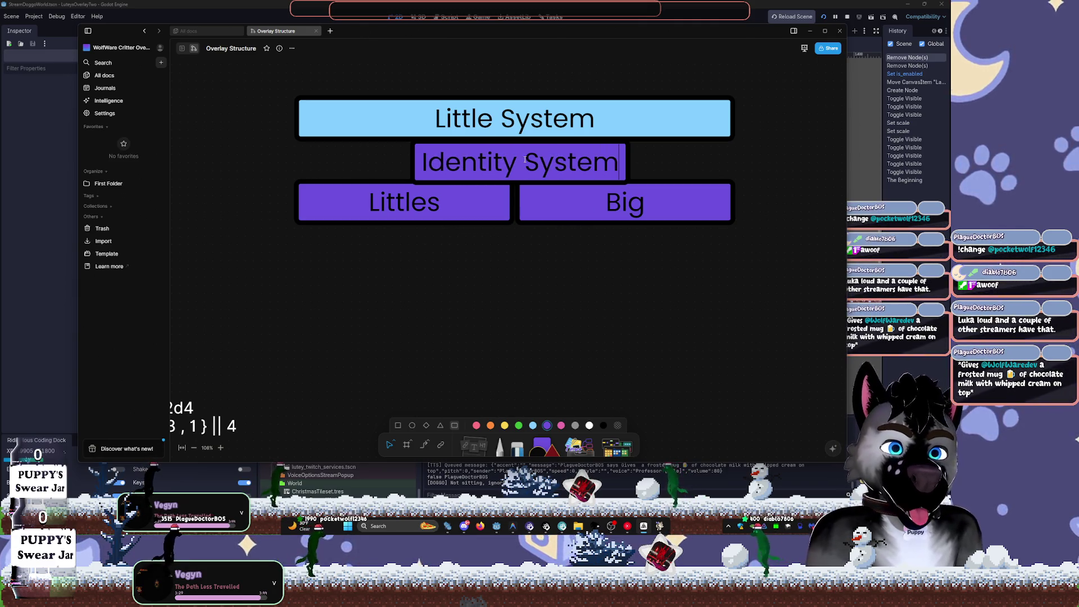
{"action": "mouse_move", "coordinate": [528, 176]}
{"action": "left_mouse_down"}
{"action": "mouse_move", "coordinate": [404, 88]}
{"action": "mouse_move", "coordinate": [345, 86]}
{"action": "left_mouse_up"}
{"action": "scroll", "coordinate": [514, 214], "scroll_direction": "down", "scroll_amount": 5}
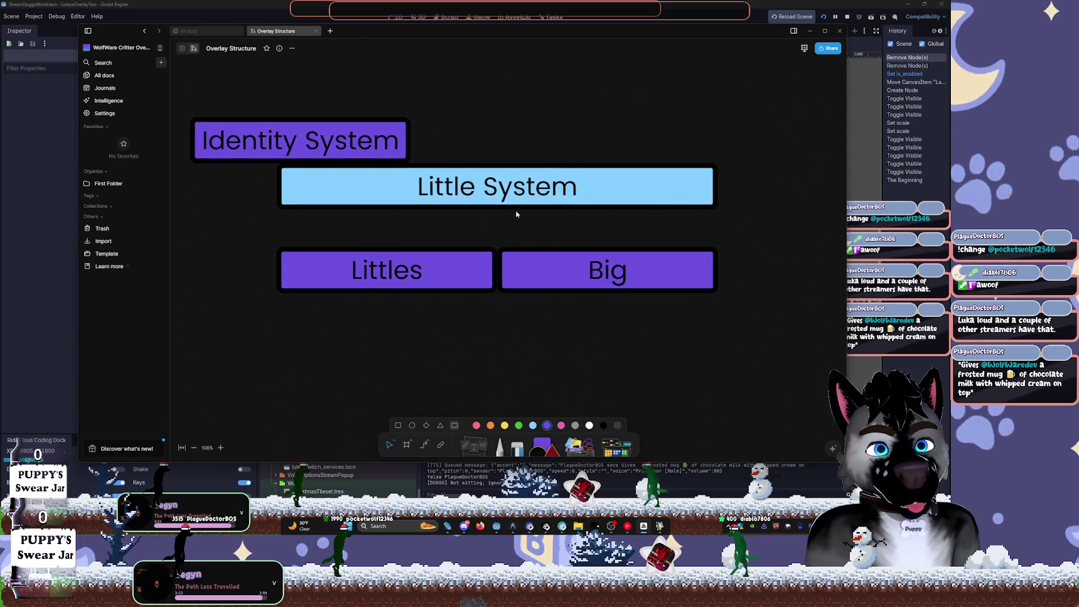
- Widen the Identity System bar and line it up with Little System
{"action": "left_click", "coordinate": [437, 139]}
{"action": "mouse_move", "coordinate": [460, 139]}
{"action": "left_mouse_down"}
{"action": "mouse_move", "coordinate": [849, 141]}
{"action": "mouse_move", "coordinate": [667, 164]}
{"action": "mouse_move", "coordinate": [771, 140]}
{"action": "mouse_move", "coordinate": [732, 140]}
{"action": "left_mouse_up"}
{"action": "mouse_move", "coordinate": [521, 149]}
{"action": "left_mouse_down"}
{"action": "mouse_move", "coordinate": [582, 149]}
{"action": "mouse_move", "coordinate": [562, 150]}
{"action": "left_mouse_up"}
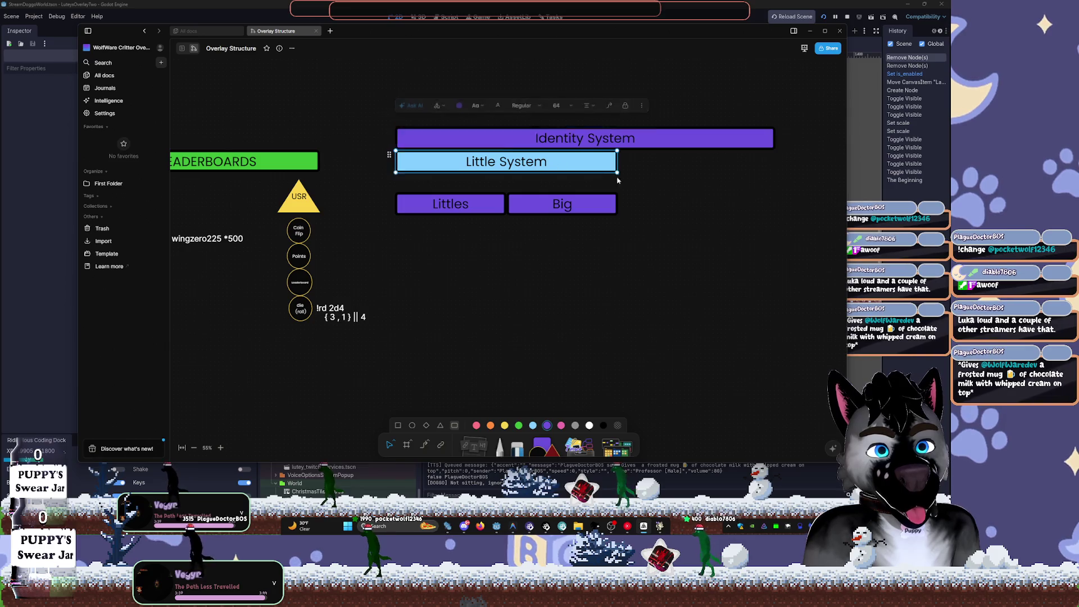
{"action": "left_click_drag", "start_coordinate": [734, 198], "coordinate": [545, 215]}
- Use a temporary Little System copy to widen Identity System, then delete the copy
{"action": "left_click", "coordinate": [416, 180]}
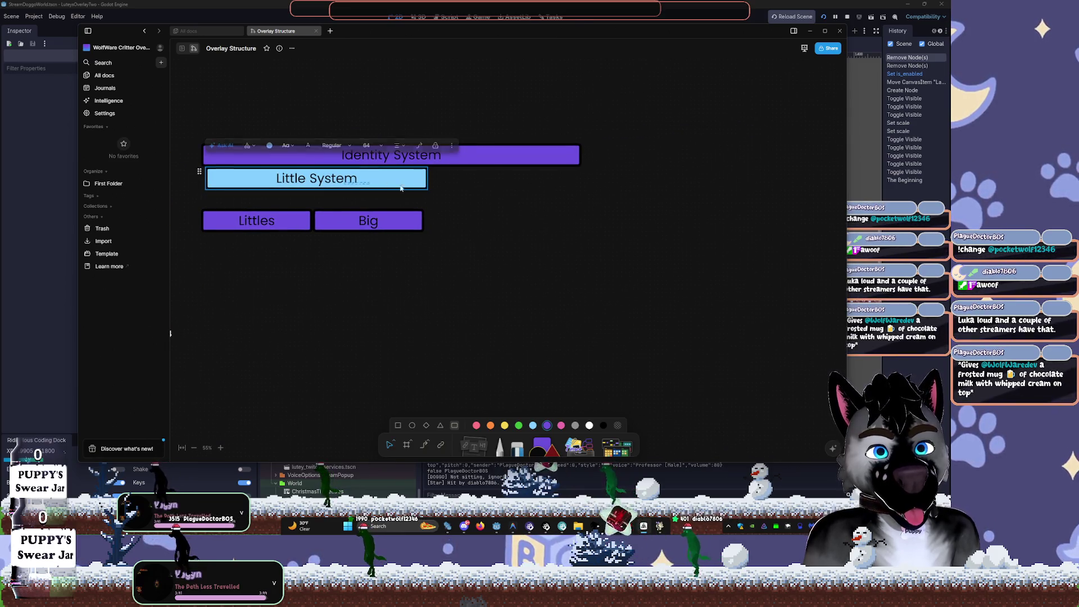
{"action": "left_click", "coordinate": [222, 144]}
{"action": "left_click", "coordinate": [472, 229]}
{"action": "left_click", "coordinate": [426, 178]}
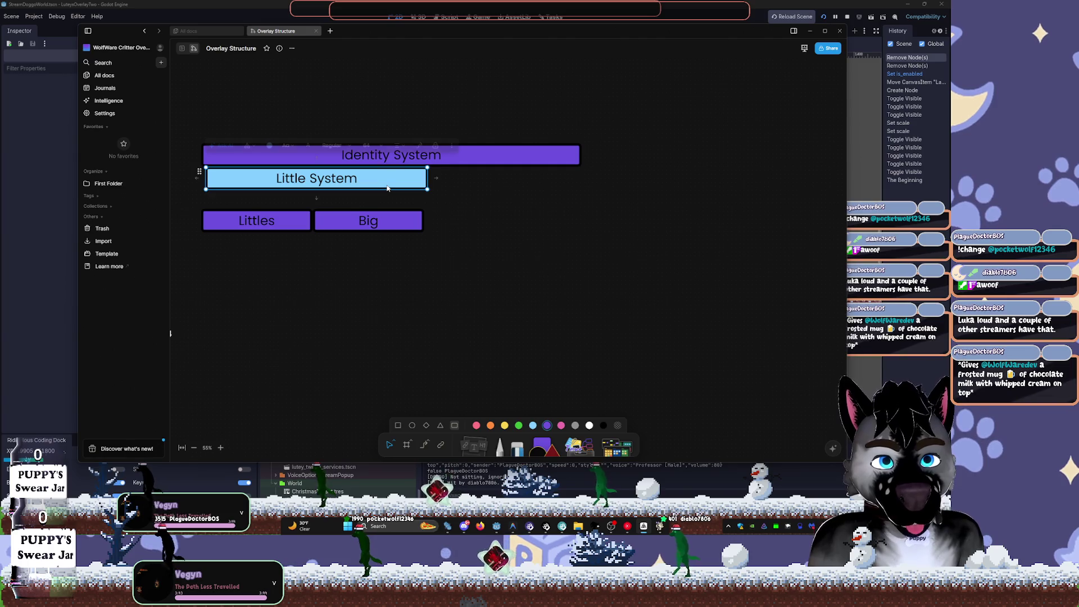
{"action": "mouse_move", "coordinate": [426, 178]}
{"action": "left_mouse_down"}
{"action": "mouse_move", "coordinate": [459, 194]}
{"action": "mouse_move", "coordinate": [607, 181]}
{"action": "left_mouse_up"}
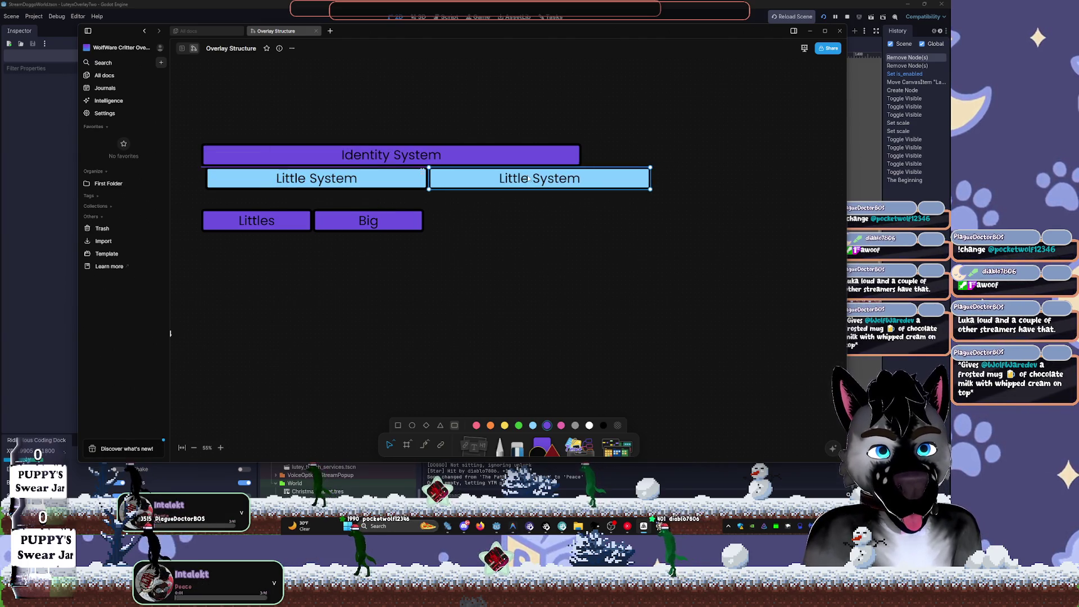
{"action": "left_click", "coordinate": [554, 145]}
{"action": "left_click", "coordinate": [630, 126]}
{"action": "left_click", "coordinate": [585, 155]}
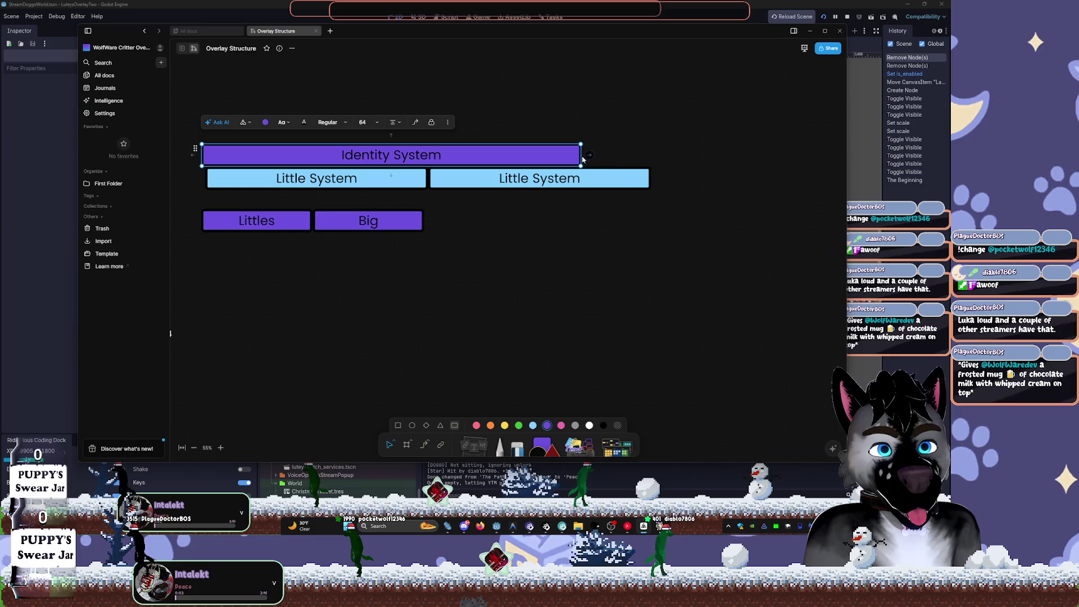
{"action": "left_click_drag", "start_coordinate": [582, 157], "coordinate": [650, 156]}
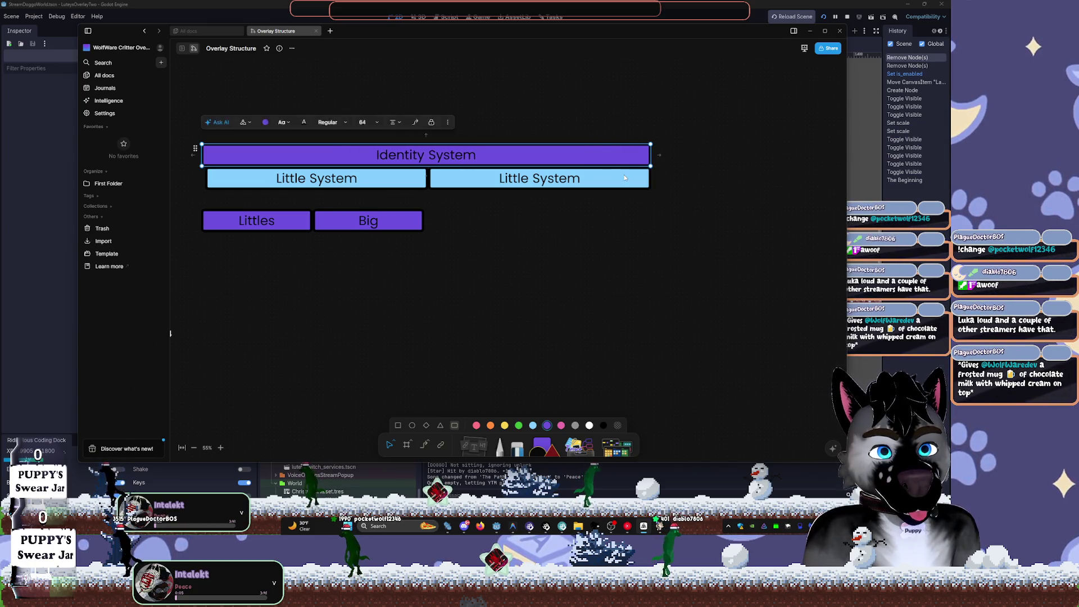
{"action": "left_click", "coordinate": [624, 178]}
{"action": "key", "text": "Delete"}
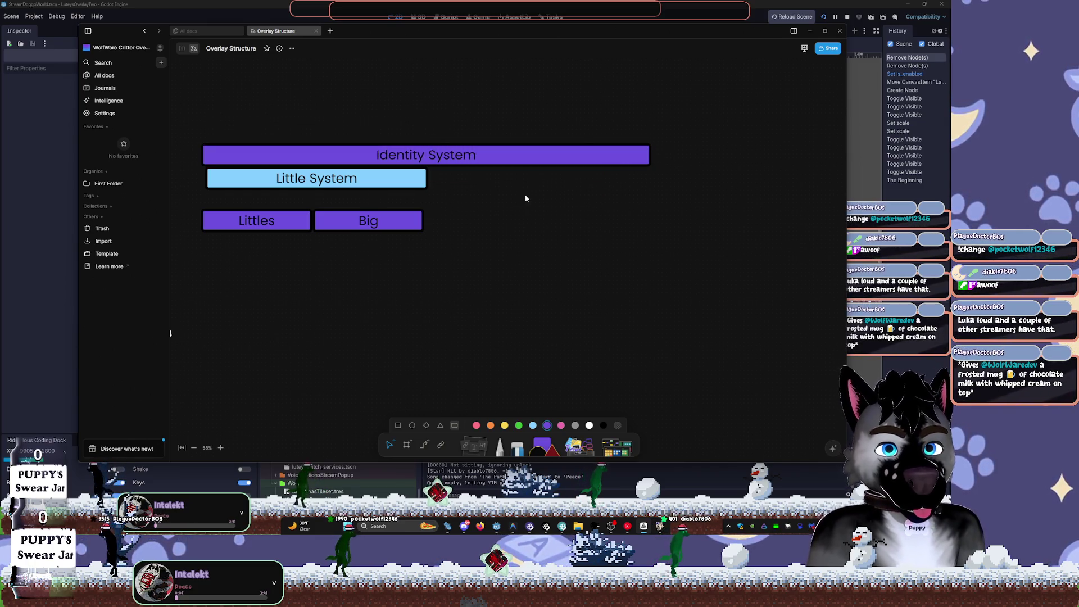
- Align Little System's left edge under Identity System and narrow Identity System slightly
{"action": "left_click", "coordinate": [393, 182]}
{"action": "left_click_drag", "start_coordinate": [416, 185], "coordinate": [409, 188]}
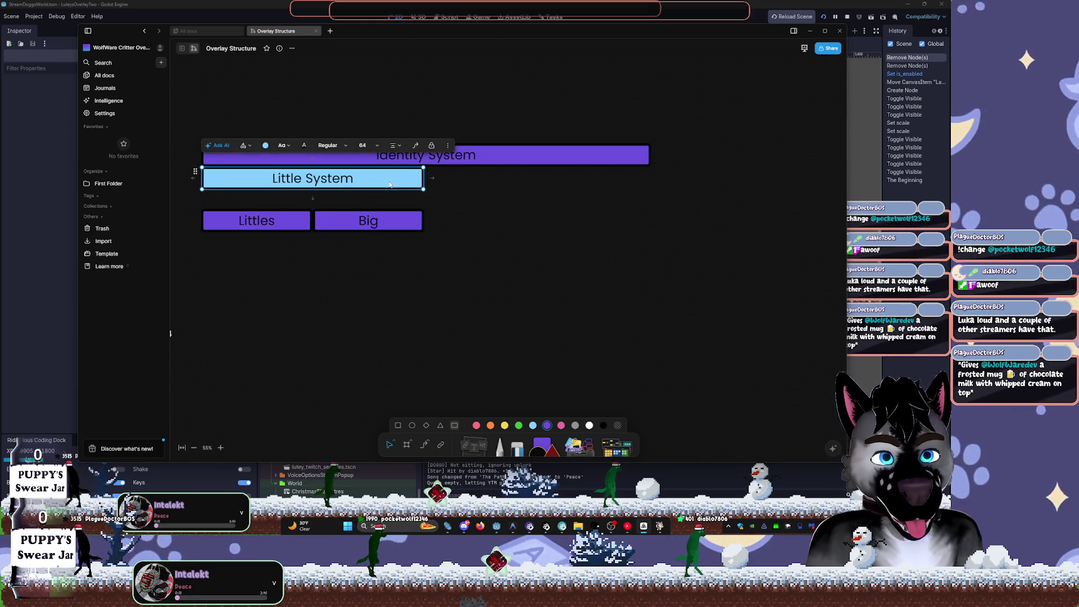
{"action": "scroll", "coordinate": [189, 186], "scroll_direction": "up", "scroll_amount": 5}
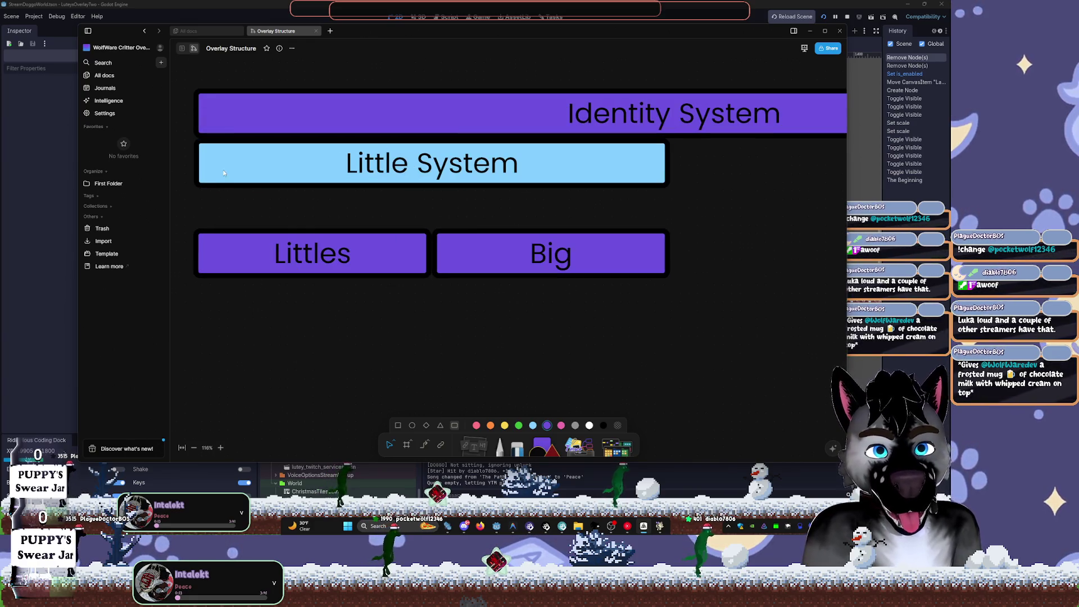
{"action": "left_click", "coordinate": [250, 166]}
{"action": "scroll", "coordinate": [365, 194], "scroll_direction": "down", "scroll_amount": 7}
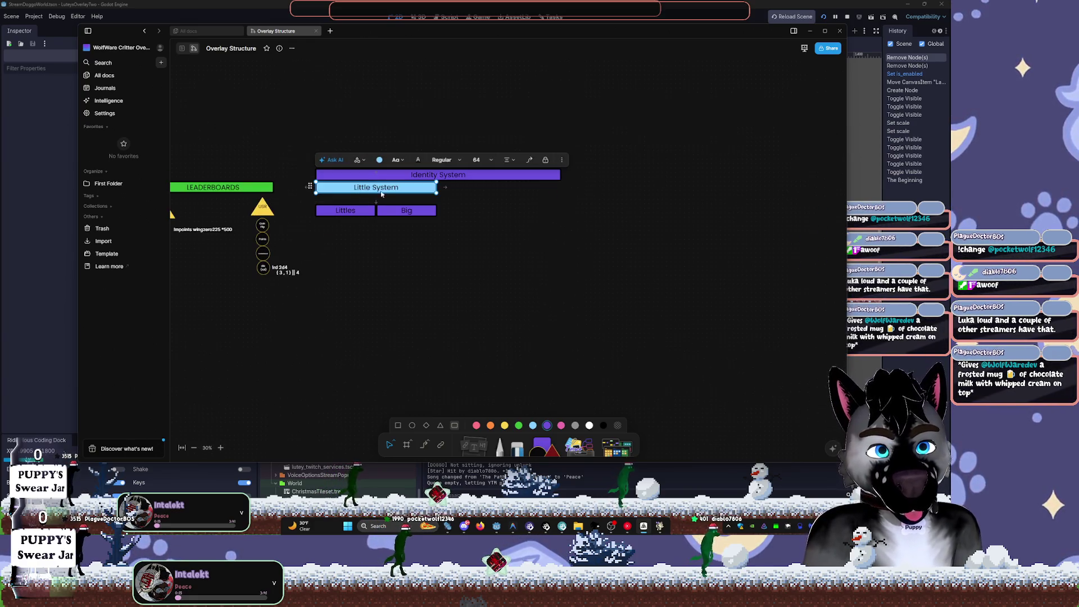
{"action": "left_click", "coordinate": [526, 176]}
{"action": "scroll", "coordinate": [556, 176], "scroll_direction": "up", "scroll_amount": 5}
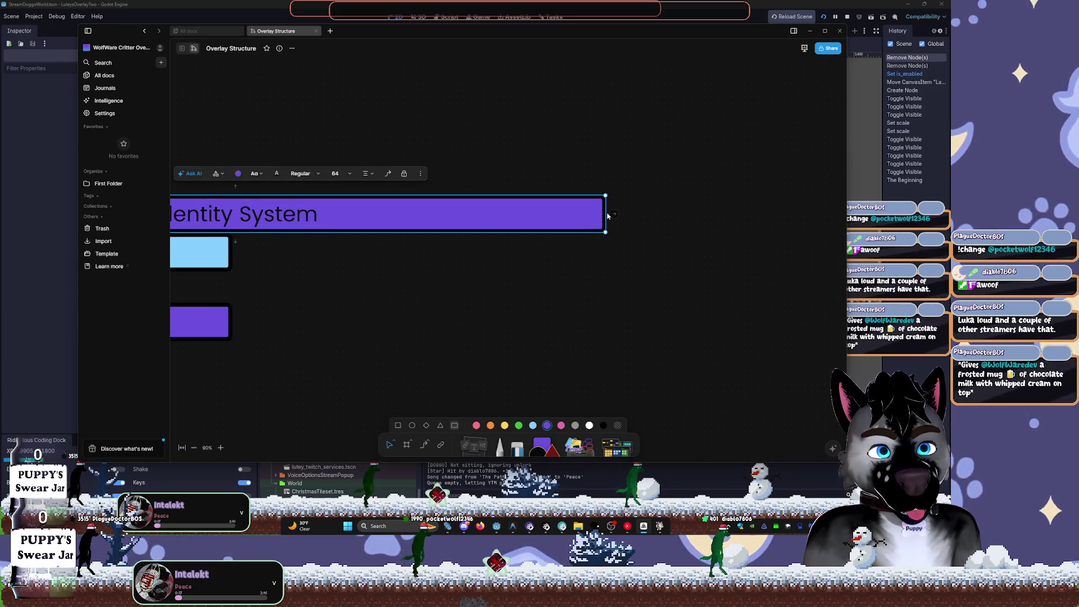
{"action": "left_click_drag", "start_coordinate": [607, 216], "coordinate": [590, 214]}
- Bring the whole Identity System diagram into view and widen the browser window on both sides
{"action": "left_click_drag", "start_coordinate": [353, 292], "coordinate": [405, 265]}
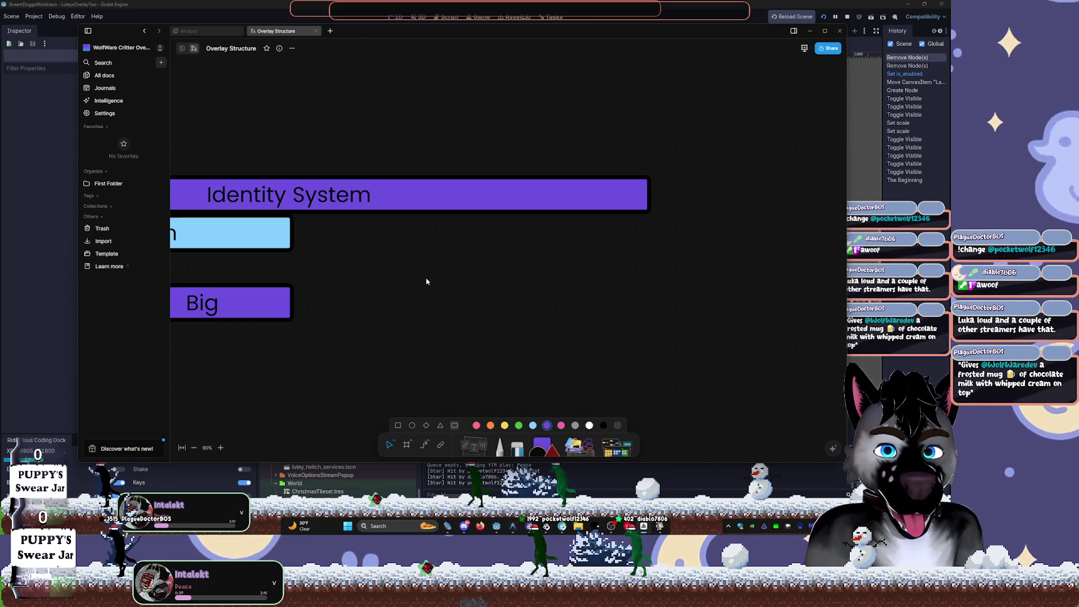
{"action": "left_click_drag", "start_coordinate": [384, 290], "coordinate": [556, 286]}
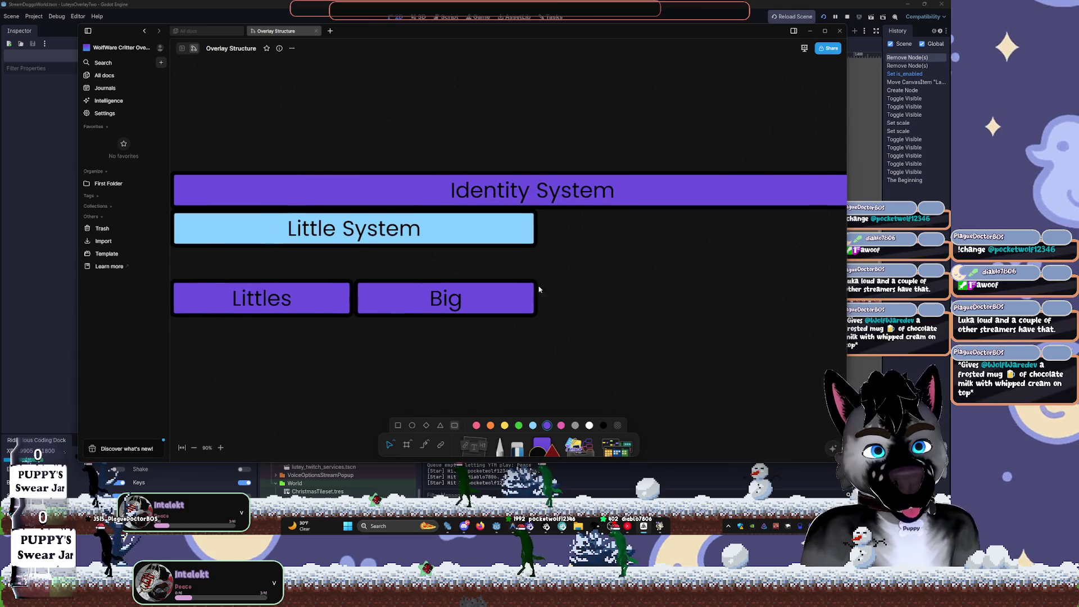
{"action": "left_click_drag", "start_coordinate": [78, 256], "coordinate": [20, 256]}
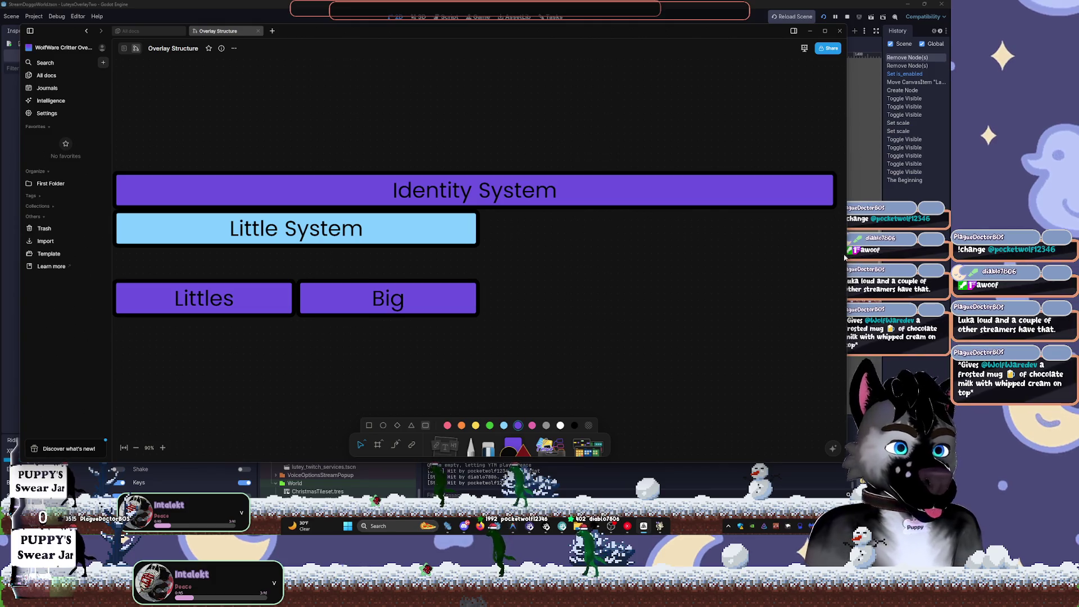
{"action": "left_click_drag", "start_coordinate": [844, 254], "coordinate": [951, 255]}
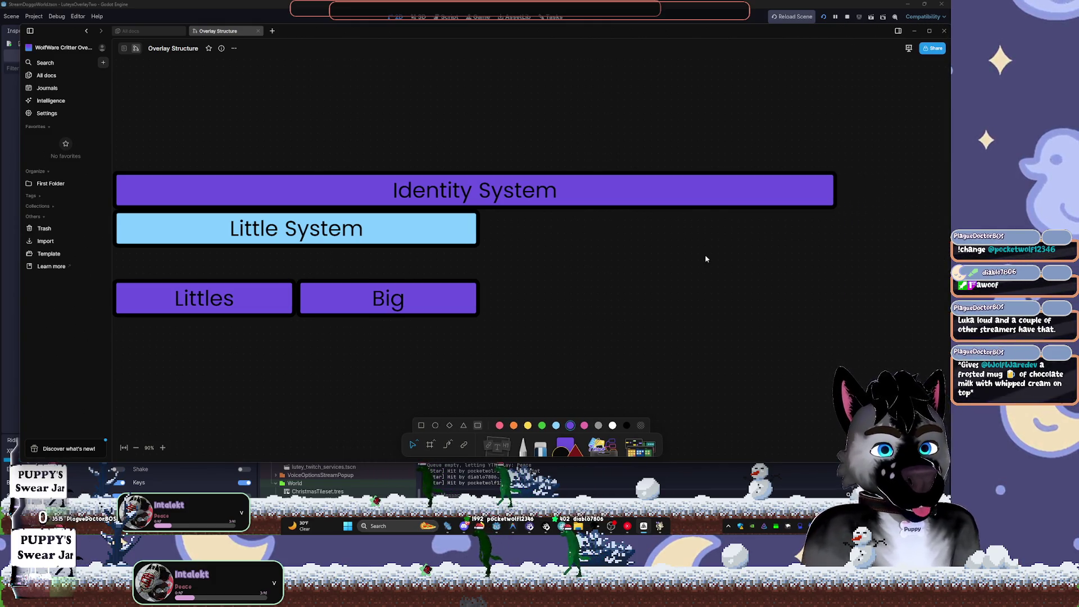
{"action": "scroll", "coordinate": [593, 264], "scroll_direction": "down", "scroll_amount": 4}
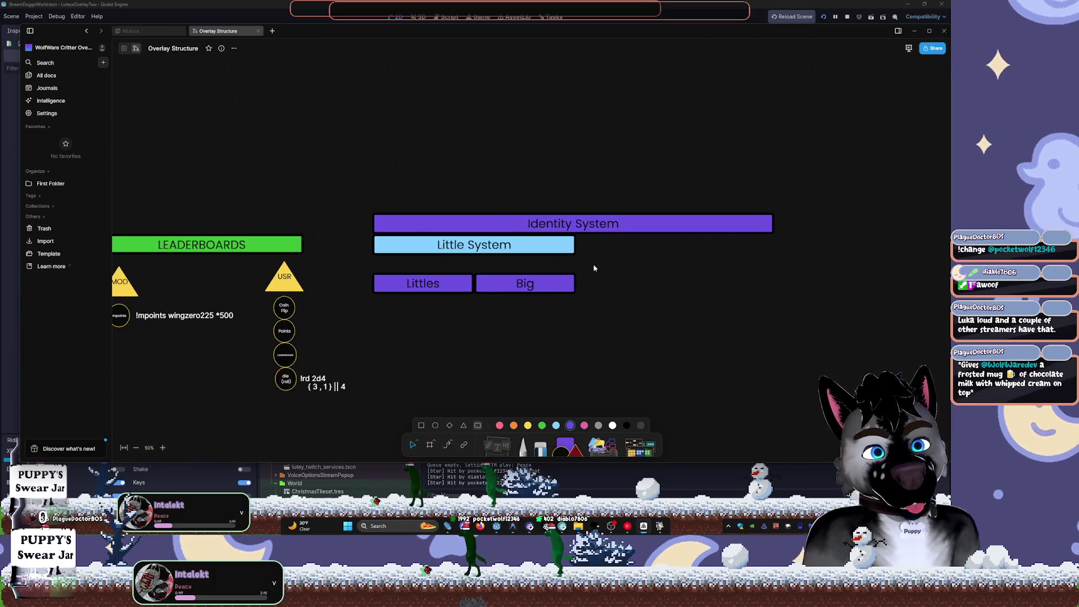
- Fill the Identity System bar pink-red and add a small pink square to the canvas
{"action": "left_click", "coordinate": [600, 225]}
{"action": "left_click", "coordinate": [437, 192]}
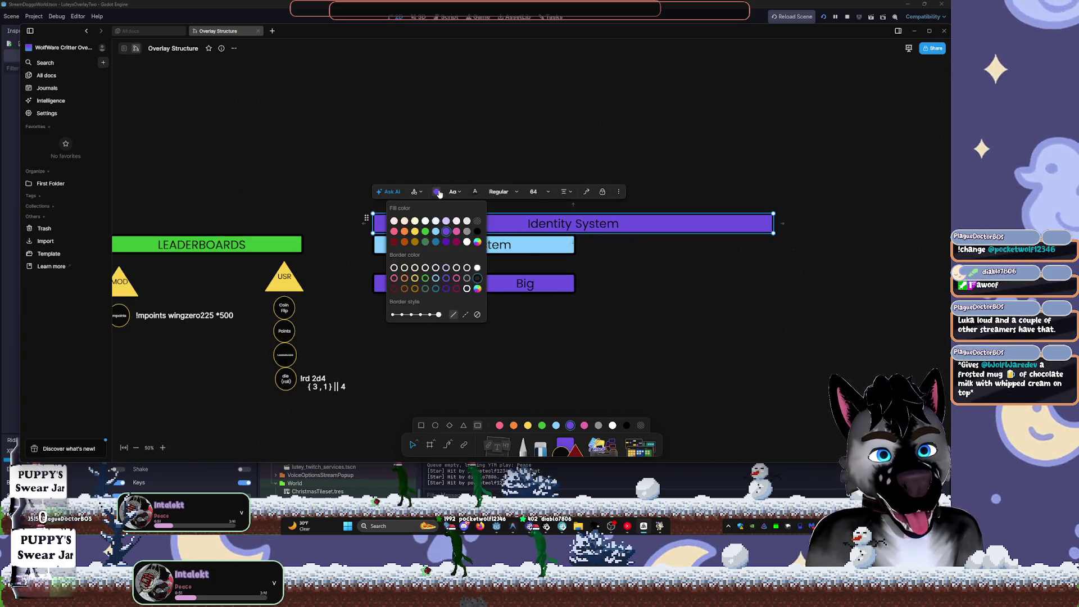
{"action": "left_click", "coordinate": [415, 231]}
{"action": "left_click", "coordinate": [395, 232]}
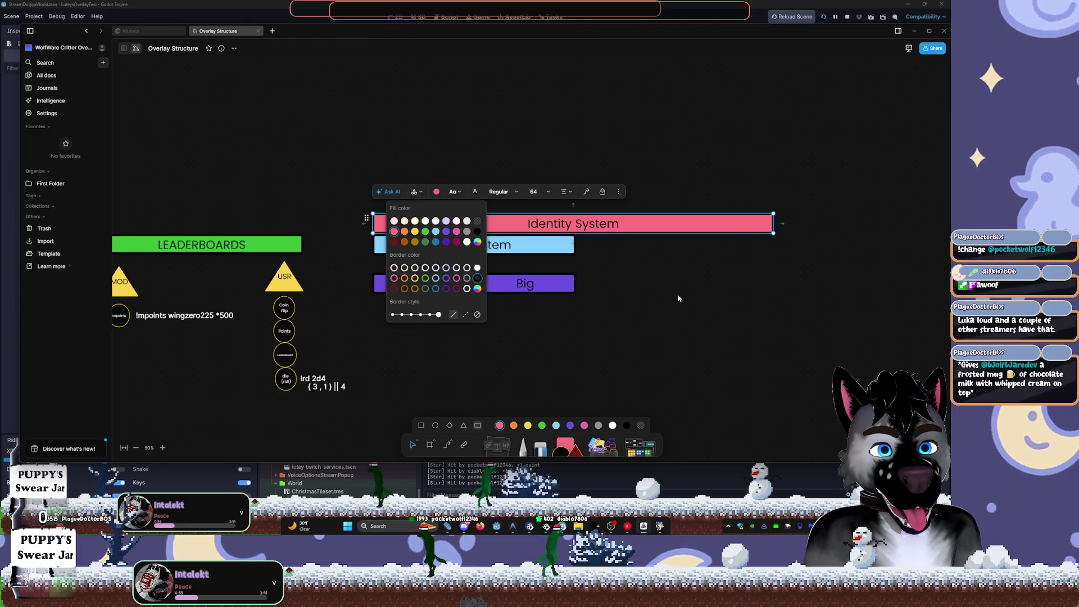
{"action": "left_click", "coordinate": [679, 297]}
{"action": "scroll", "coordinate": [663, 290], "scroll_direction": "up", "scroll_amount": 3}
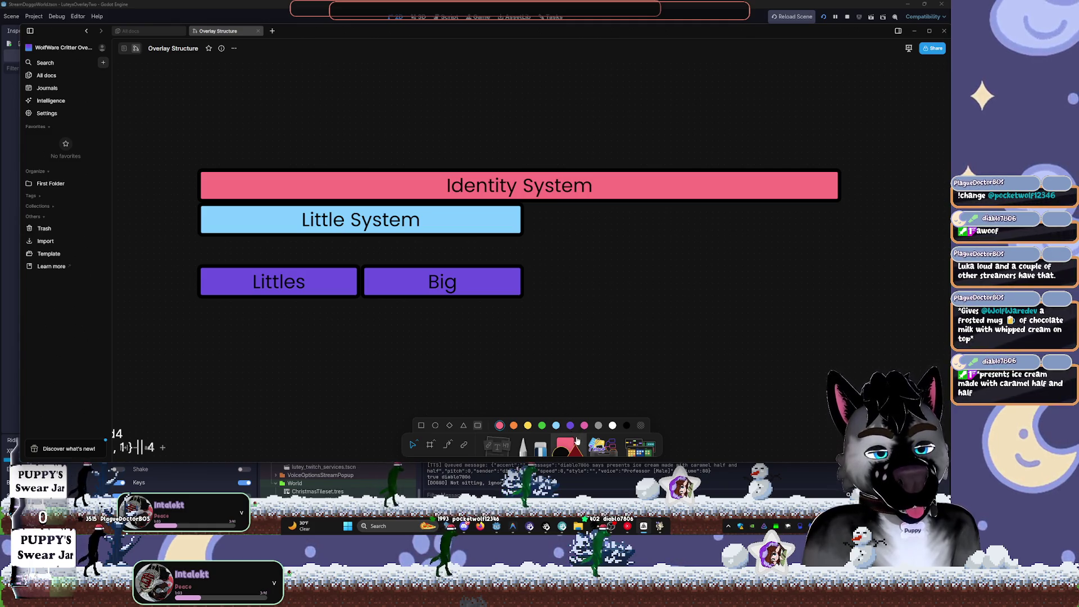
{"action": "left_click_drag", "start_coordinate": [570, 439], "coordinate": [590, 244]}
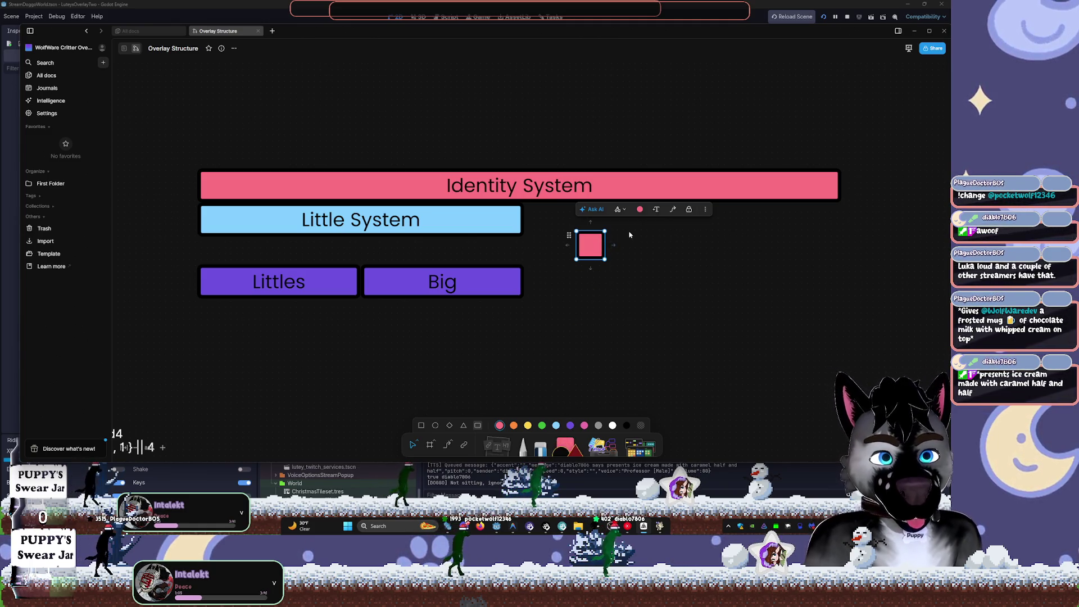
- Turn the square into a diamond, enlarge it, and label it "Pronouns"
{"action": "left_click", "coordinate": [619, 209]}
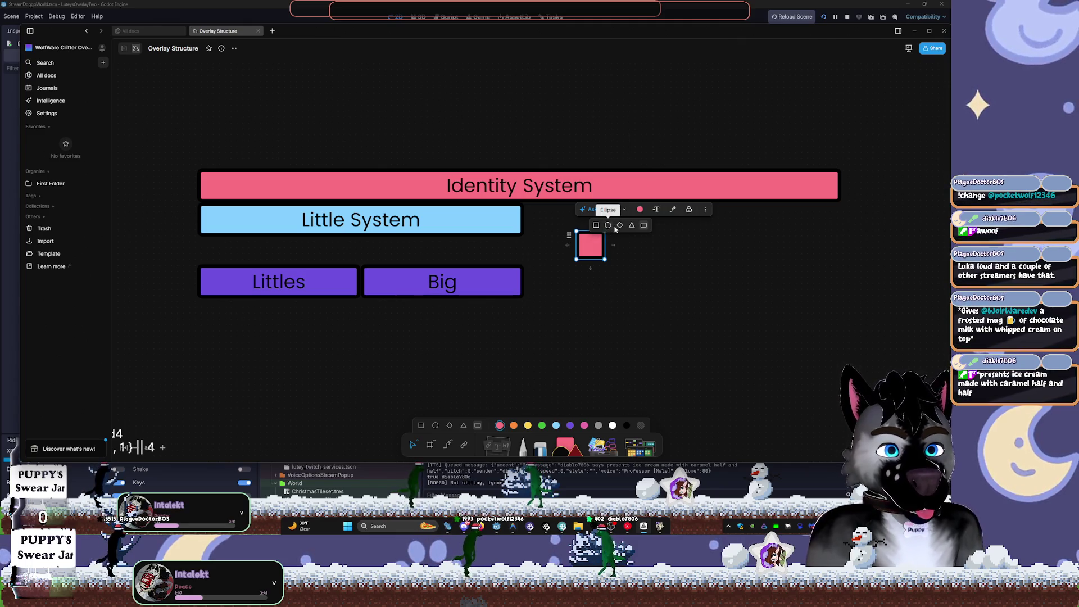
{"action": "left_click", "coordinate": [618, 226]}
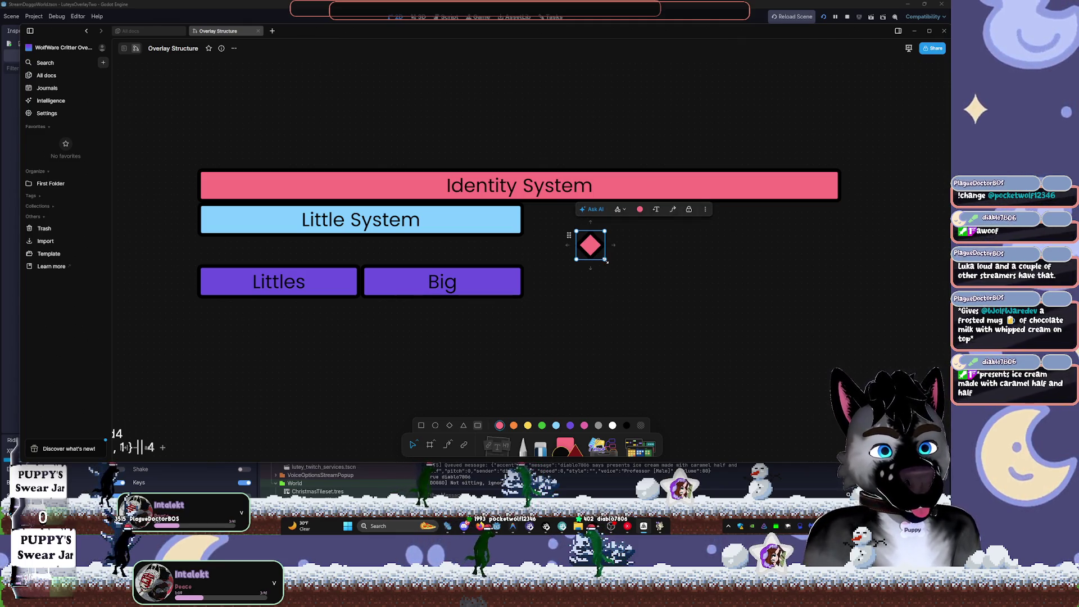
{"action": "left_click_drag", "start_coordinate": [607, 261], "coordinate": [687, 323]}
{"action": "double_click", "coordinate": [630, 283]}
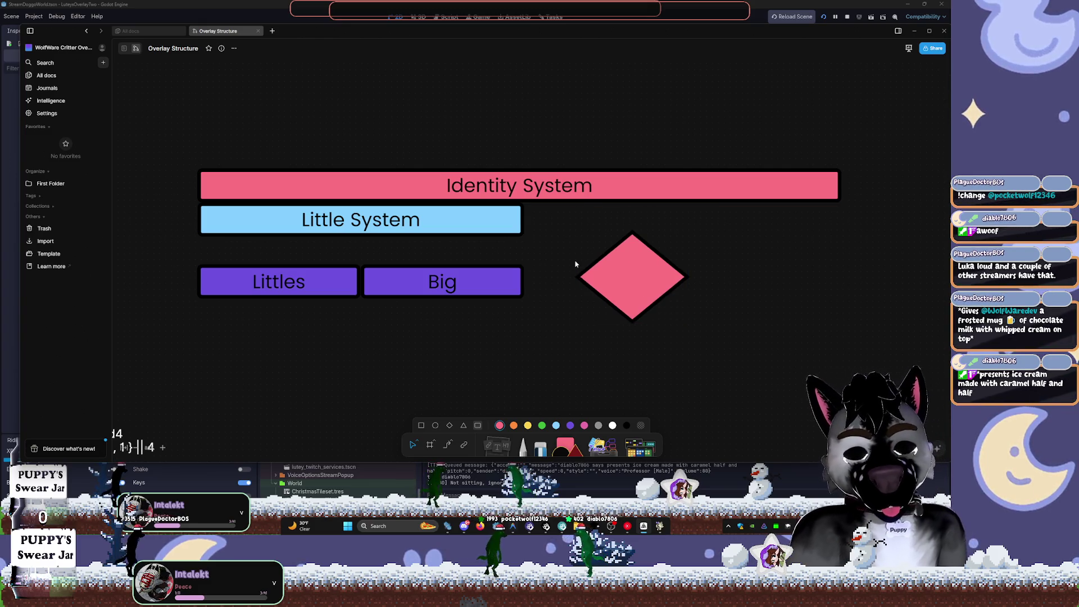
{"action": "type", "text": "Pronouns"}
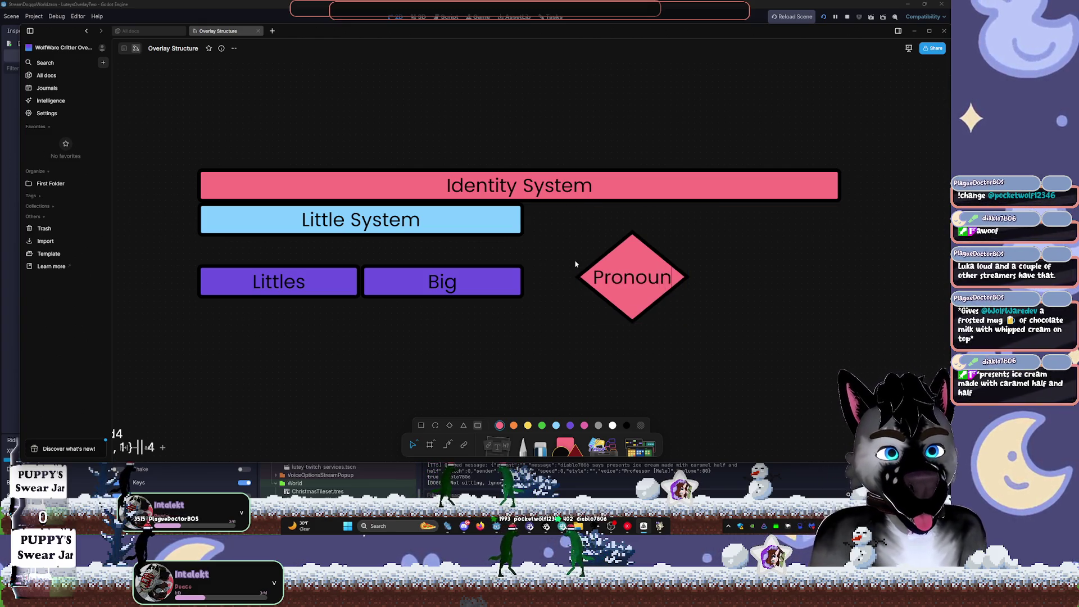
{"action": "left_click", "coordinate": [809, 313]}
- Resize the Pronouns diamond and set its label to font size 40, semibold
{"action": "left_click", "coordinate": [644, 290]}
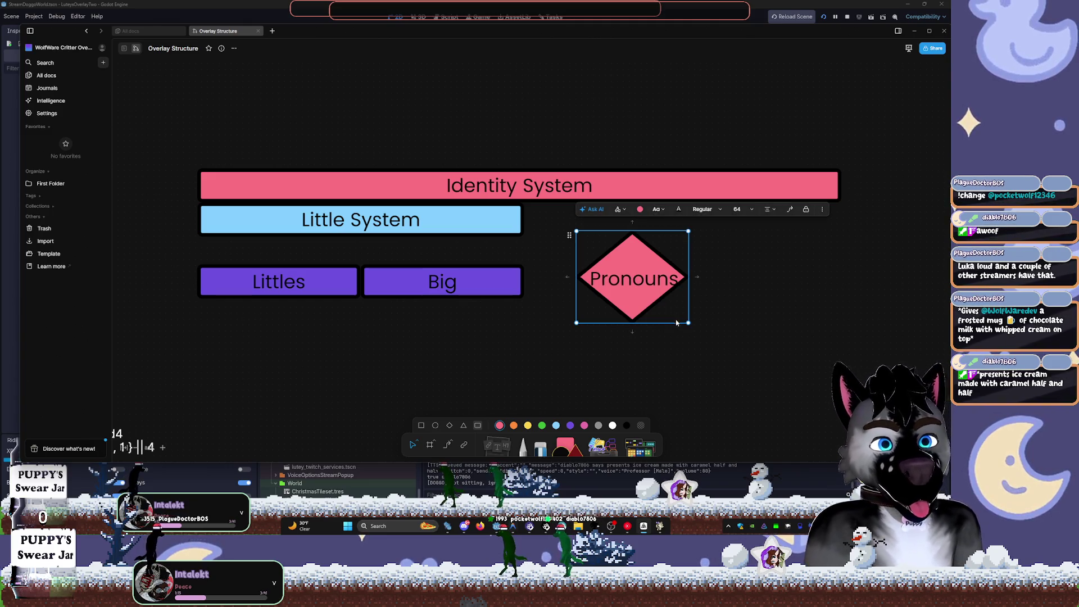
{"action": "mouse_move", "coordinate": [687, 328]}
{"action": "left_mouse_down"}
{"action": "mouse_move", "coordinate": [700, 338]}
{"action": "mouse_move", "coordinate": [661, 309]}
{"action": "left_mouse_up"}
{"action": "left_click", "coordinate": [739, 209]}
{"action": "left_click", "coordinate": [737, 265]}
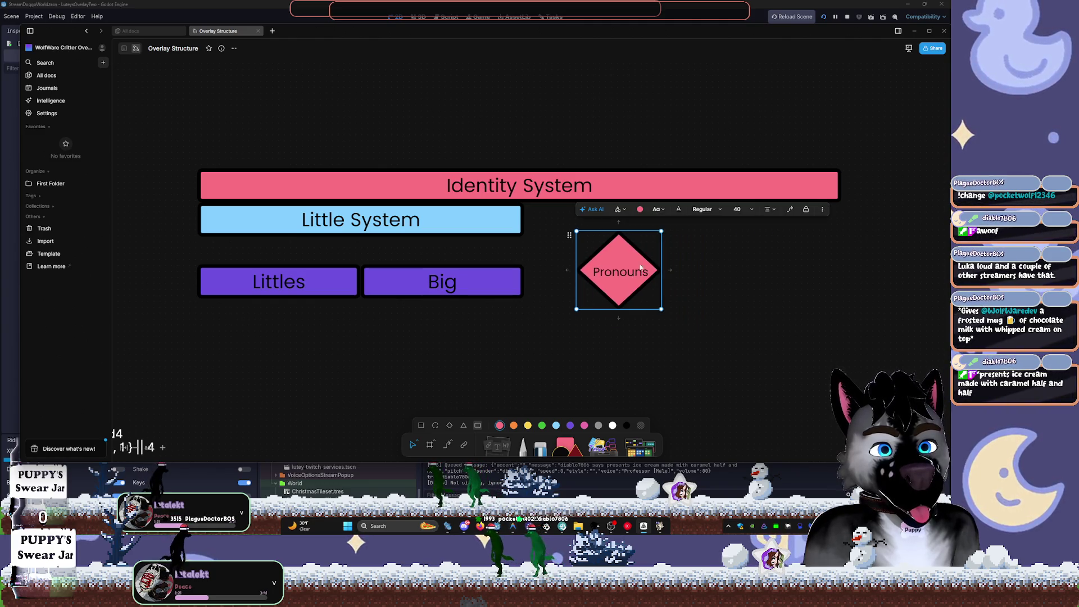
{"action": "left_click", "coordinate": [724, 212]}
{"action": "left_click", "coordinate": [694, 271]}
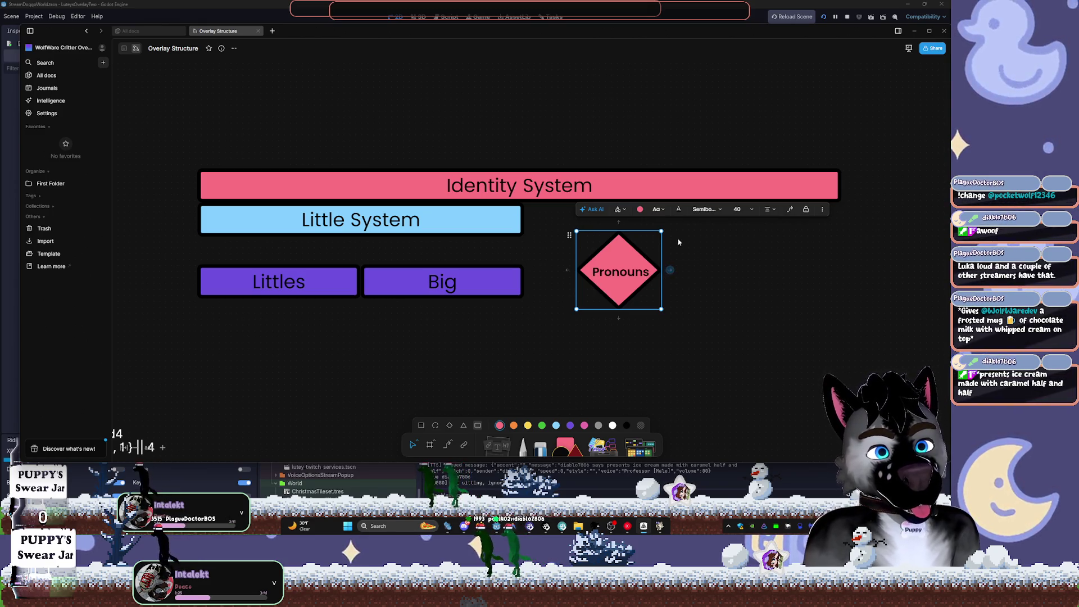
- Fill the diamond dark red and move it right of the Identity System bars
{"action": "left_click", "coordinate": [639, 209]}
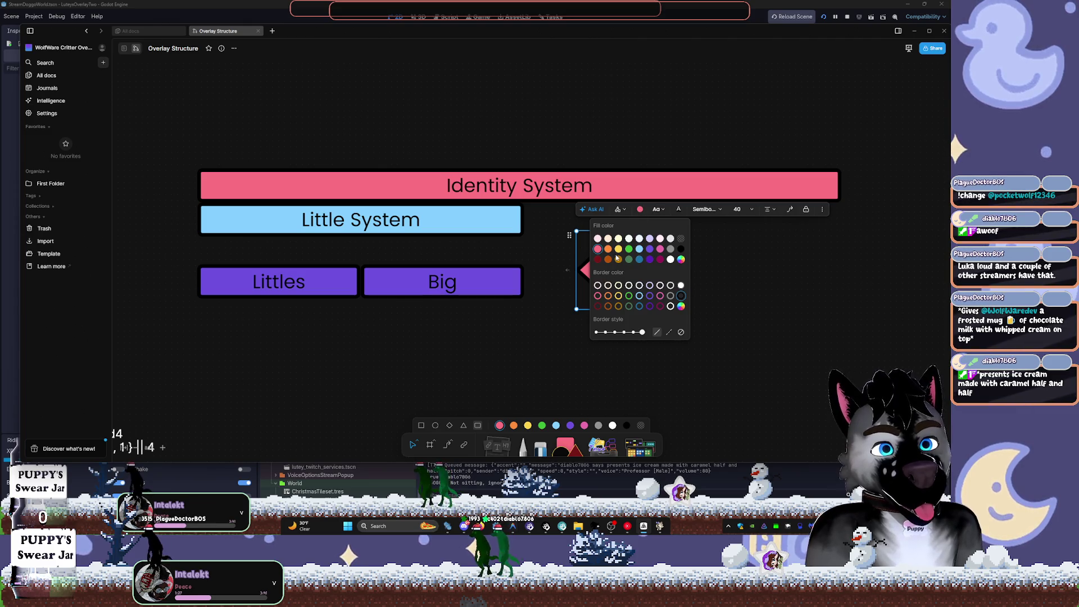
{"action": "left_click", "coordinate": [597, 259]}
{"action": "mouse_move", "coordinate": [645, 276]}
{"action": "left_mouse_down"}
{"action": "mouse_move", "coordinate": [794, 258]}
{"action": "mouse_move", "coordinate": [829, 257]}
{"action": "mouse_move", "coordinate": [824, 266]}
{"action": "left_mouse_up"}
{"action": "left_click", "coordinate": [659, 363]}
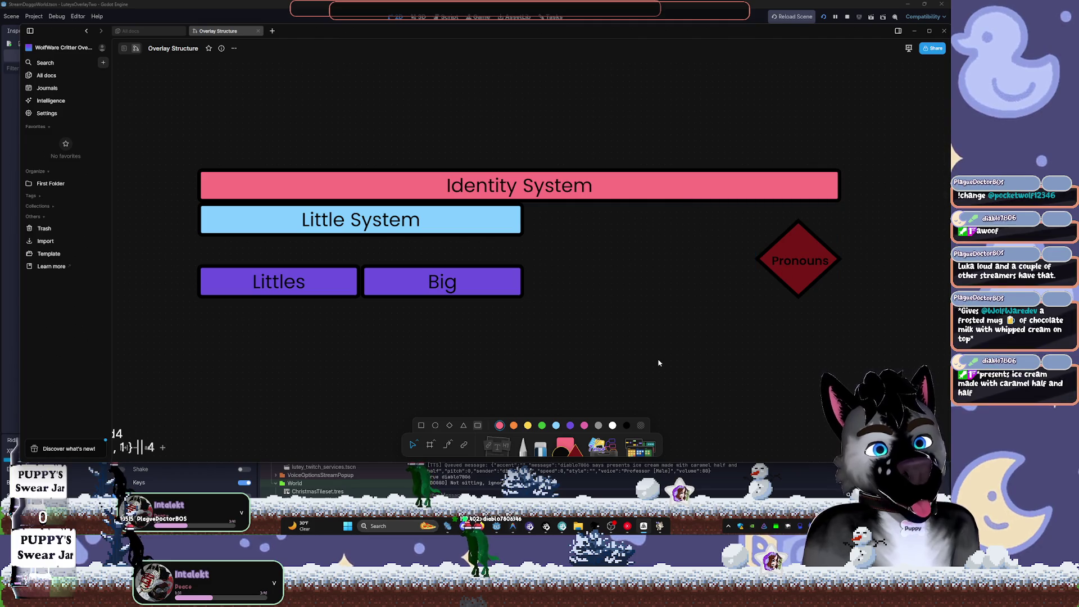
{"action": "scroll", "coordinate": [659, 363], "scroll_direction": "down", "scroll_amount": 3}
{"action": "scroll", "coordinate": [668, 331], "scroll_direction": "down", "scroll_amount": 2}
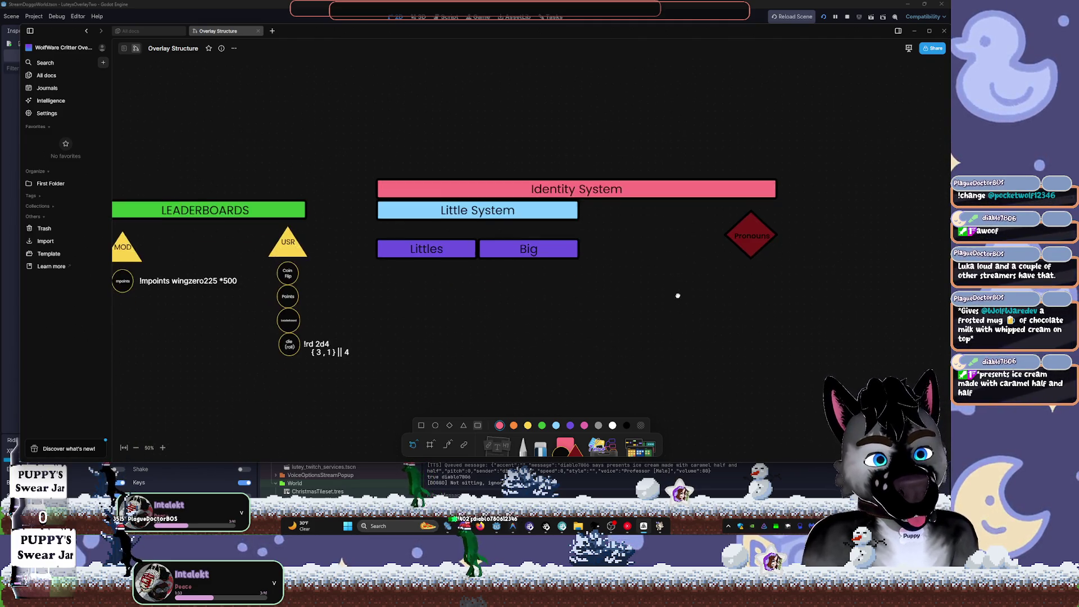
{"action": "left_click", "coordinate": [745, 243]}
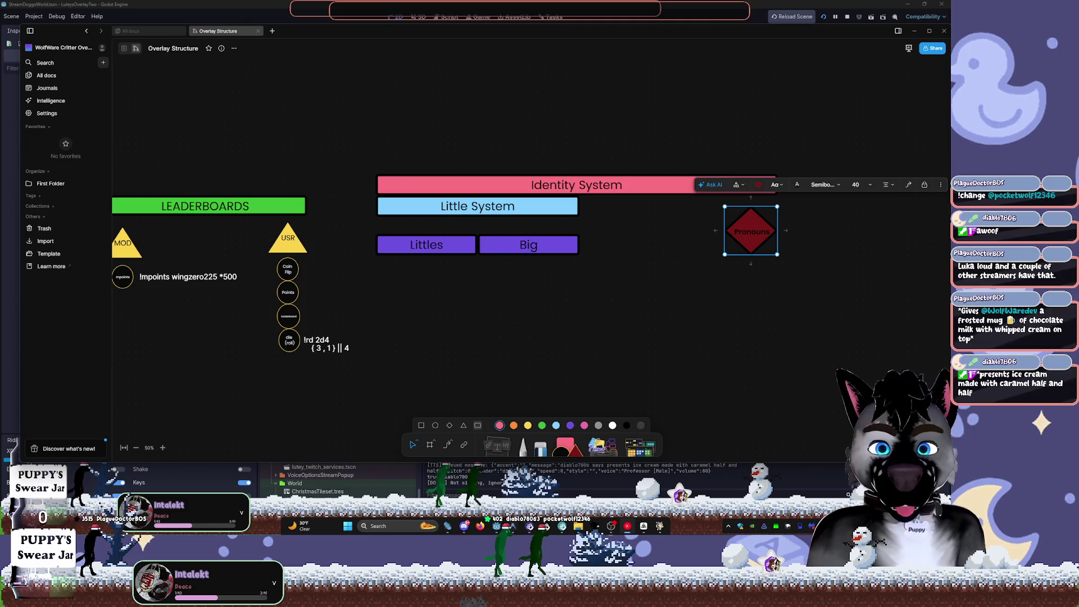
- Dismiss the system volume mixer and deselect the Pronouns diamond
{"action": "key", "text": "super+ctrl+v"}
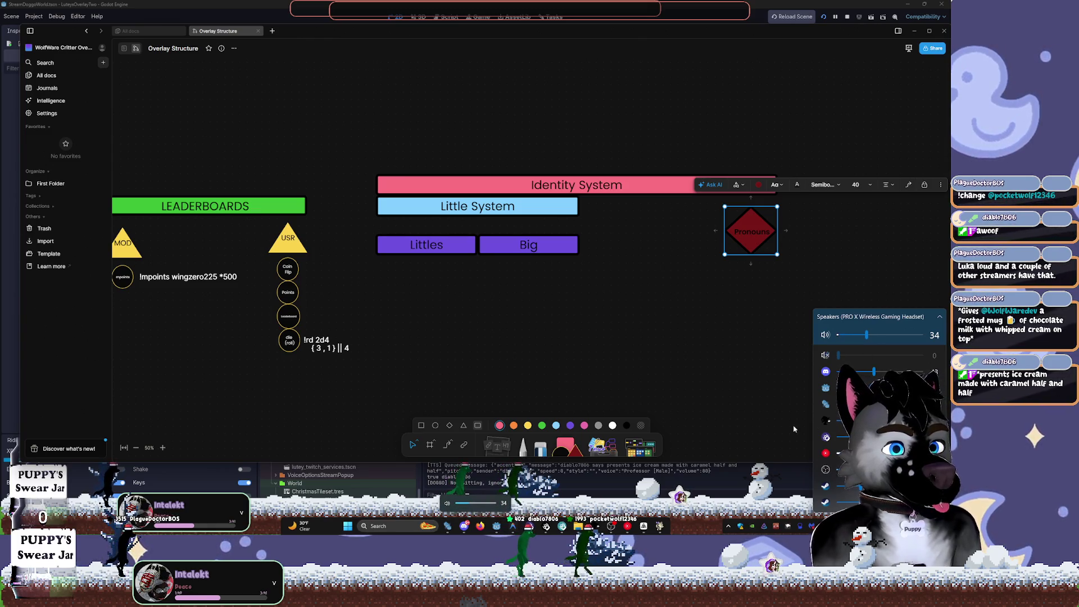
{"action": "key", "text": "Escape"}
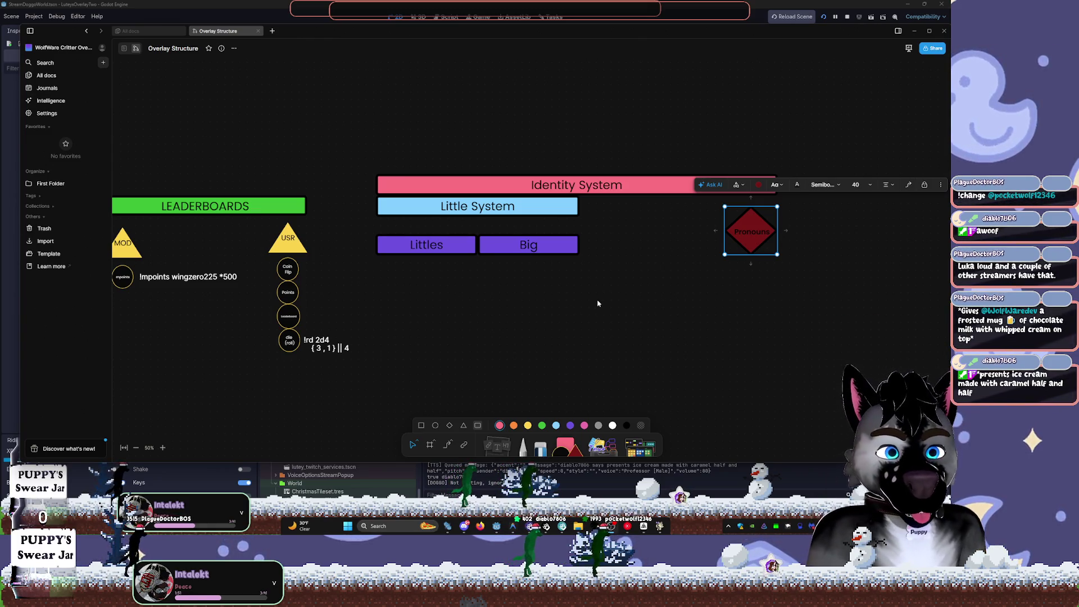
{"action": "left_click", "coordinate": [754, 279]}
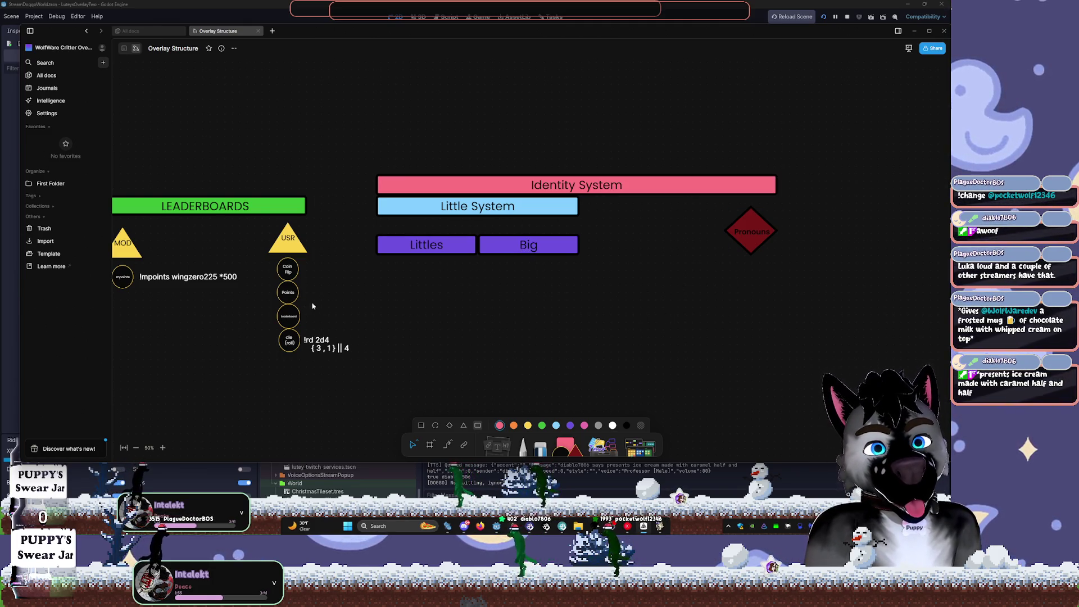
- Move the Identity System section up, then raise LEADERBOARDS to the same height
{"action": "mouse_move", "coordinate": [330, 100]}
{"action": "left_mouse_down"}
{"action": "mouse_move", "coordinate": [404, 140]}
{"action": "mouse_move", "coordinate": [810, 284]}
{"action": "mouse_move", "coordinate": [834, 283]}
{"action": "left_mouse_up"}
{"action": "left_click_drag", "start_coordinate": [579, 196], "coordinate": [579, 156]}
{"action": "left_click", "coordinate": [300, 205]}
{"action": "left_click_drag", "start_coordinate": [266, 209], "coordinate": [266, 151]}
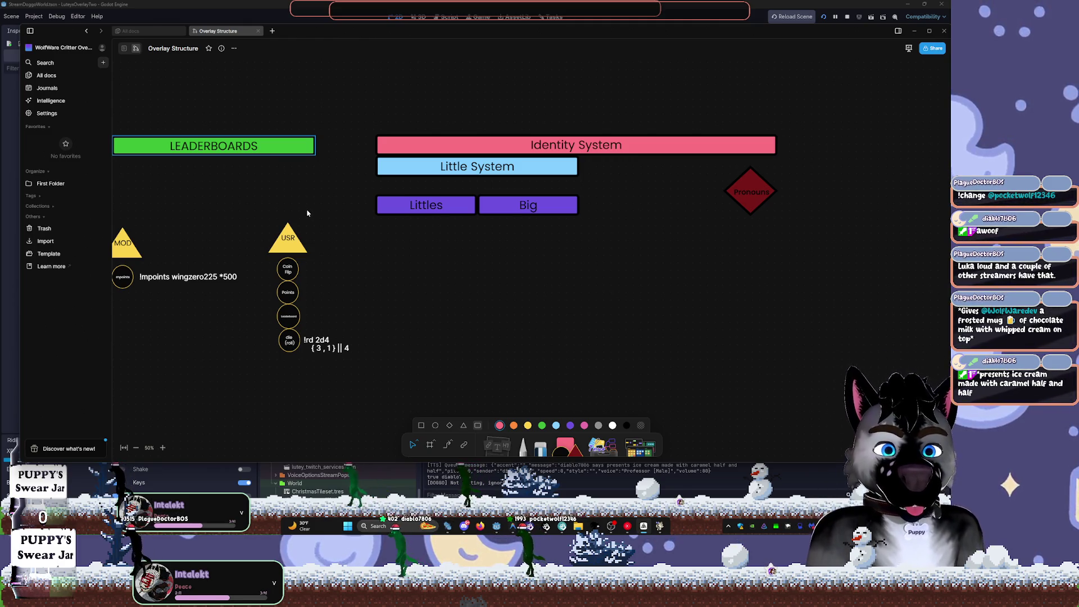
- Select the MOD and USR command nodes and undo an accidental Little System paste
{"action": "left_click", "coordinate": [288, 239]}
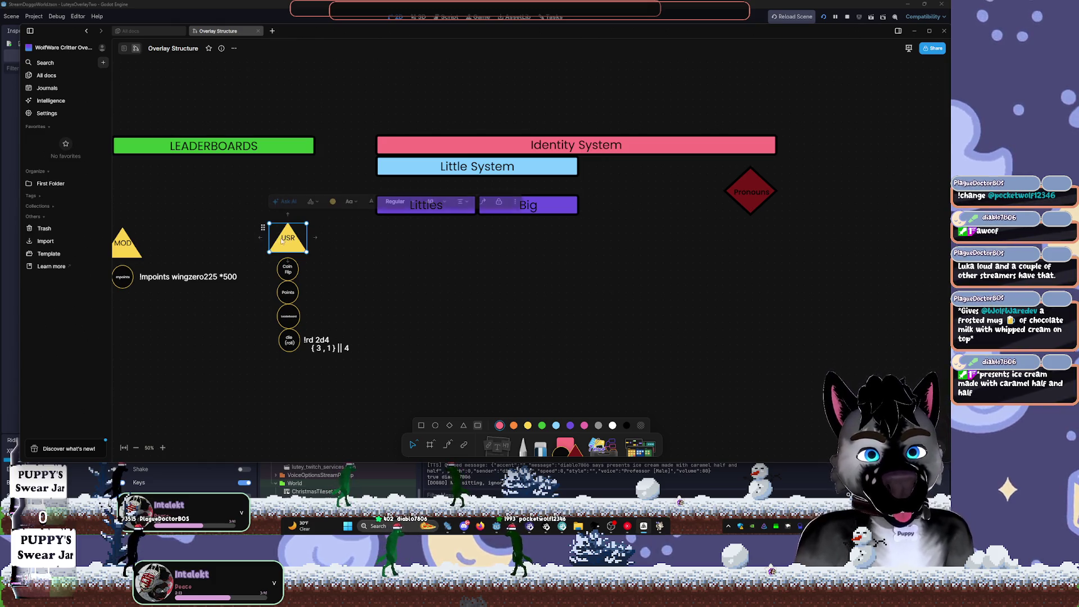
{"action": "left_click", "coordinate": [439, 293]}
{"action": "mouse_move", "coordinate": [119, 200]}
{"action": "left_mouse_down"}
{"action": "mouse_move", "coordinate": [253, 334]}
{"action": "mouse_move", "coordinate": [344, 383]}
{"action": "left_mouse_up"}
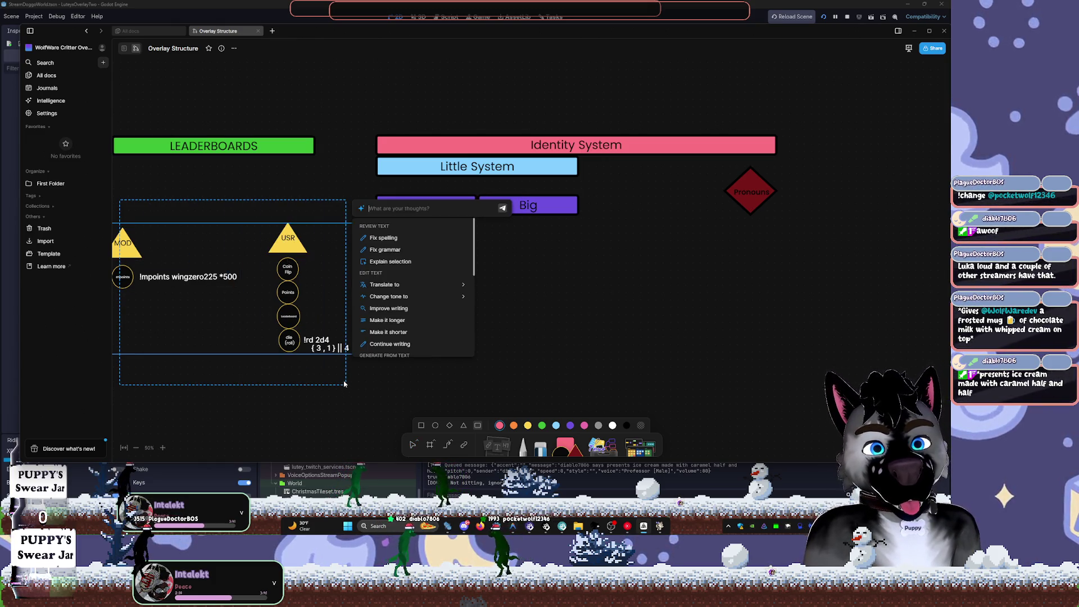
{"action": "left_click", "coordinate": [523, 381]}
{"action": "key", "text": "ctrl+v"}
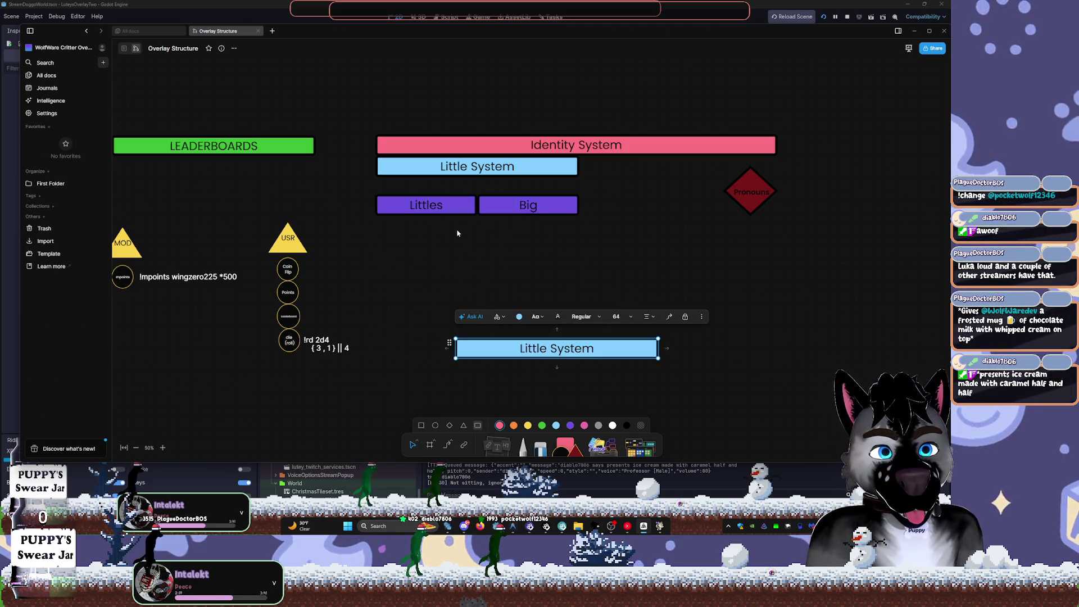
{"action": "key", "text": "Escape"}
{"action": "key", "text": "ctrl+z"}
{"action": "scroll", "coordinate": [427, 236], "scroll_direction": "left", "scroll_amount": 3}
- Copy the MOD and USR command nodes and paste a duplicate
{"action": "mouse_move", "coordinate": [190, 214]}
{"action": "left_mouse_down"}
{"action": "mouse_move", "coordinate": [542, 365]}
{"action": "mouse_move", "coordinate": [492, 387]}
{"action": "mouse_move", "coordinate": [509, 358]}
{"action": "left_mouse_up"}
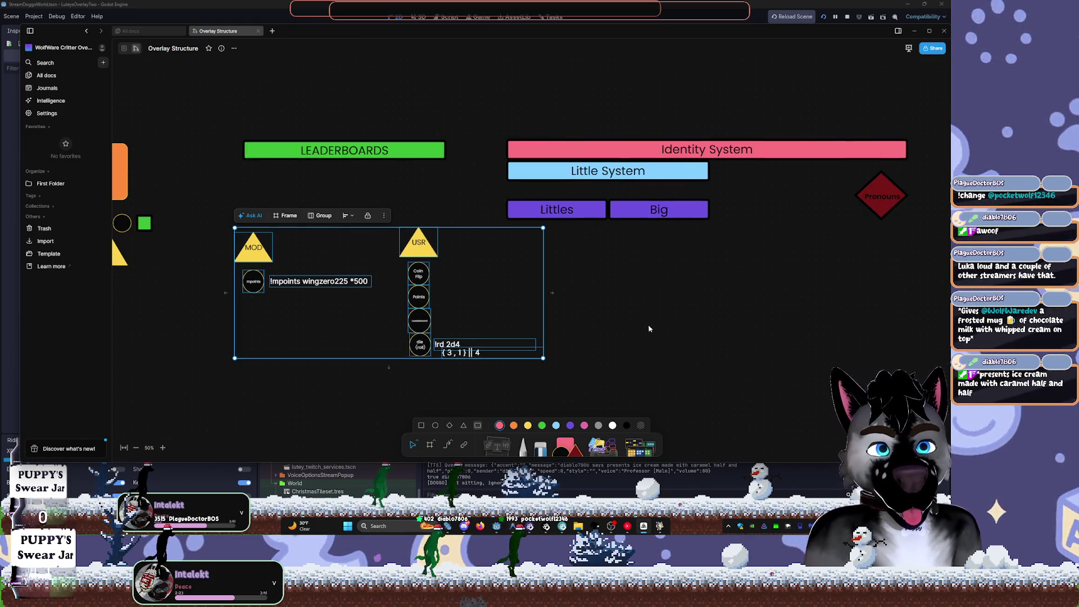
{"action": "key", "text": "ctrl+c"}
{"action": "key", "text": "ctrl+v"}
{"action": "scroll", "coordinate": [759, 218], "scroll_direction": "right", "scroll_amount": 4}
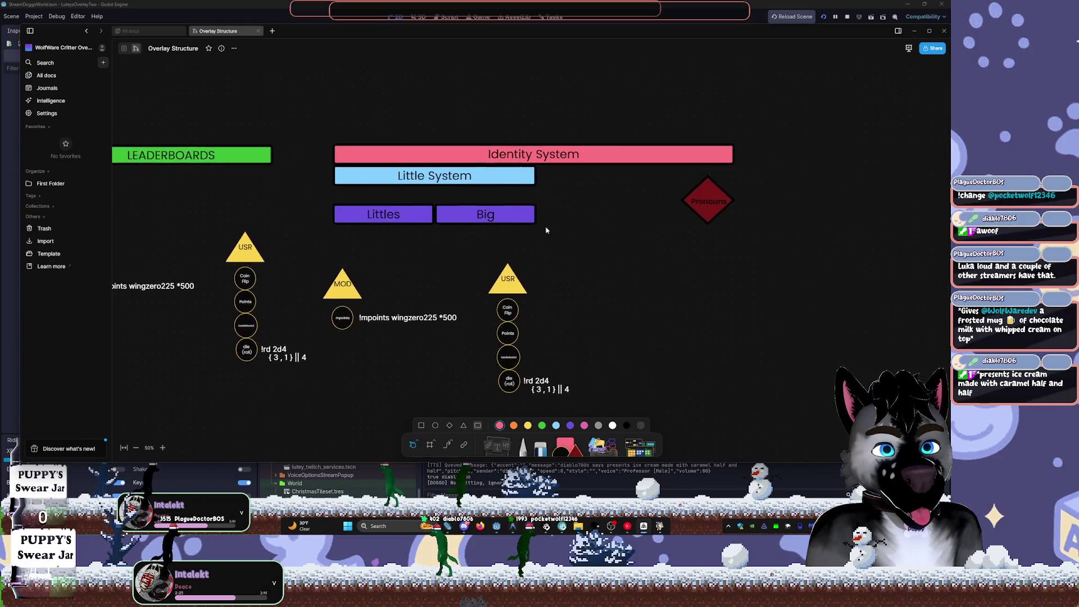
- Select the copied command nodes with their sample commands and move them up and right
{"action": "left_click", "coordinate": [342, 281]}
{"action": "mouse_move", "coordinate": [314, 265]}
{"action": "left_mouse_down"}
{"action": "mouse_move", "coordinate": [535, 330]}
{"action": "mouse_move", "coordinate": [699, 397]}
{"action": "mouse_move", "coordinate": [722, 344]}
{"action": "left_mouse_up"}
{"action": "left_click", "coordinate": [715, 407]}
{"action": "mouse_move", "coordinate": [721, 406]}
{"action": "left_mouse_down"}
{"action": "mouse_move", "coordinate": [356, 260]}
{"action": "mouse_move", "coordinate": [349, 242]}
{"action": "mouse_move", "coordinate": [390, 266]}
{"action": "left_mouse_up"}
{"action": "left_click", "coordinate": [349, 362]}
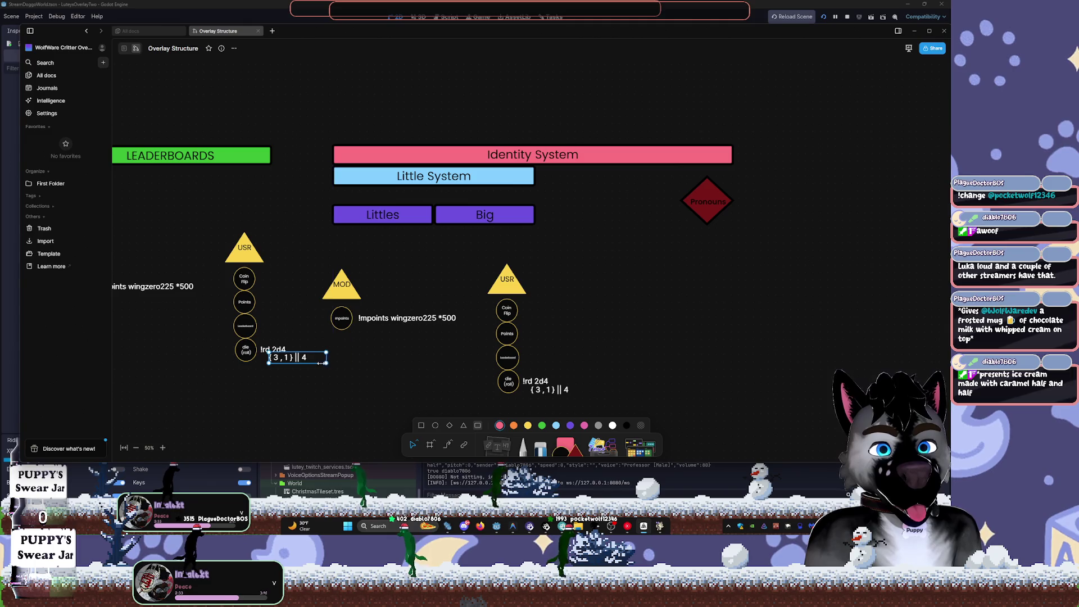
{"action": "left_click", "coordinate": [346, 262]}
{"action": "mouse_move", "coordinate": [350, 243]}
{"action": "left_mouse_down"}
{"action": "mouse_move", "coordinate": [499, 407]}
{"action": "mouse_move", "coordinate": [634, 398]}
{"action": "left_mouse_up"}
{"action": "double_click", "coordinate": [362, 349]}
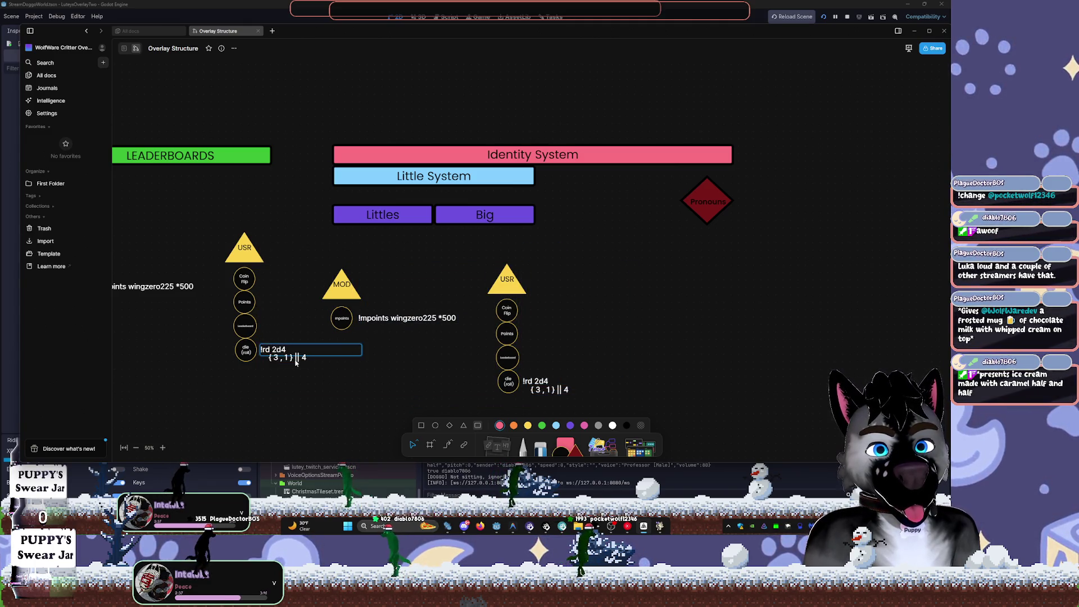
{"action": "left_click", "coordinate": [280, 350]}
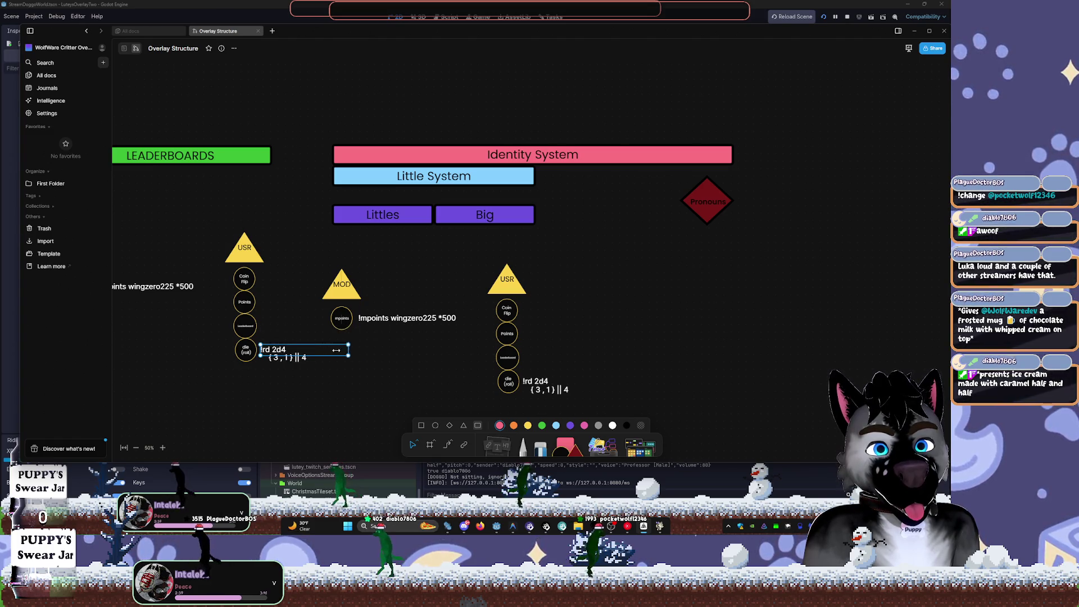
{"action": "left_click_drag", "start_coordinate": [349, 240], "coordinate": [609, 411]}
{"action": "mouse_move", "coordinate": [342, 291]}
{"action": "left_mouse_down"}
{"action": "mouse_move", "coordinate": [413, 291]}
{"action": "mouse_move", "coordinate": [430, 273]}
{"action": "mouse_move", "coordinate": [406, 253]}
{"action": "left_mouse_up"}
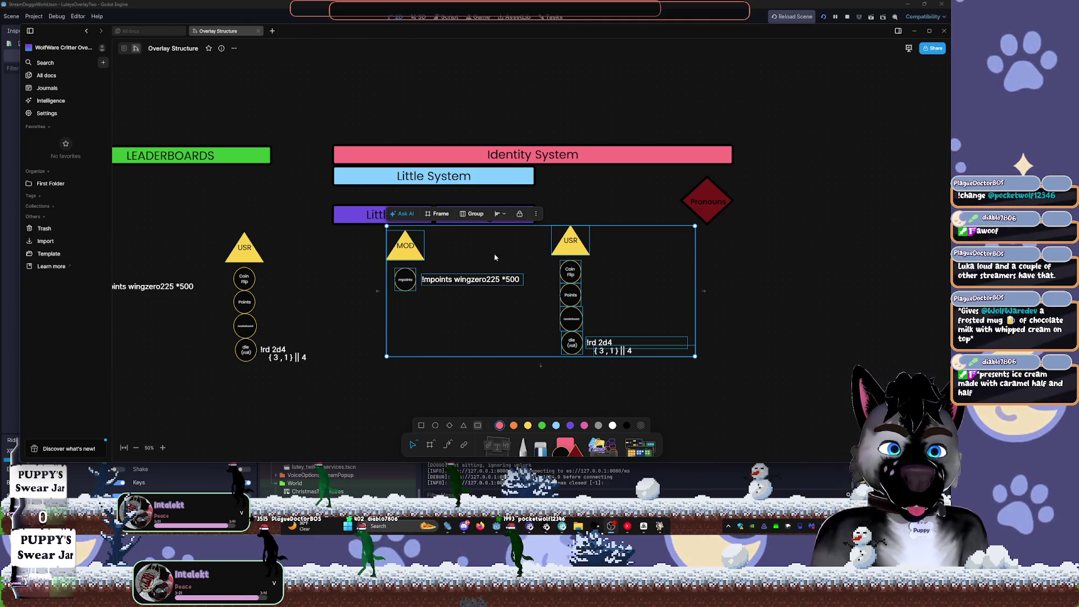
- Deselect the copied MOD and USR columns now sitting beneath Littles and Big
{"action": "left_click", "coordinate": [474, 346]}
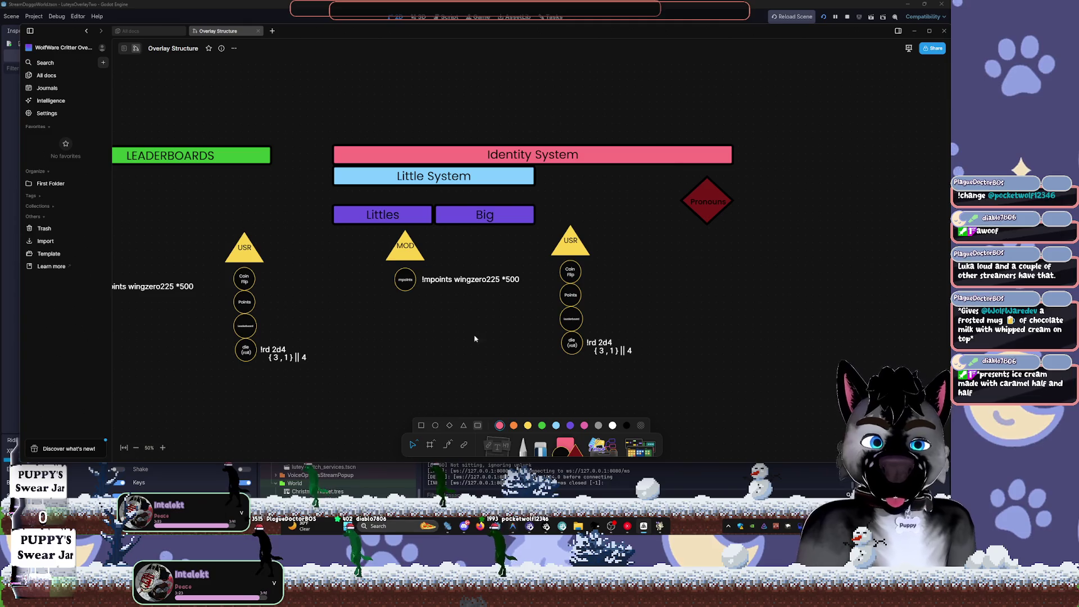
- Delete the copied command texts and all five circles from the duplicate
{"action": "left_click", "coordinate": [465, 286]}
{"action": "key", "text": "Delete"}
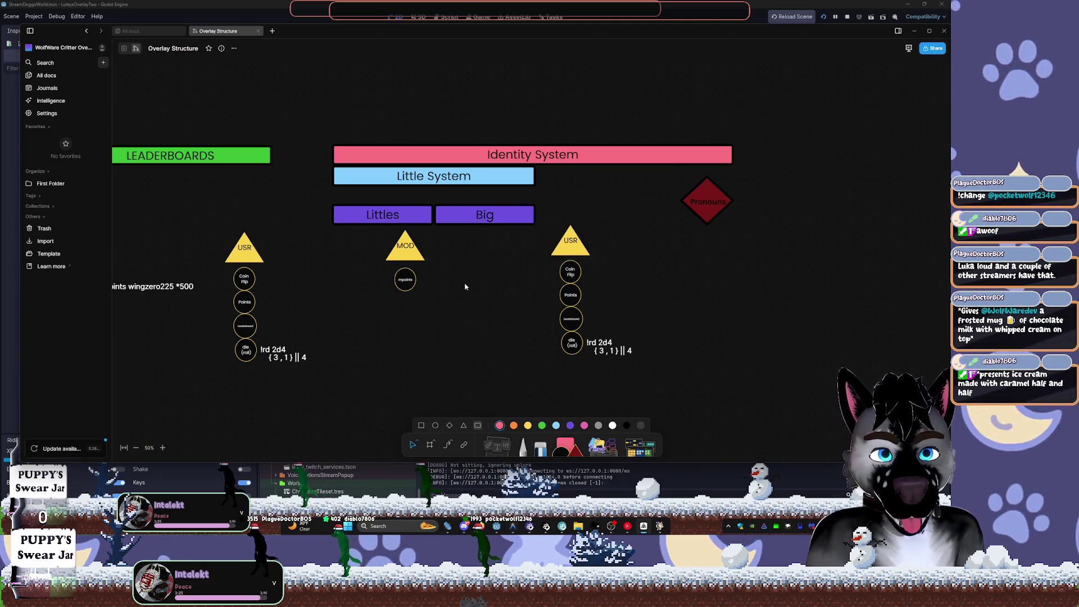
{"action": "left_click", "coordinate": [602, 349]}
{"action": "key", "text": "Delete"}
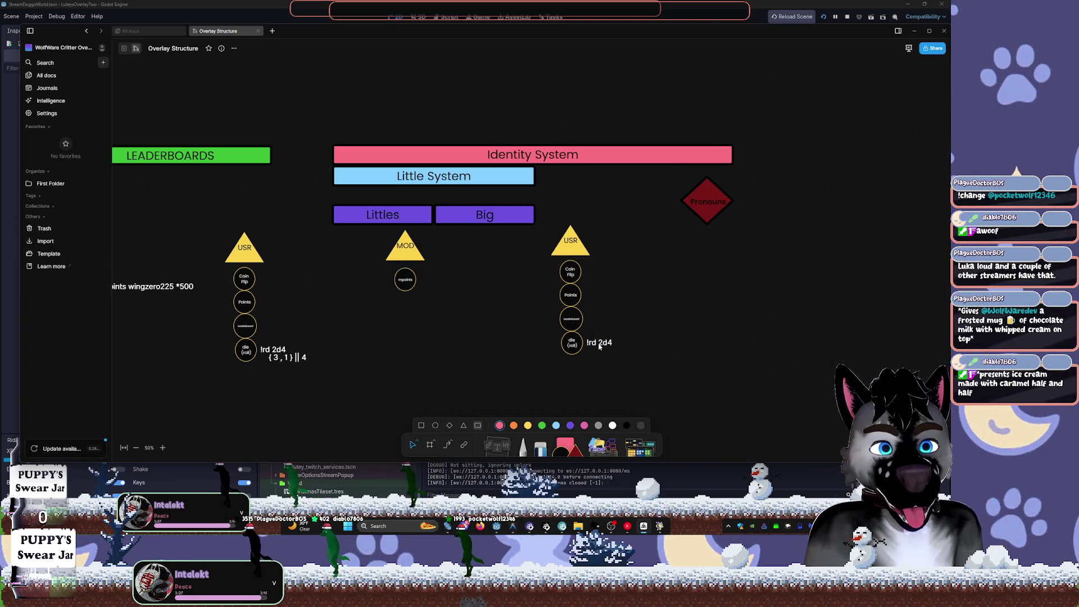
{"action": "left_click", "coordinate": [571, 342]}
{"action": "left_click_drag", "start_coordinate": [600, 375], "coordinate": [510, 283]}
{"action": "key", "text": "Delete"}
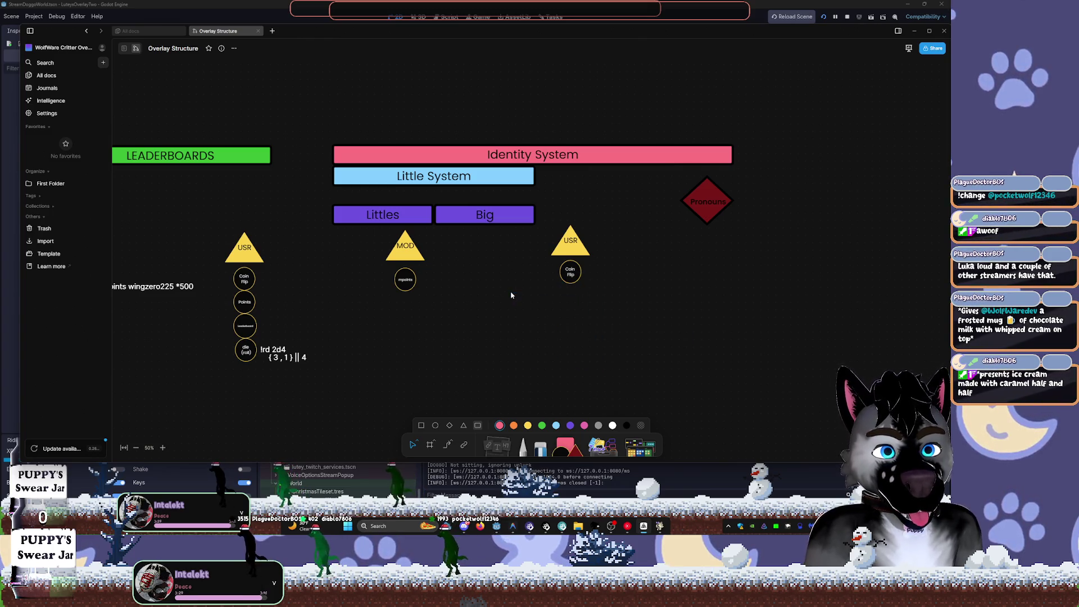
{"action": "mouse_move", "coordinate": [655, 369]}
{"action": "left_mouse_down"}
{"action": "mouse_move", "coordinate": [333, 284]}
{"action": "mouse_move", "coordinate": [332, 269]}
{"action": "left_mouse_up"}
{"action": "key", "text": "Delete"}
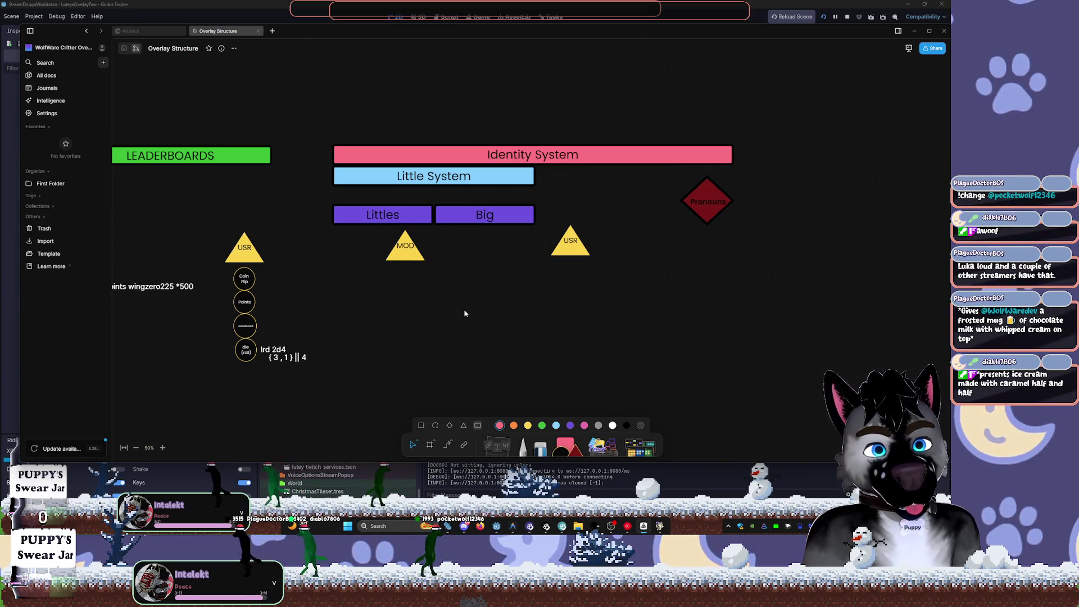
- Place USR beside MOD under Big, then shift the whole Identity System diagram up-right
{"action": "left_click_drag", "start_coordinate": [567, 255], "coordinate": [449, 259]}
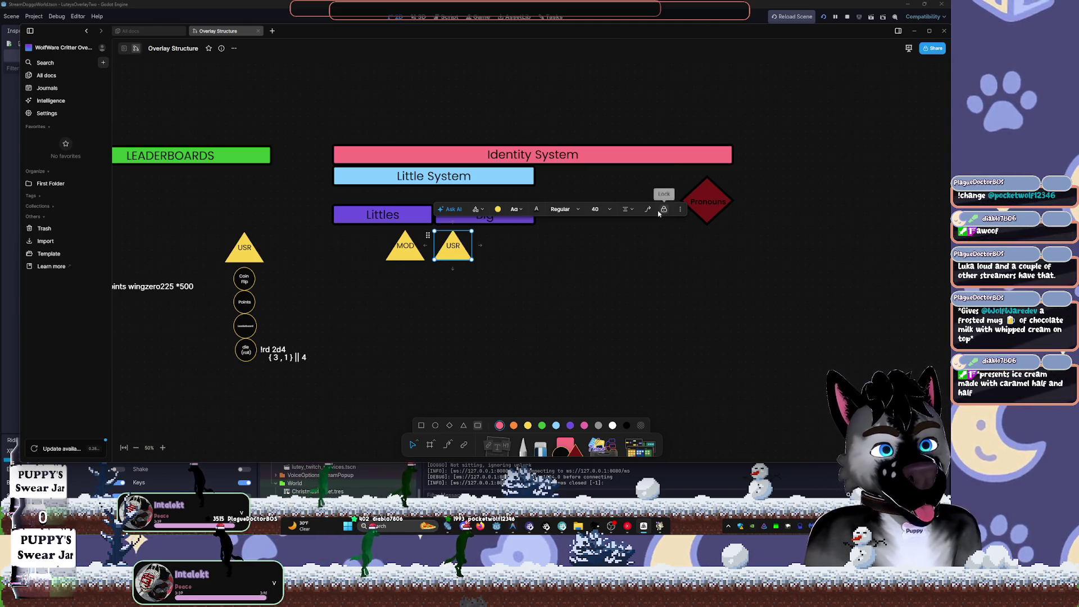
{"action": "mouse_move", "coordinate": [336, 69]}
{"action": "left_mouse_down"}
{"action": "mouse_move", "coordinate": [429, 149]}
{"action": "mouse_move", "coordinate": [767, 327]}
{"action": "left_mouse_up"}
{"action": "mouse_move", "coordinate": [465, 155]}
{"action": "left_mouse_down"}
{"action": "mouse_move", "coordinate": [553, 115]}
{"action": "mouse_move", "coordinate": [573, 147]}
{"action": "mouse_move", "coordinate": [614, 91]}
{"action": "mouse_move", "coordinate": [676, 150]}
{"action": "mouse_move", "coordinate": [667, 161]}
{"action": "left_mouse_up"}
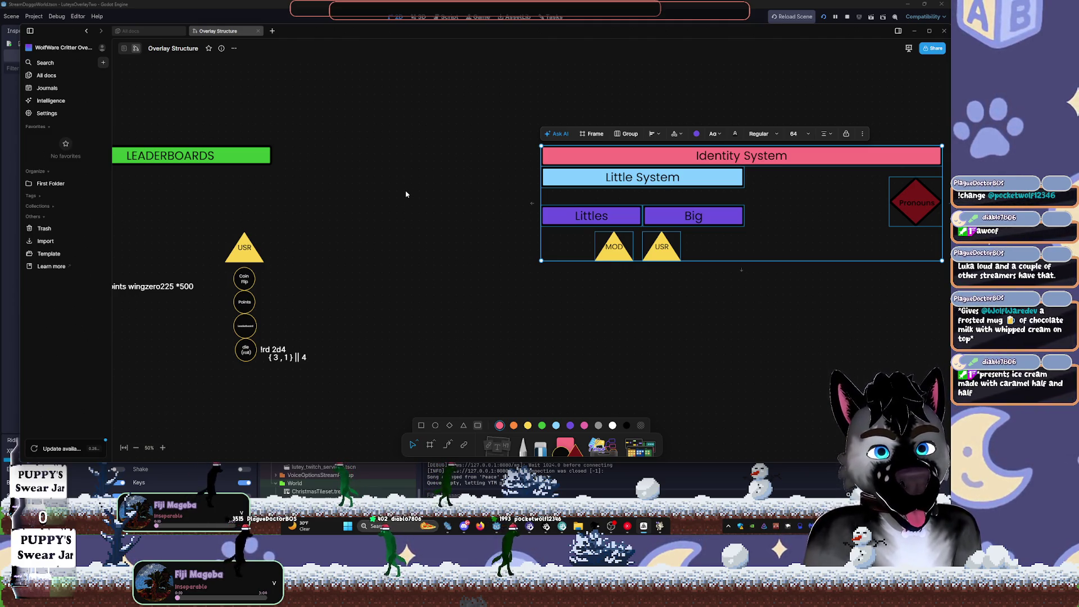
- Reposition the Identity System group horizontally on the whiteboard
{"action": "left_click_drag", "start_coordinate": [592, 156], "coordinate": [584, 155]}
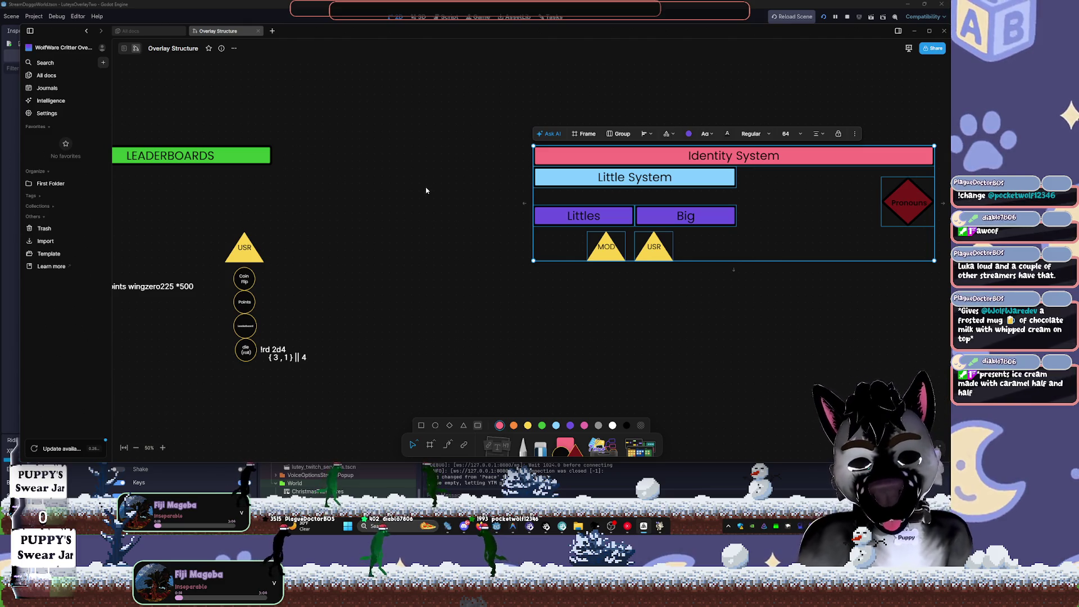
{"action": "scroll", "coordinate": [378, 193], "scroll_direction": "left", "scroll_amount": 5}
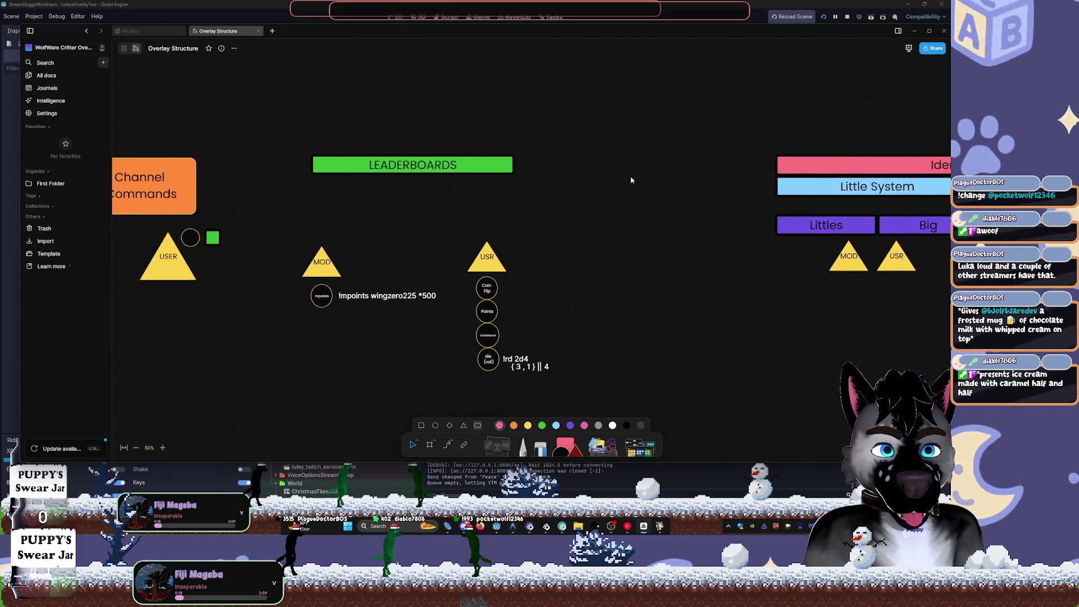
{"action": "scroll", "coordinate": [652, 190], "scroll_direction": "right", "scroll_amount": 7}
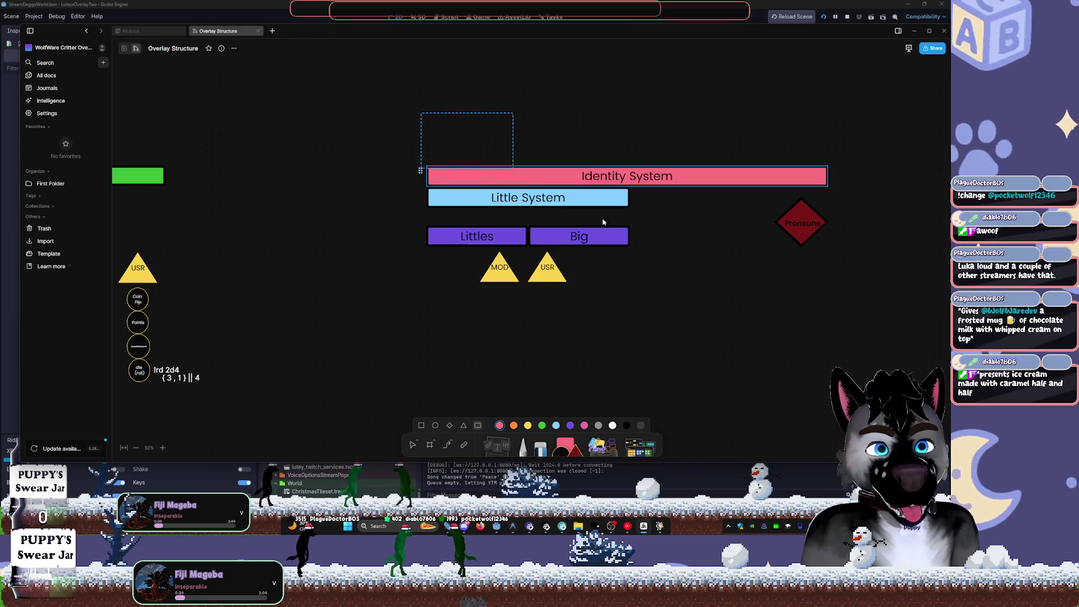
{"action": "mouse_move", "coordinate": [539, 176]}
{"action": "left_mouse_down"}
{"action": "mouse_move", "coordinate": [686, 184]}
{"action": "mouse_move", "coordinate": [739, 174]}
{"action": "left_mouse_up"}
{"action": "mouse_move", "coordinate": [669, 169]}
{"action": "left_mouse_down"}
{"action": "mouse_move", "coordinate": [758, 169]}
{"action": "mouse_move", "coordinate": [742, 180]}
{"action": "mouse_move", "coordinate": [559, 178]}
{"action": "mouse_move", "coordinate": [422, 204]}
{"action": "mouse_move", "coordinate": [437, 202]}
{"action": "left_mouse_up"}
- Try green, then light blue, as the Identity System bar's fill
{"action": "left_click", "coordinate": [524, 181]}
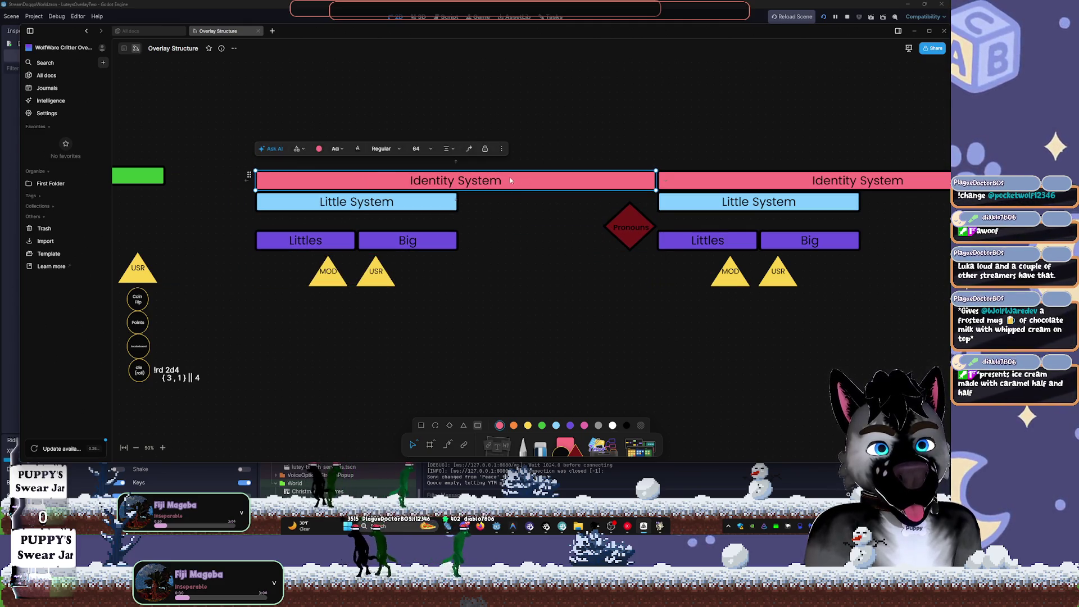
{"action": "left_click", "coordinate": [319, 149]}
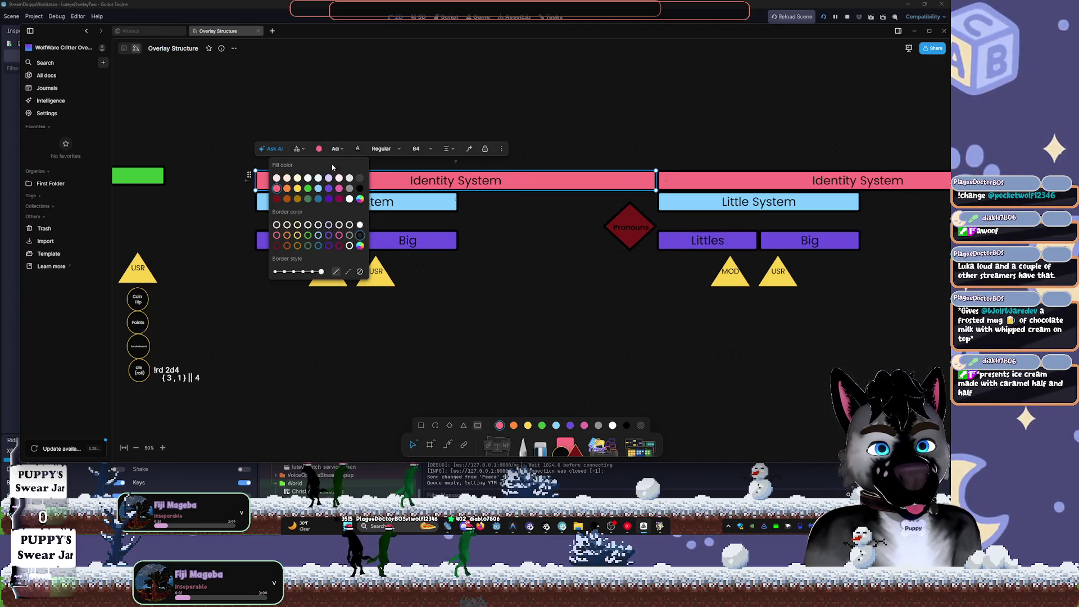
{"action": "left_click", "coordinate": [307, 188]}
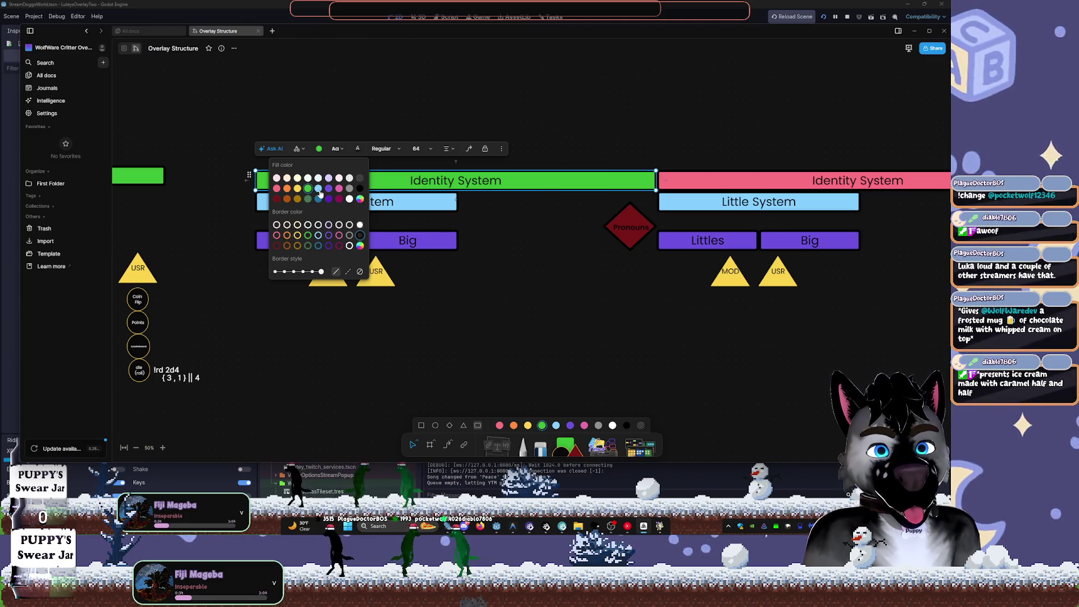
{"action": "left_click", "coordinate": [317, 190]}
- Give the left Identity System bar a custom purple fill (#7d5dc8)
{"action": "left_click", "coordinate": [403, 199]}
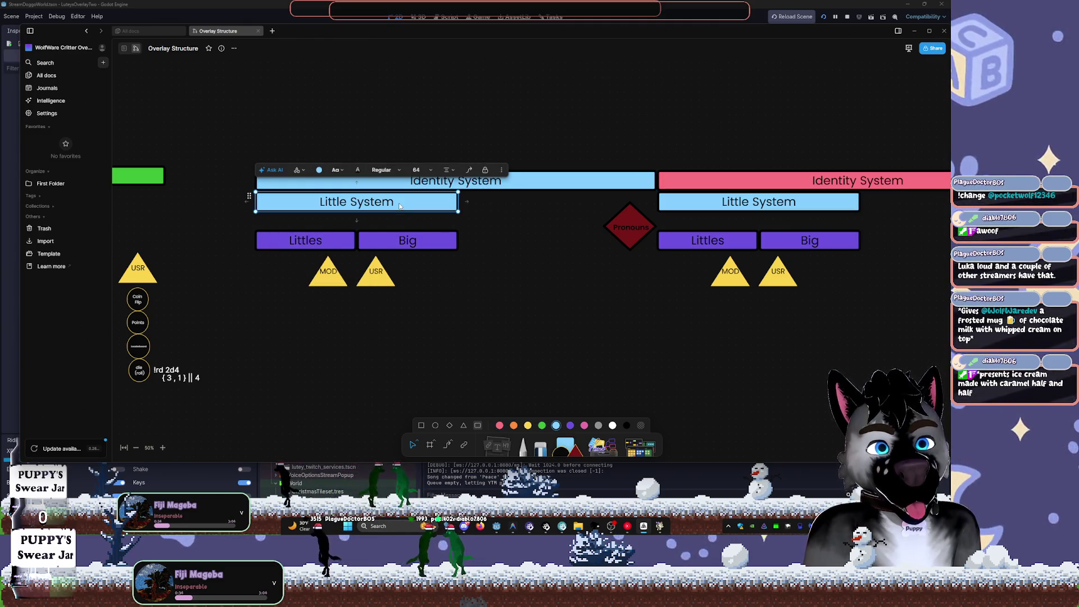
{"action": "left_click", "coordinate": [404, 189]}
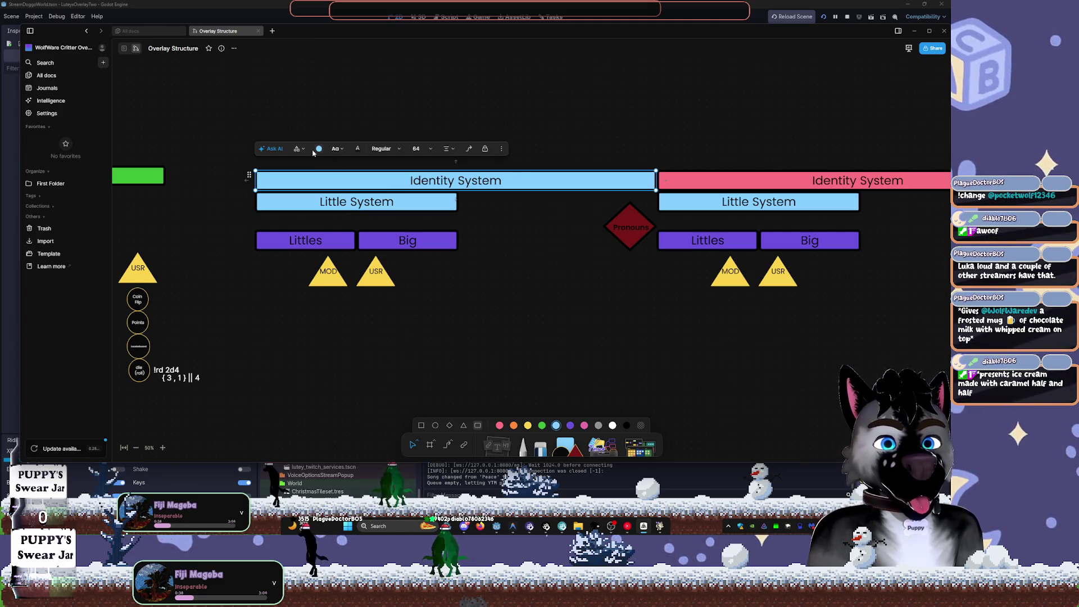
{"action": "left_click", "coordinate": [318, 148]}
{"action": "left_click", "coordinate": [360, 199]}
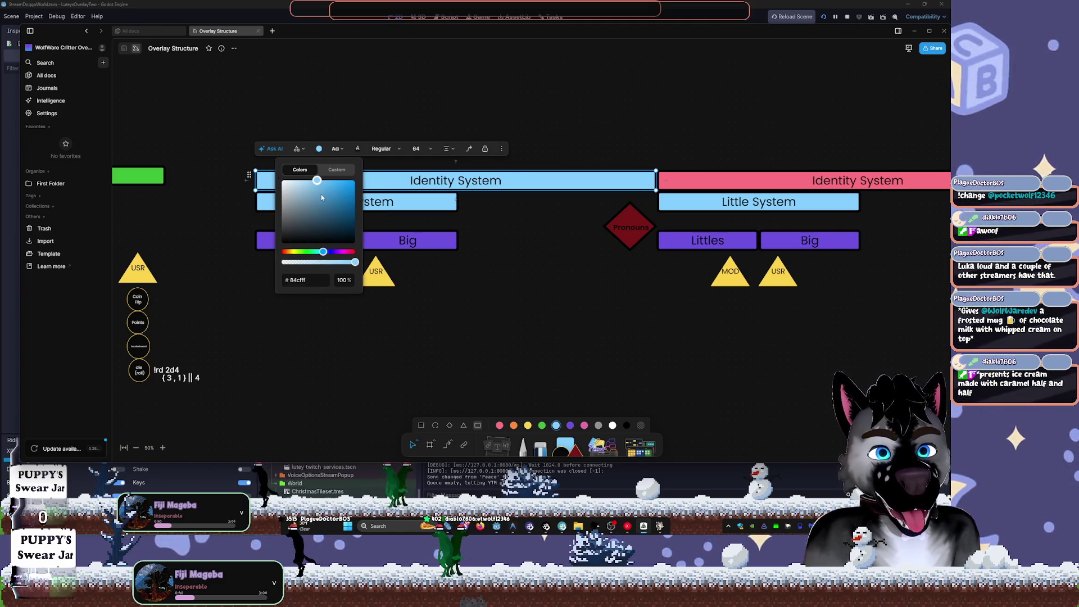
{"action": "left_click", "coordinate": [321, 193]}
{"action": "left_click", "coordinate": [335, 251]}
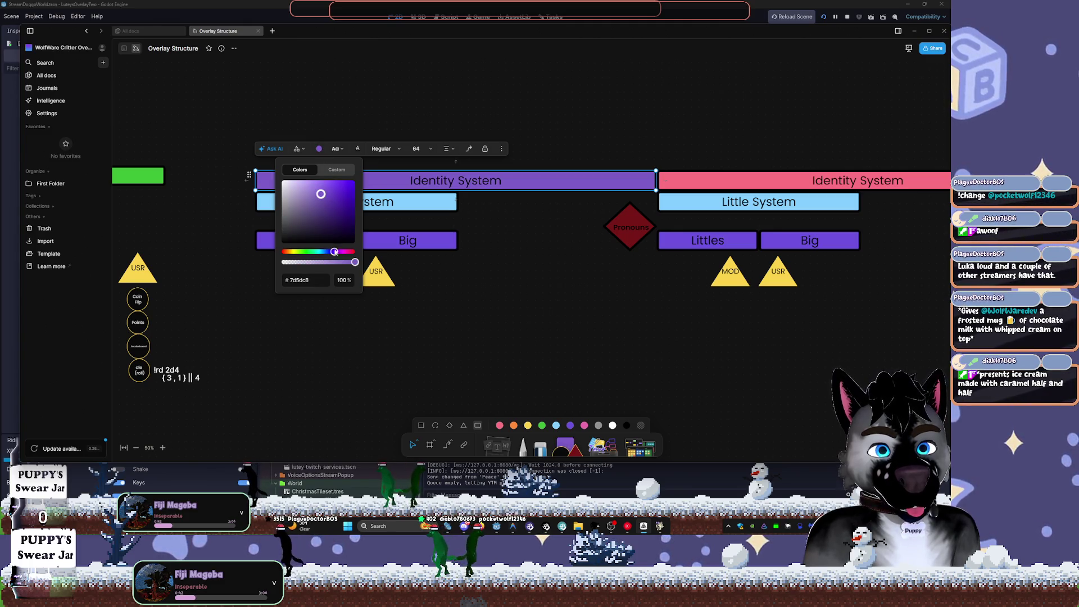
{"action": "left_click", "coordinate": [568, 233]}
- Rename the purple Identity System bar to "StreamCritters"
{"action": "double_click", "coordinate": [443, 180]}
{"action": "key", "text": "ctrl+a"}
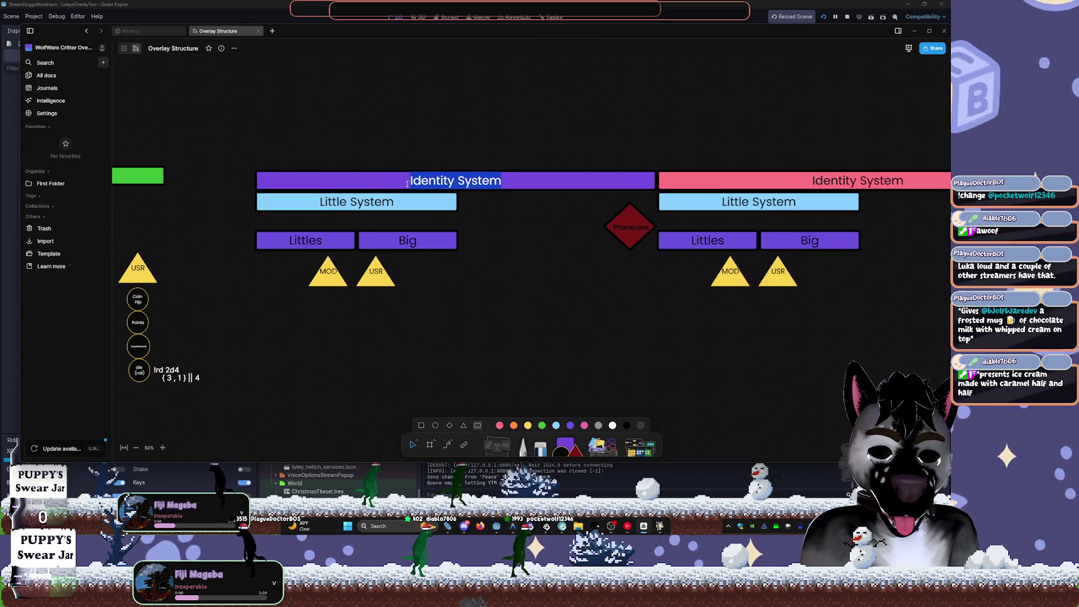
{"action": "key", "text": "BackSpace"}
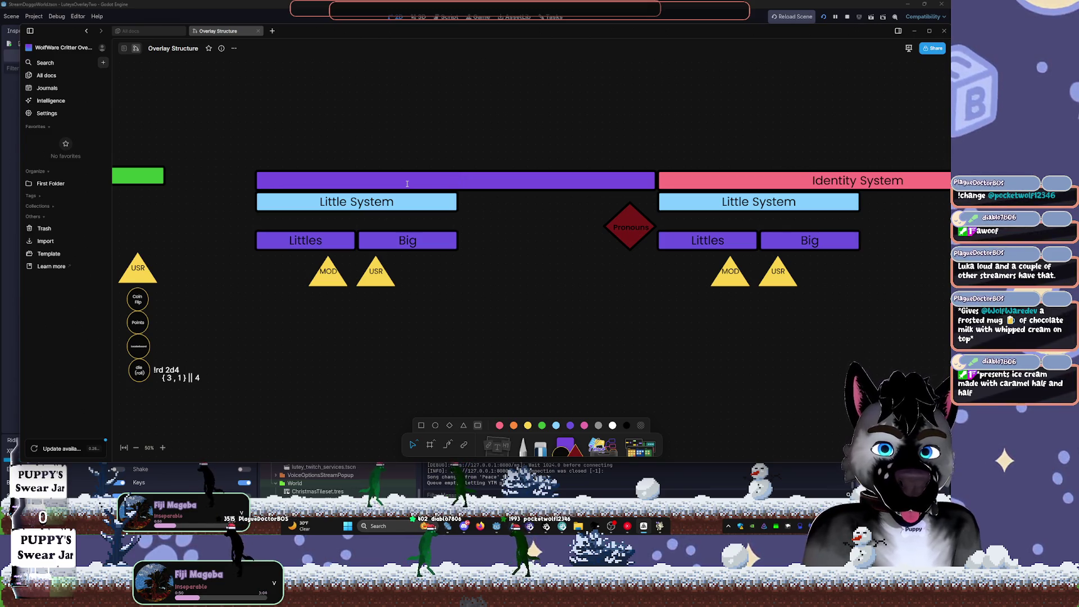
{"action": "type", "text": "St"}
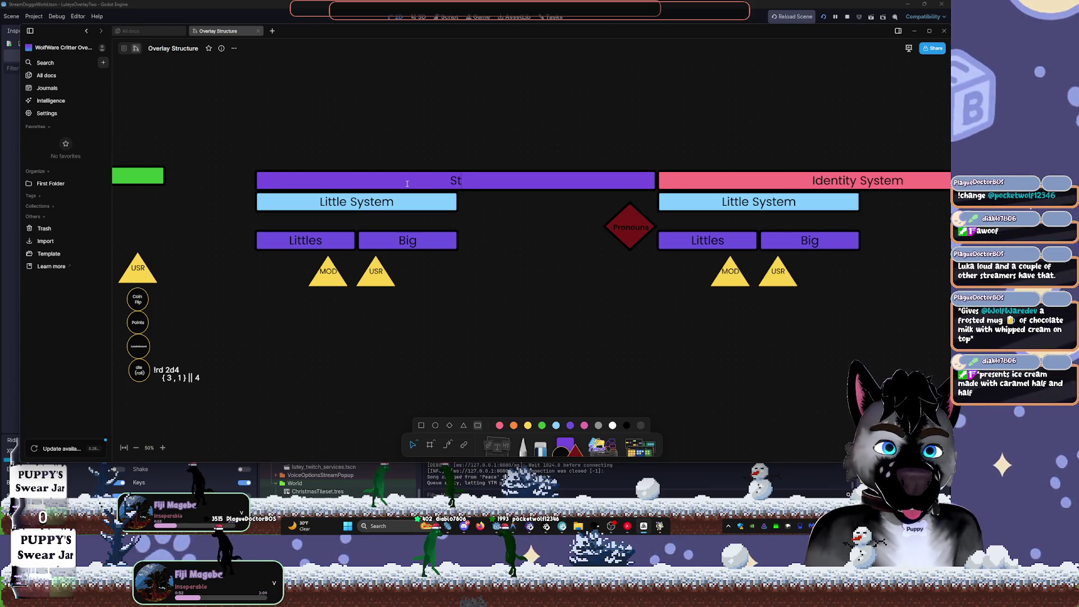
{"action": "type", "text": "ream"}
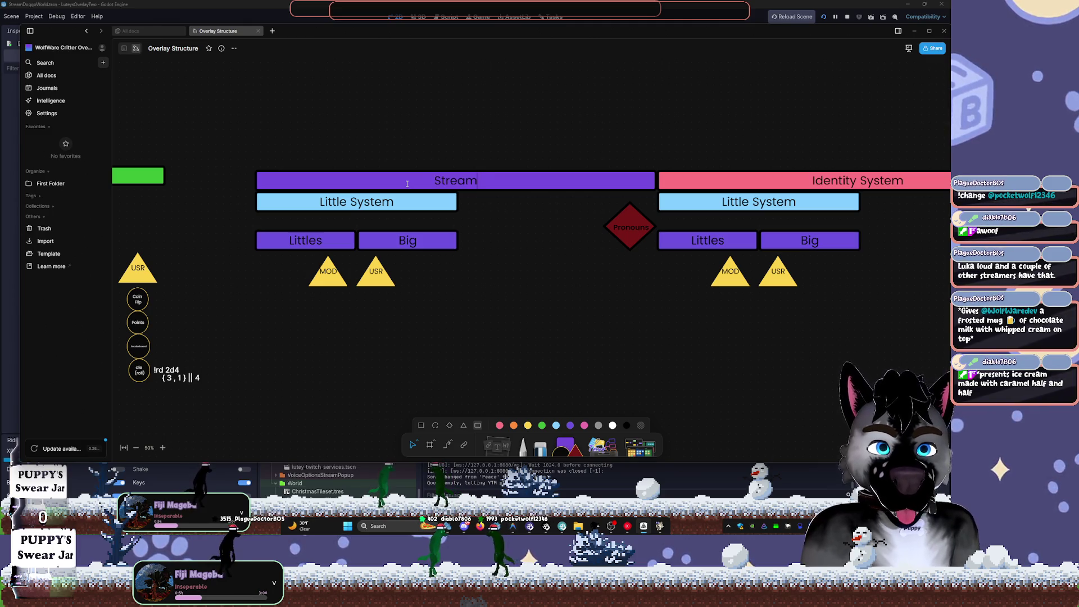
{"action": "type", "text": "Critters"}
{"action": "left_click", "coordinate": [459, 205]}
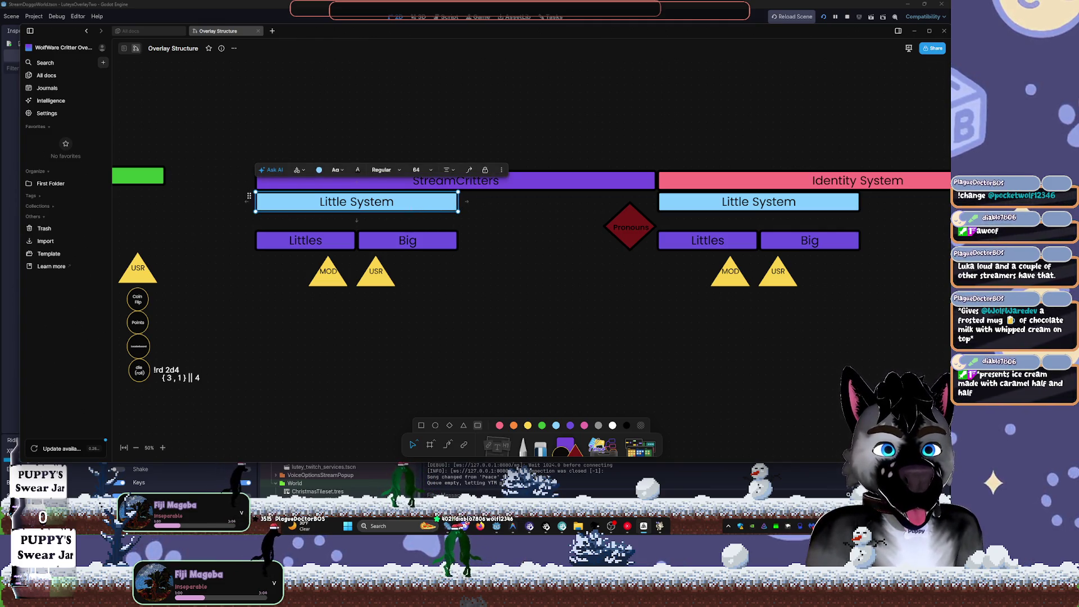
- Relabel the Little System box beneath it "StateMachine", fixing typos along the way
{"action": "double_click", "coordinate": [411, 210]}
{"action": "key", "text": "ctrl+a"}
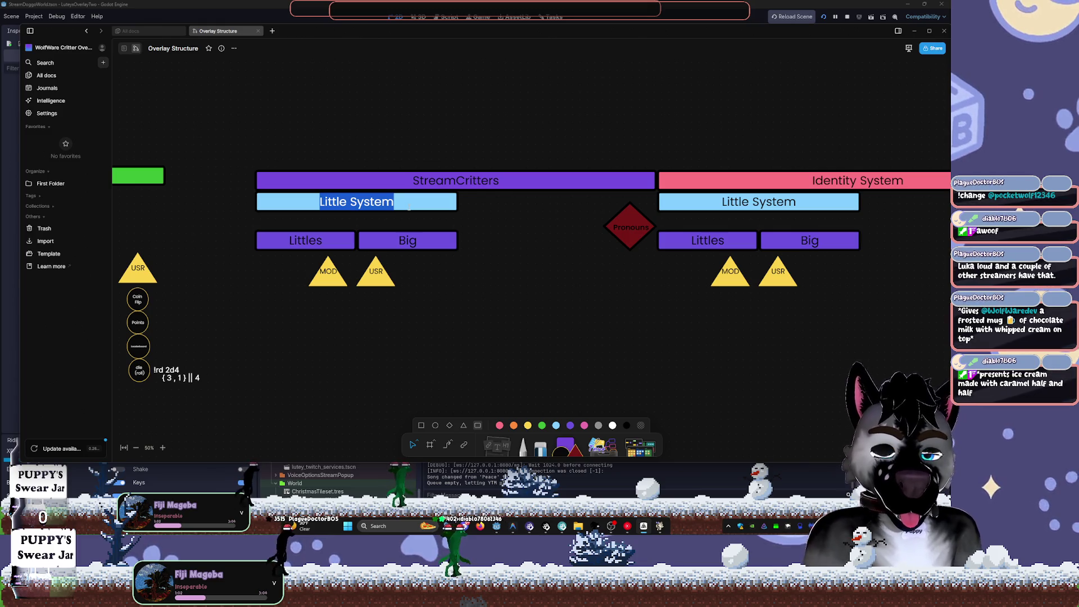
{"action": "type", "text": "Stag"}
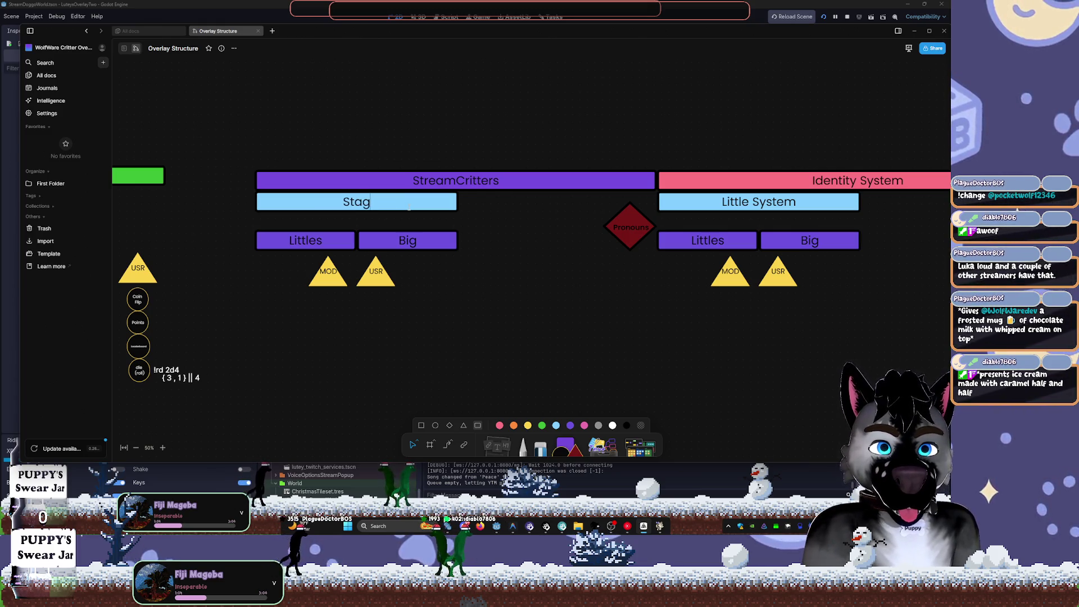
{"action": "key", "text": "BackSpace"}
{"action": "type", "text": "teMag"}
{"action": "key", "text": "BackSpace"}
{"action": "type", "text": "chine"}
{"action": "key", "text": "Return"}
{"action": "left_click", "coordinate": [523, 326]}
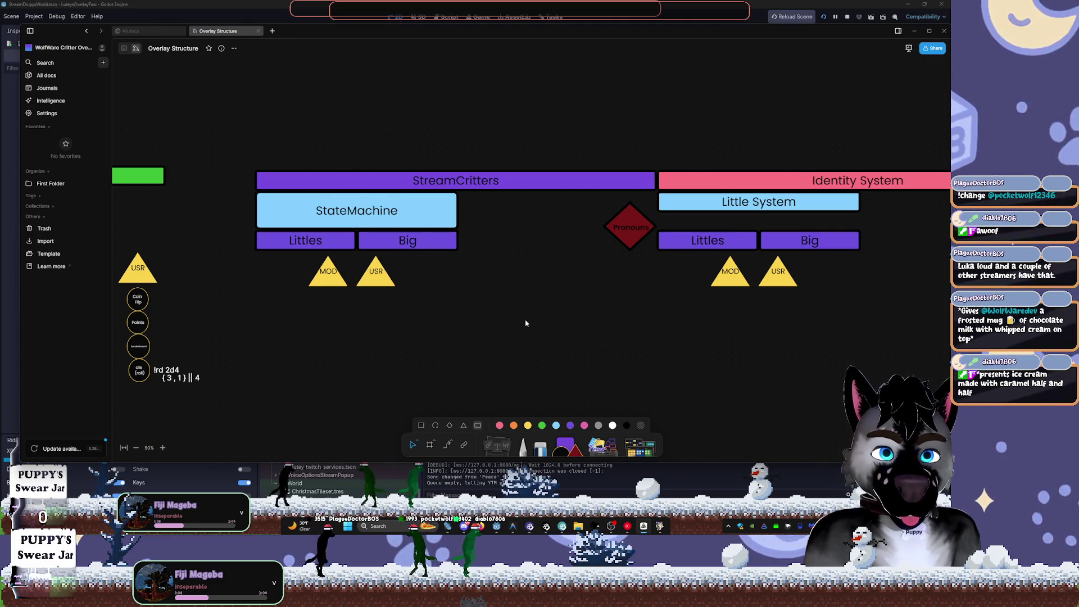
- Delete the Littles box, the MOD and USR triangles, and the Pronouns diamond
{"action": "left_click", "coordinate": [323, 249]}
{"action": "key", "text": "Delete"}
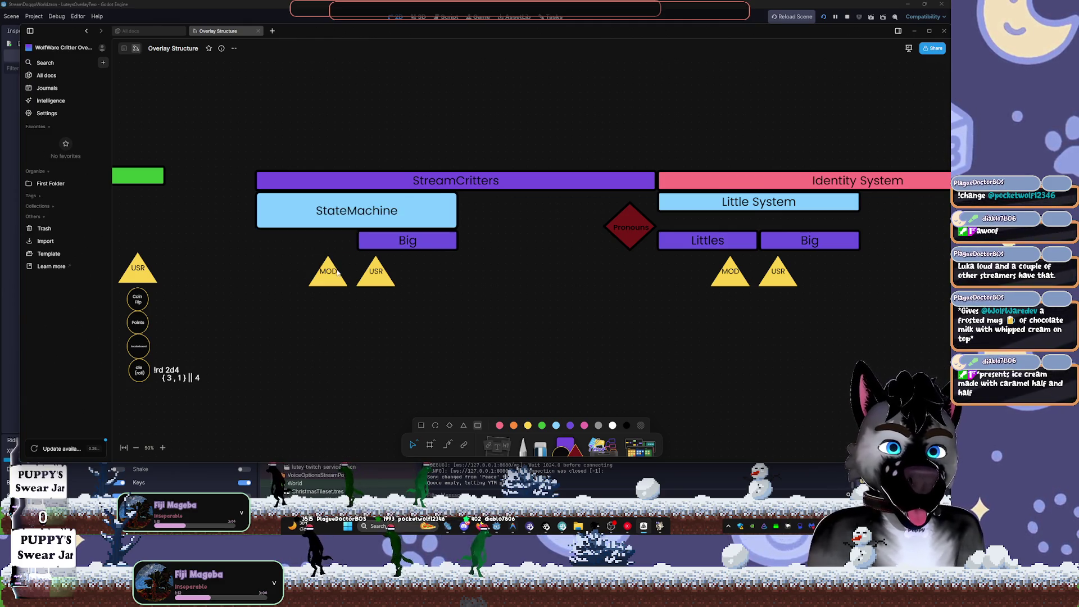
{"action": "left_click", "coordinate": [328, 273]}
{"action": "key", "text": "Delete"}
{"action": "left_click", "coordinate": [373, 274]}
{"action": "key", "text": "Delete"}
{"action": "left_click", "coordinate": [607, 233]}
{"action": "key", "text": "Delete"}
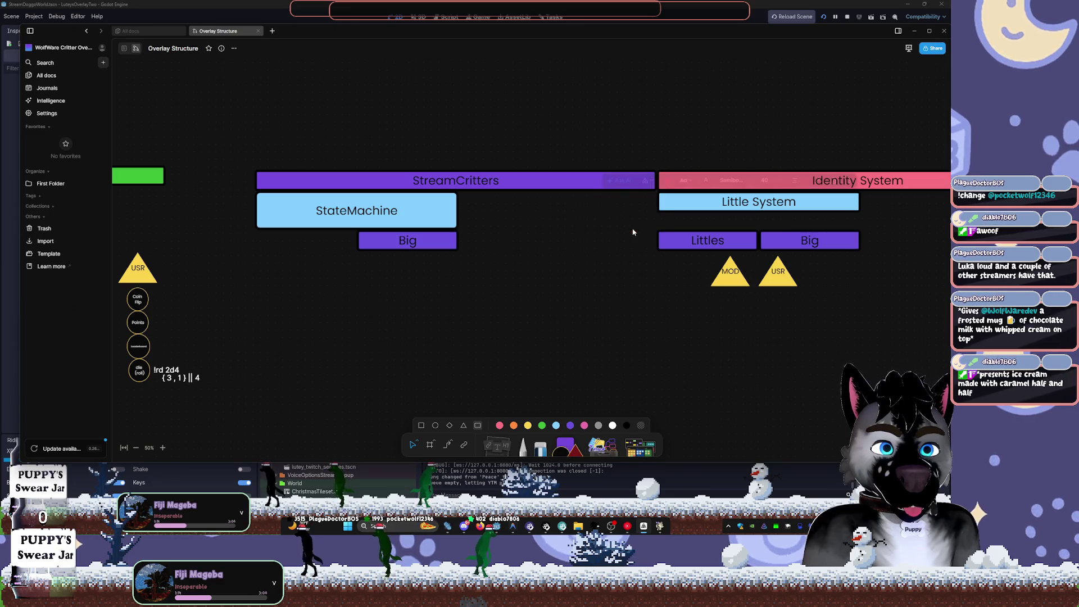
- Widen the StateMachine box to the right
{"action": "left_click", "coordinate": [456, 221]}
{"action": "mouse_move", "coordinate": [458, 217]}
{"action": "left_mouse_down"}
{"action": "mouse_move", "coordinate": [550, 223]}
{"action": "mouse_move", "coordinate": [542, 226]}
{"action": "left_mouse_up"}
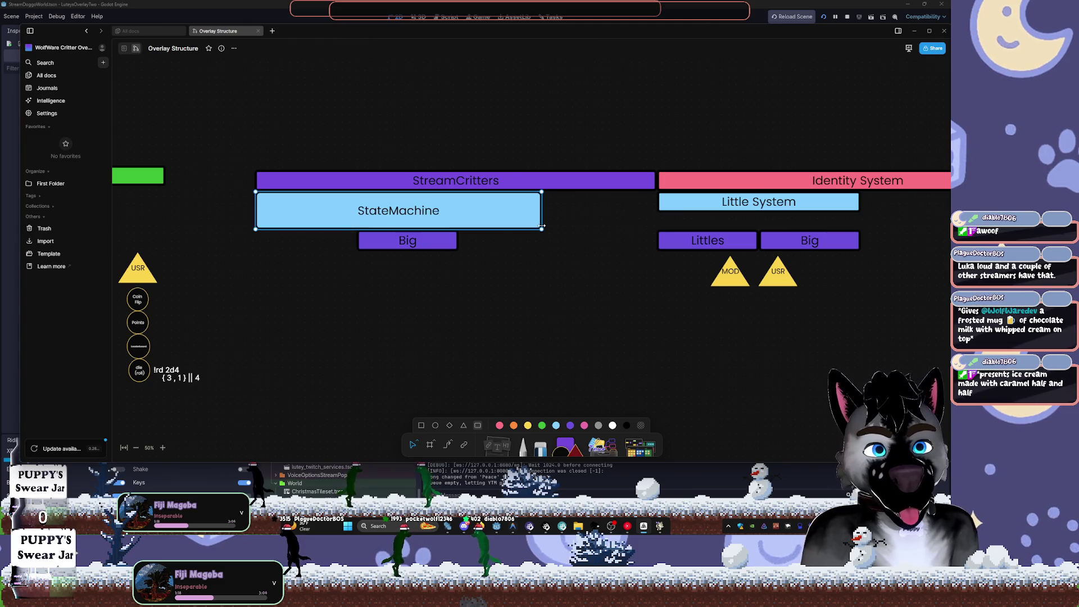
{"action": "left_click", "coordinate": [491, 285]}
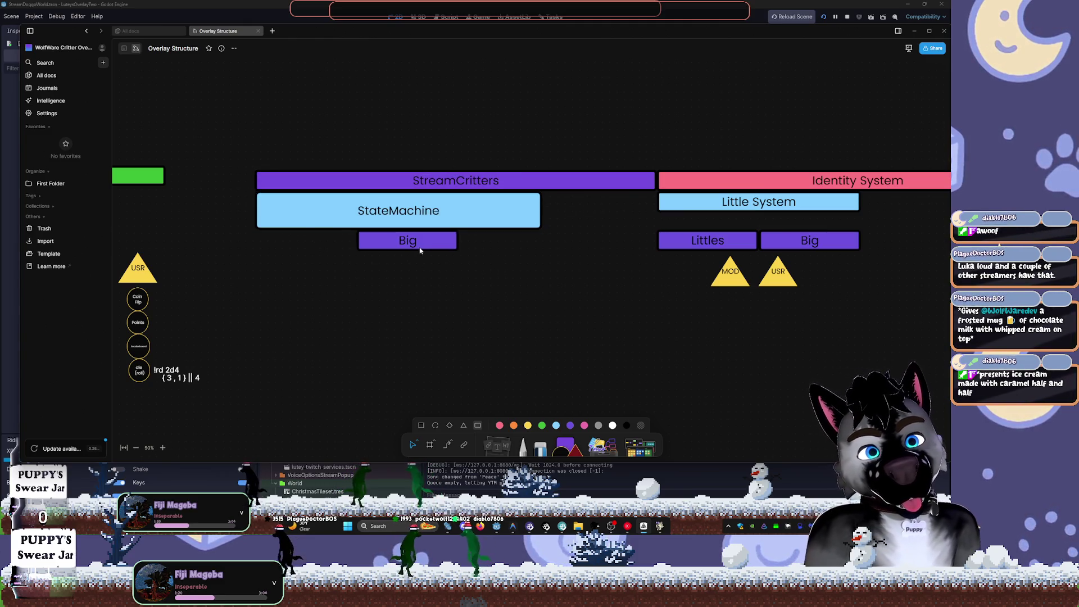
- Rename the Big block "Visuals" and move it beside StateMachine
{"action": "left_click", "coordinate": [420, 251]}
{"action": "double_click", "coordinate": [425, 247]}
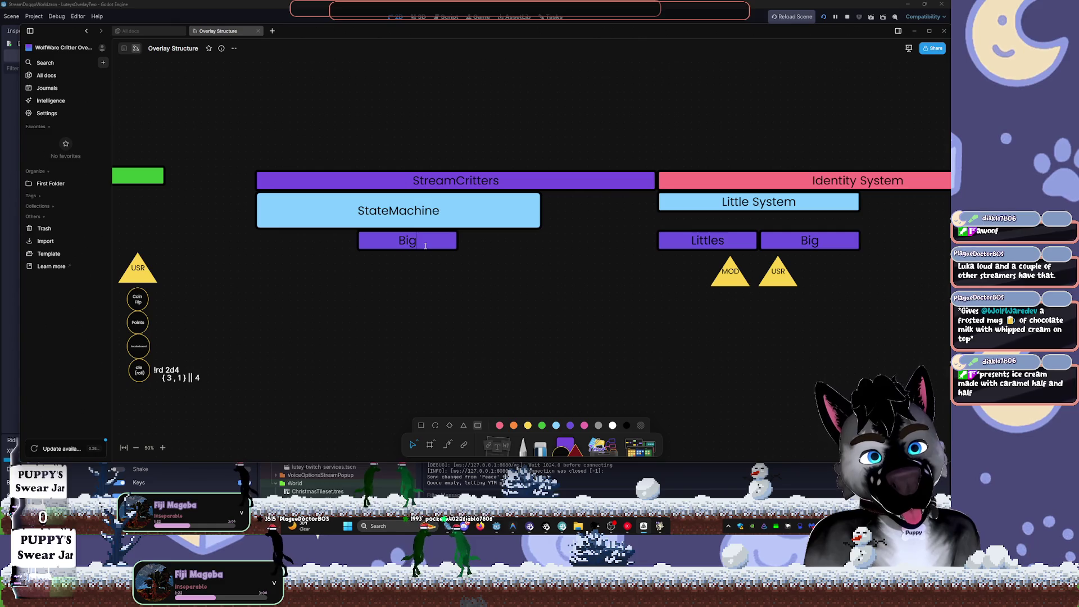
{"action": "left_click", "coordinate": [422, 245]}
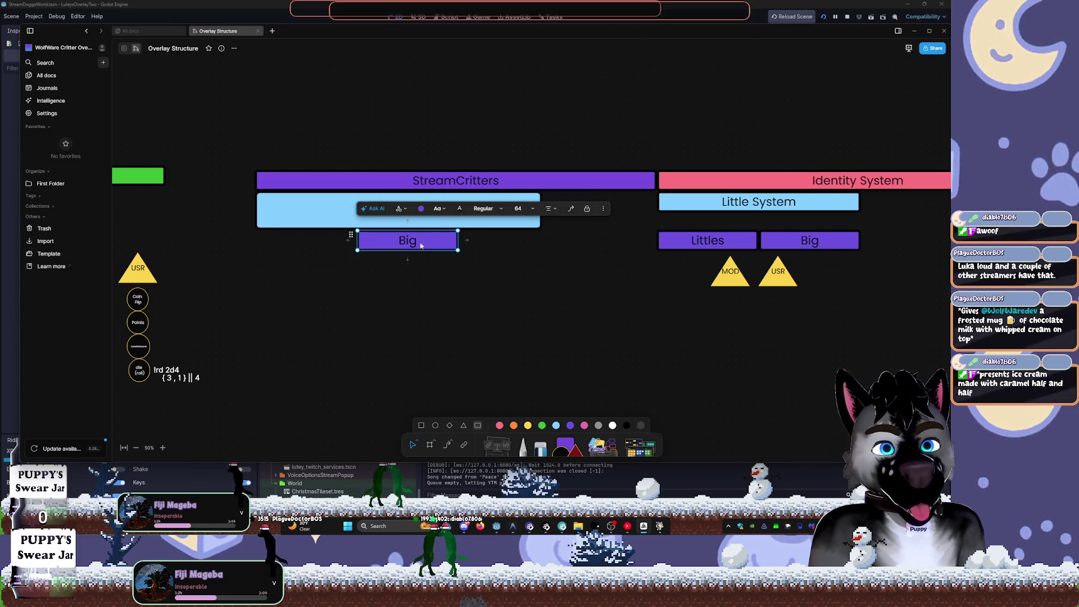
{"action": "left_click", "coordinate": [462, 279]}
{"action": "left_click", "coordinate": [423, 247]}
{"action": "double_click", "coordinate": [423, 247]}
{"action": "type", "text": "Visuals"}
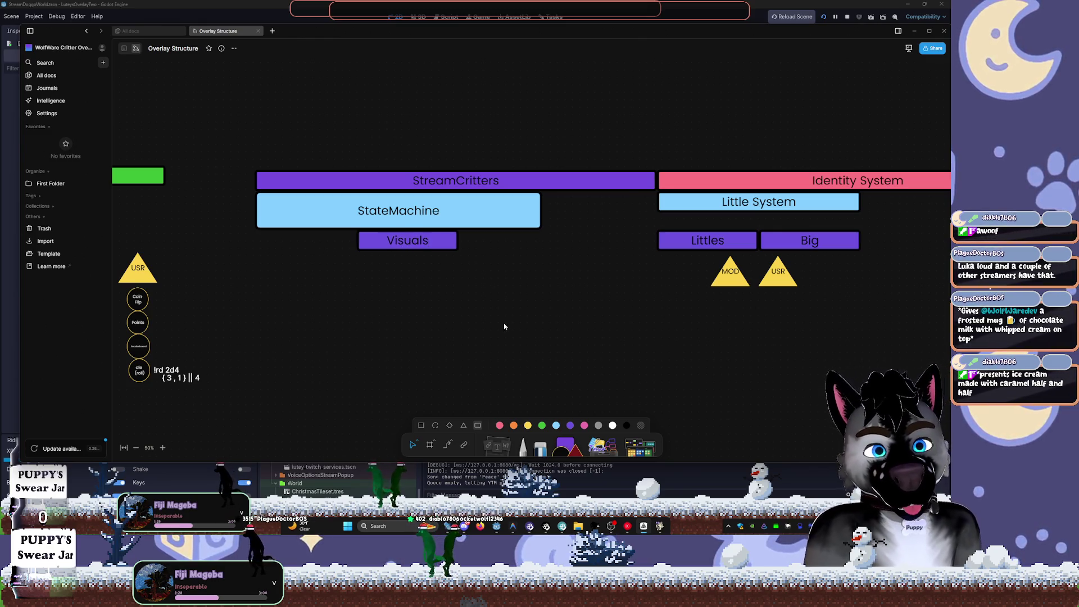
{"action": "mouse_move", "coordinate": [440, 243]}
{"action": "left_mouse_down"}
{"action": "mouse_move", "coordinate": [599, 236]}
{"action": "mouse_move", "coordinate": [628, 206]}
{"action": "mouse_move", "coordinate": [644, 218]}
{"action": "left_mouse_up"}
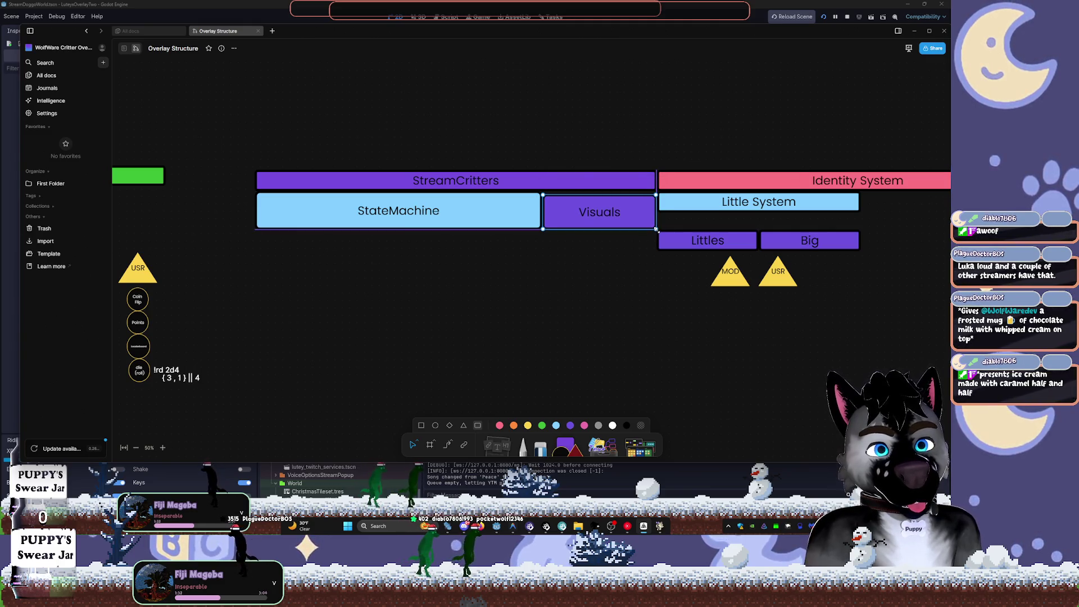
- Try a custom fill on the Visuals block, leaving it light green
{"action": "double_click", "coordinate": [644, 218]}
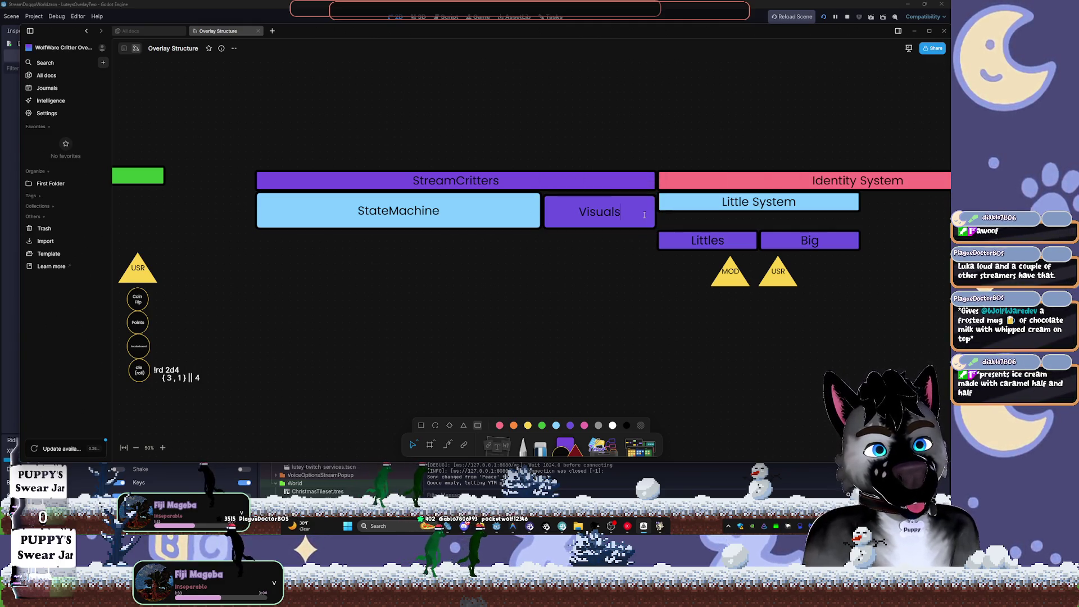
{"action": "double_click", "coordinate": [617, 217]}
{"action": "key", "text": "Escape"}
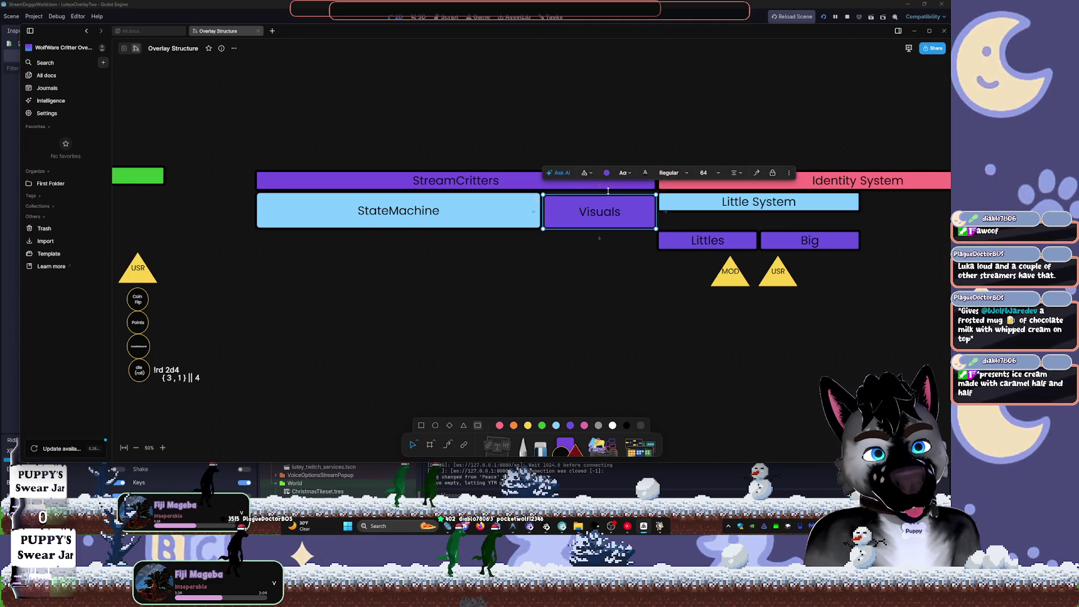
{"action": "left_click", "coordinate": [607, 172]}
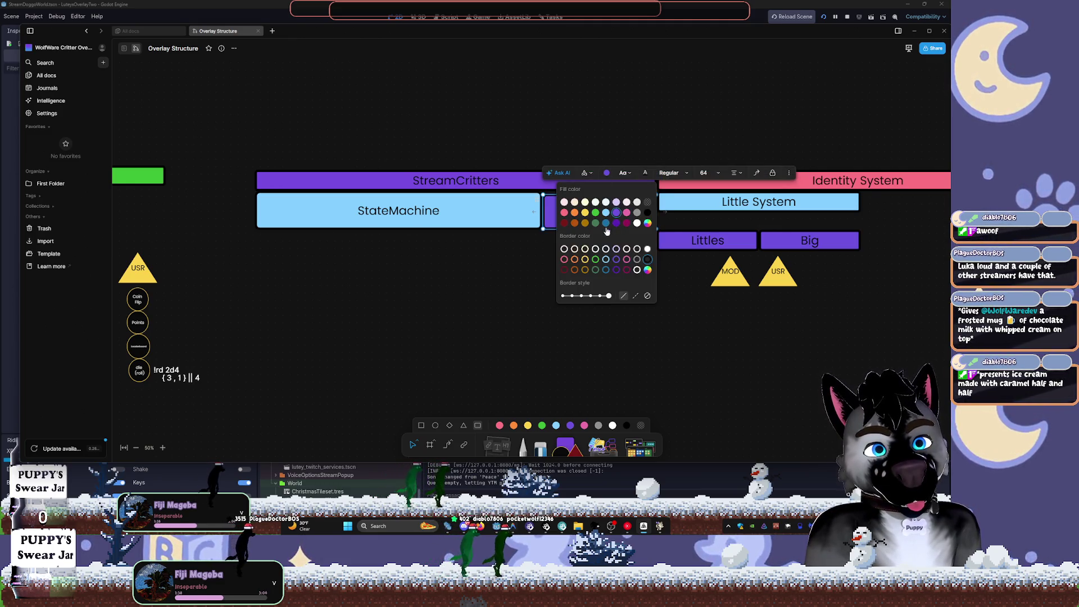
{"action": "left_click", "coordinate": [649, 225]}
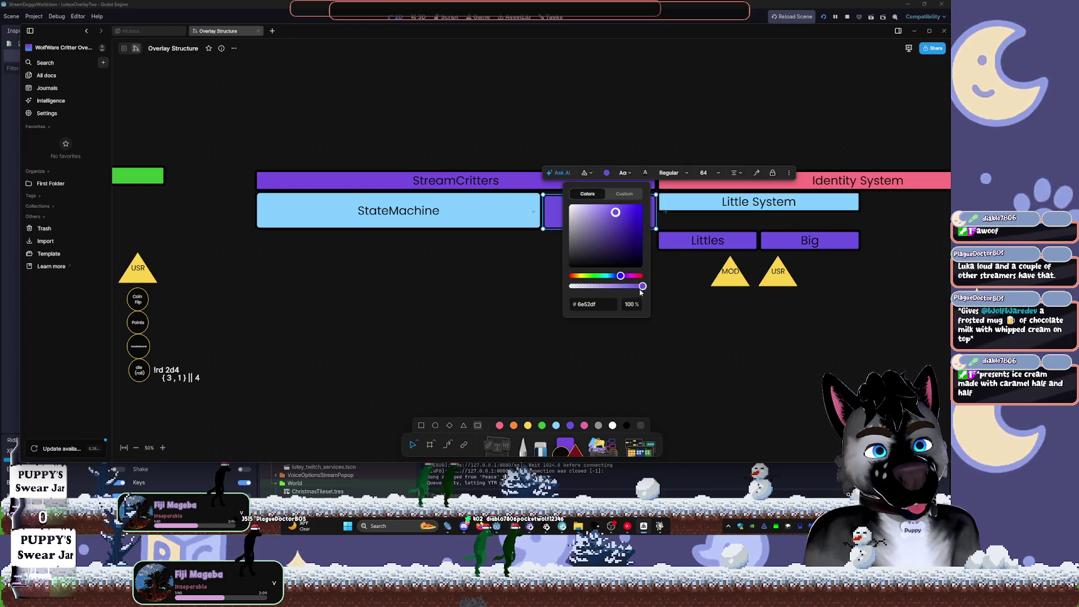
{"action": "left_click", "coordinate": [527, 331]}
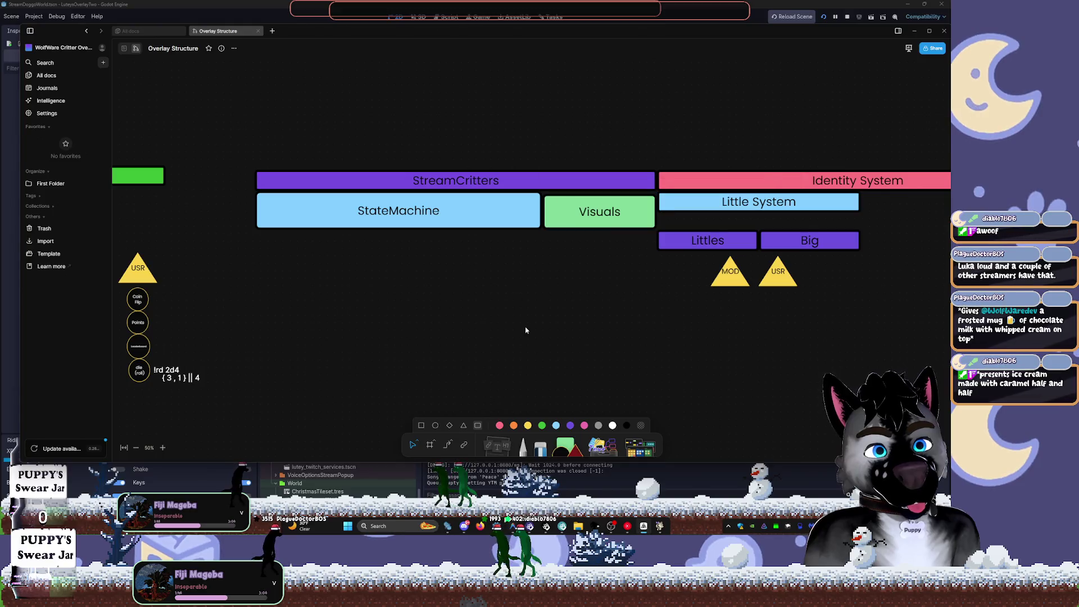
- Replace Visuals with a pasted copy of StateMachine, placed and narrowed beside it
{"action": "left_click", "coordinate": [586, 219]}
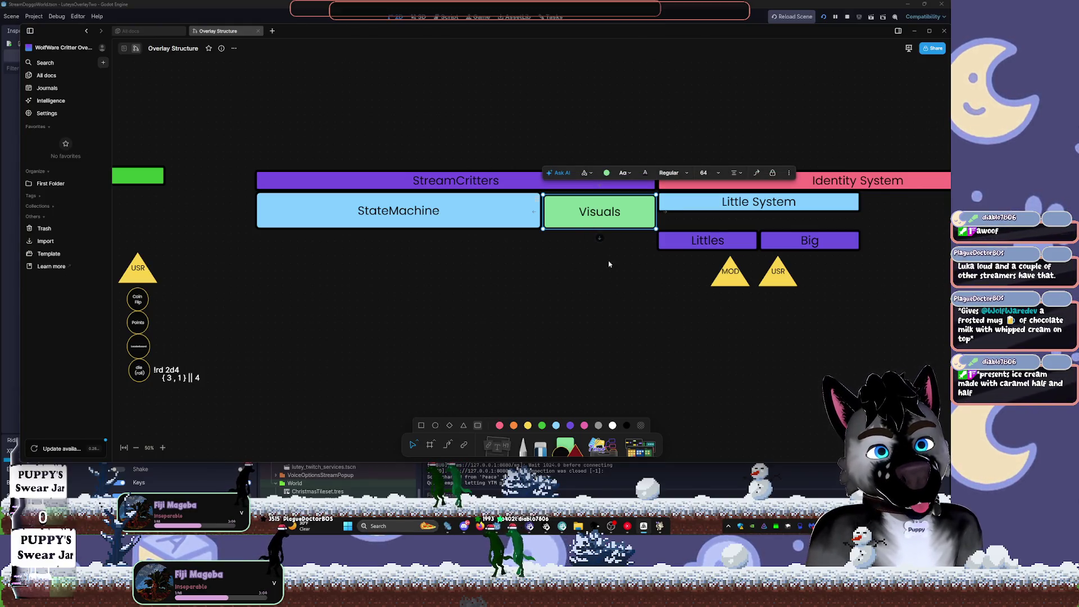
{"action": "left_click", "coordinate": [605, 289]}
{"action": "left_click", "coordinate": [608, 228]}
{"action": "left_click", "coordinate": [507, 210]}
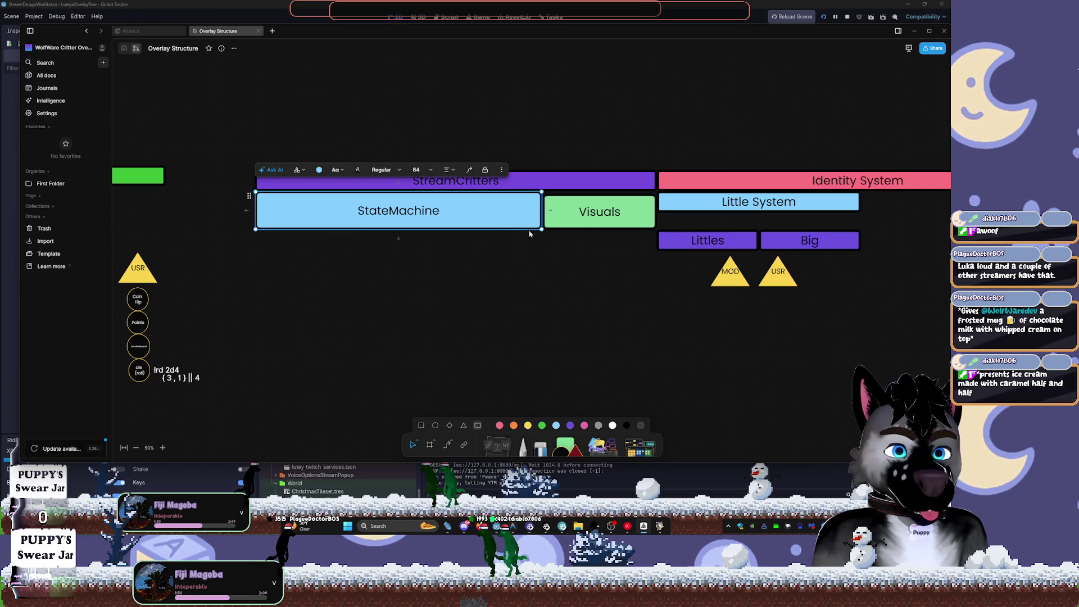
{"action": "key", "text": "ctrl+z"}
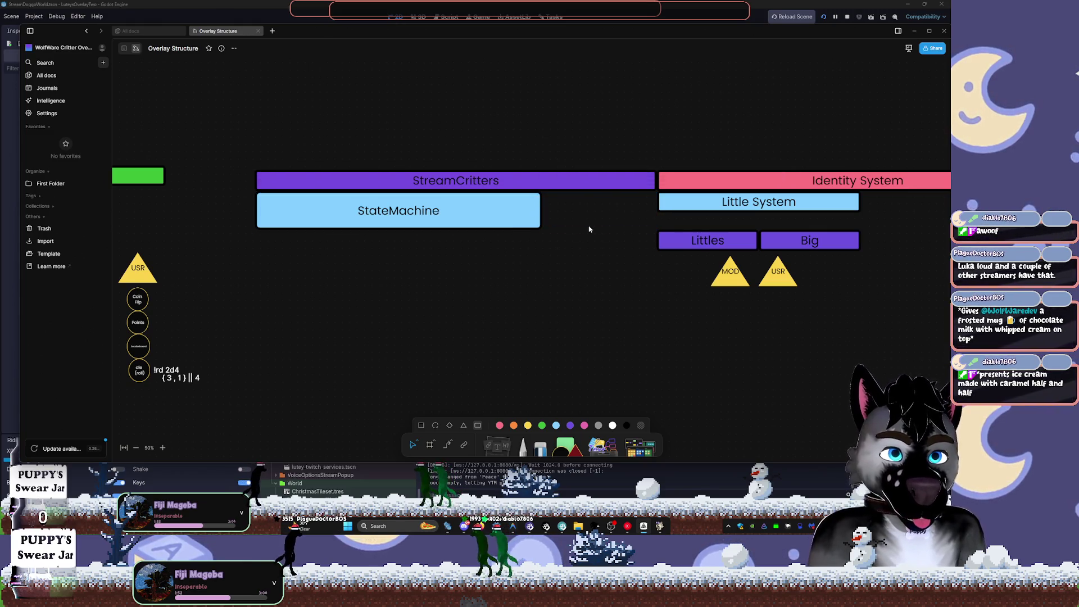
{"action": "key", "text": "ctrl+v"}
{"action": "left_click_drag", "start_coordinate": [585, 230], "coordinate": [685, 210]}
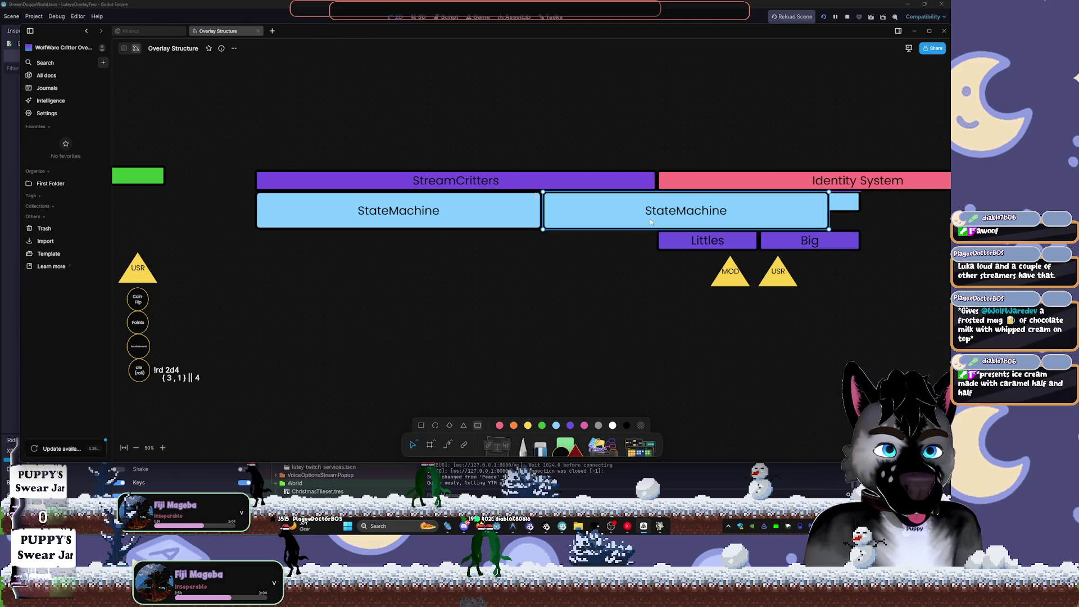
{"action": "left_click_drag", "start_coordinate": [830, 218], "coordinate": [655, 218]}
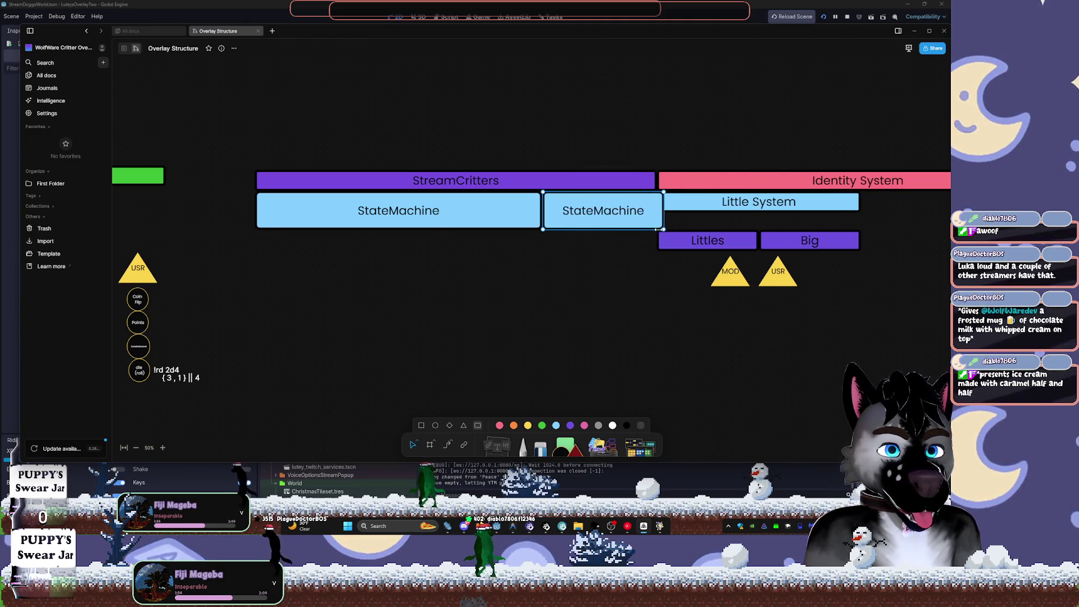
- Relabel the copy "Visuals" and fill it green
{"action": "double_click", "coordinate": [621, 216]}
{"action": "key", "text": "ctrl+a"}
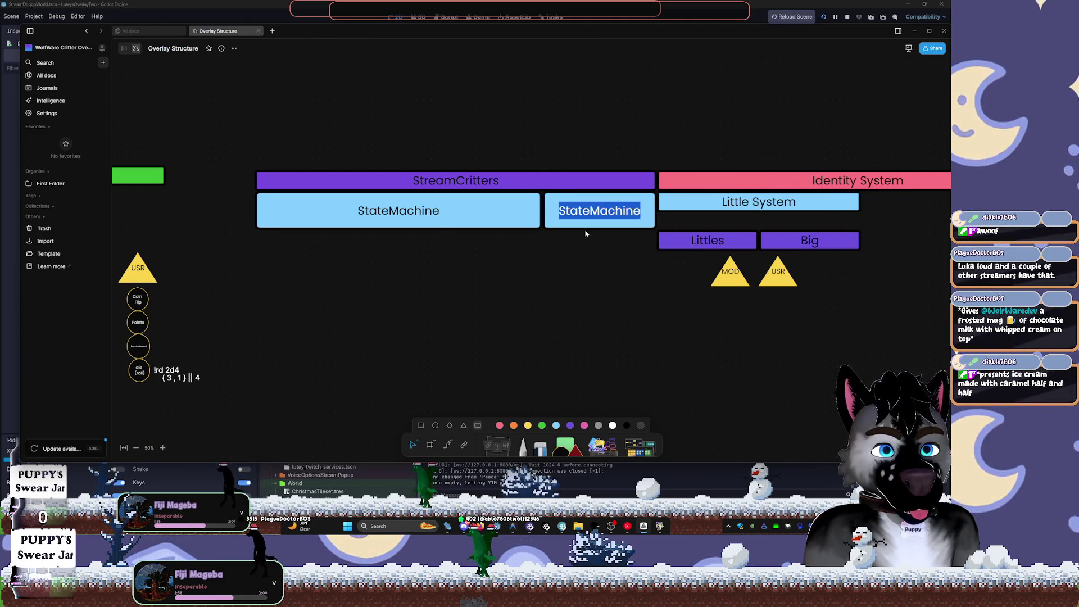
{"action": "type", "text": "Visuals"}
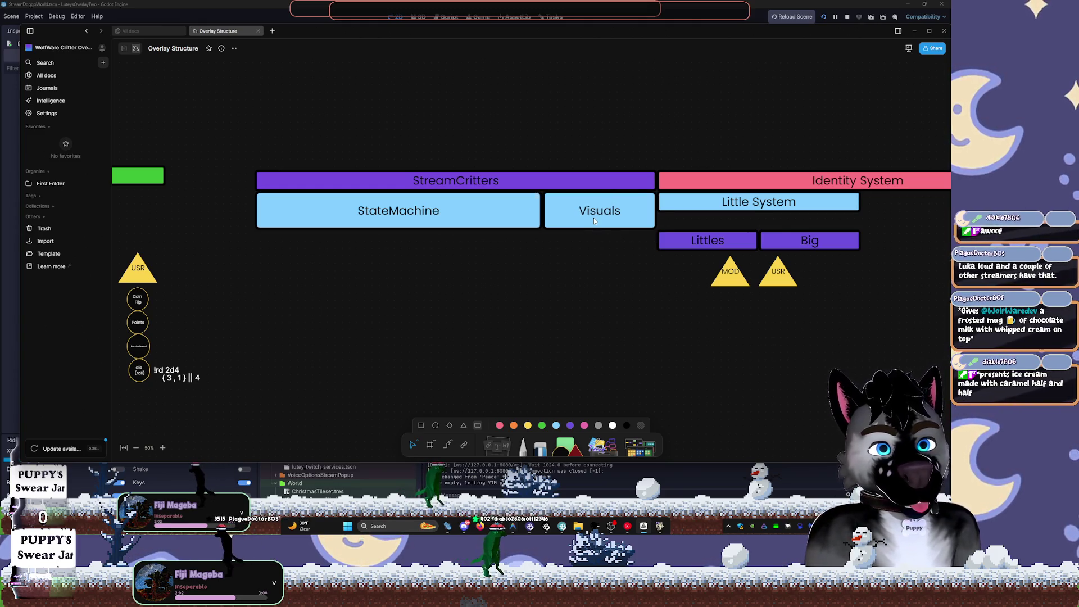
{"action": "left_click", "coordinate": [594, 221]}
{"action": "left_click", "coordinate": [606, 170]}
{"action": "left_click", "coordinate": [594, 210]}
{"action": "left_click", "coordinate": [580, 161]}
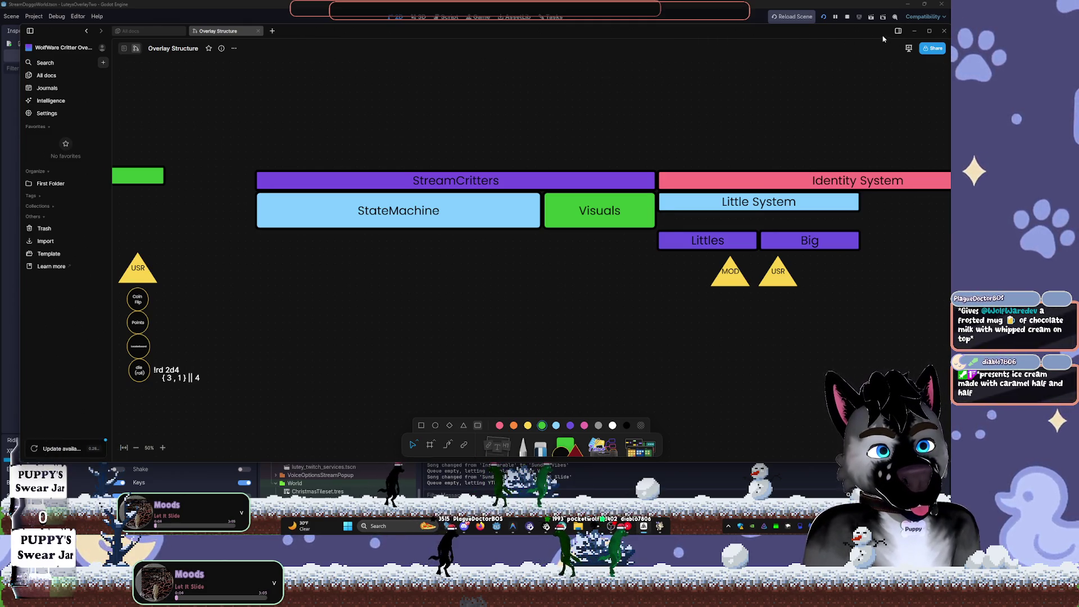
- Minimize AFFiNE and open res://addons/twitcher/generated/ in Godot's FileSystem dock
{"action": "key", "text": "super+Down"}
{"action": "key", "text": "super+Down"}
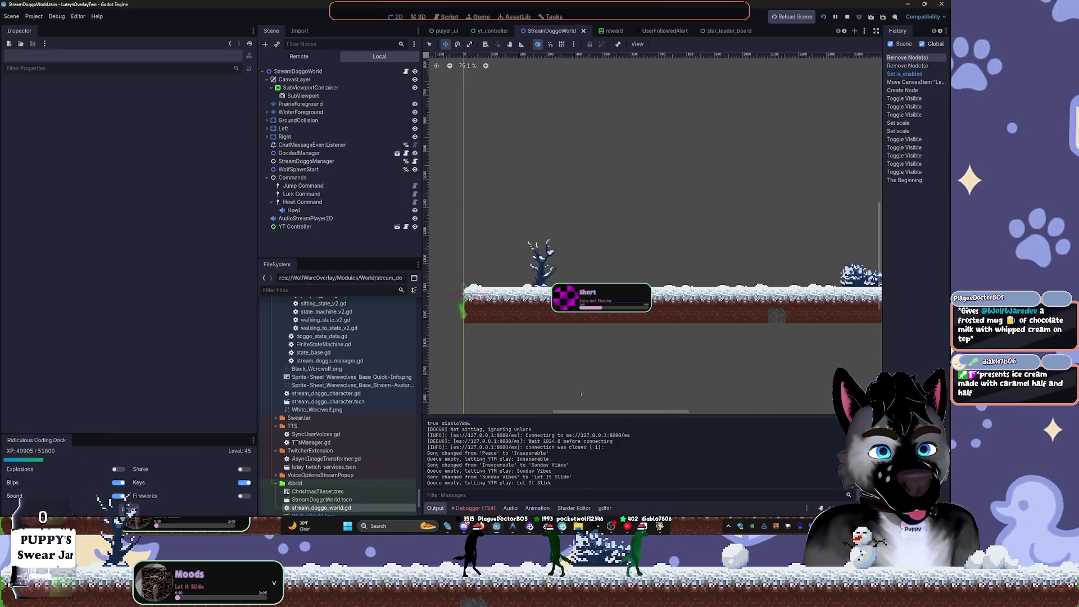
{"action": "scroll", "coordinate": [297, 365], "scroll_direction": "up", "scroll_amount": 10}
{"action": "scroll", "coordinate": [298, 364], "scroll_direction": "down", "scroll_amount": 15}
{"action": "scroll", "coordinate": [305, 377], "scroll_direction": "up", "scroll_amount": 15}
{"action": "scroll", "coordinate": [339, 396], "scroll_direction": "up", "scroll_amount": 10}
{"action": "double_click", "coordinate": [326, 307]}
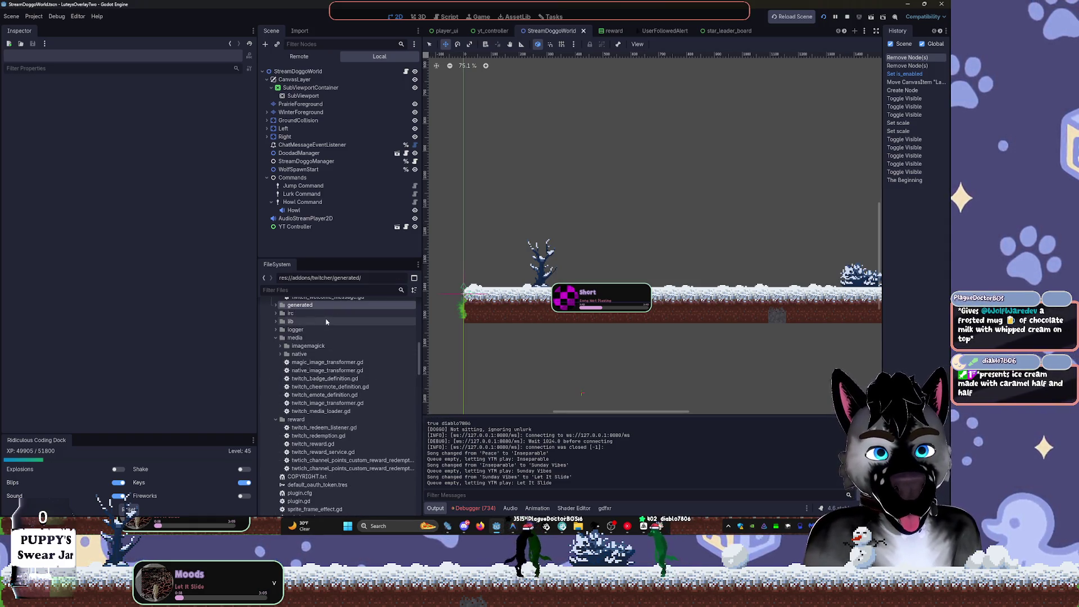
- Collapse the eventsub folder and bring the Overlay Structure whiteboard back to the front
{"action": "scroll", "coordinate": [326, 322], "scroll_direction": "up", "scroll_amount": 3}
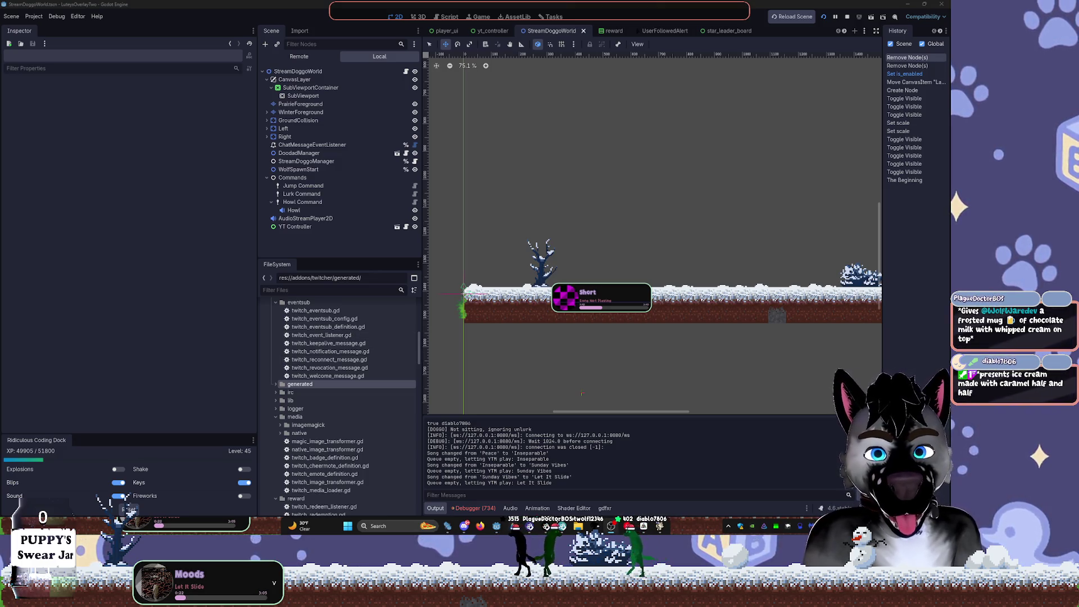
{"action": "left_click", "coordinate": [276, 303]}
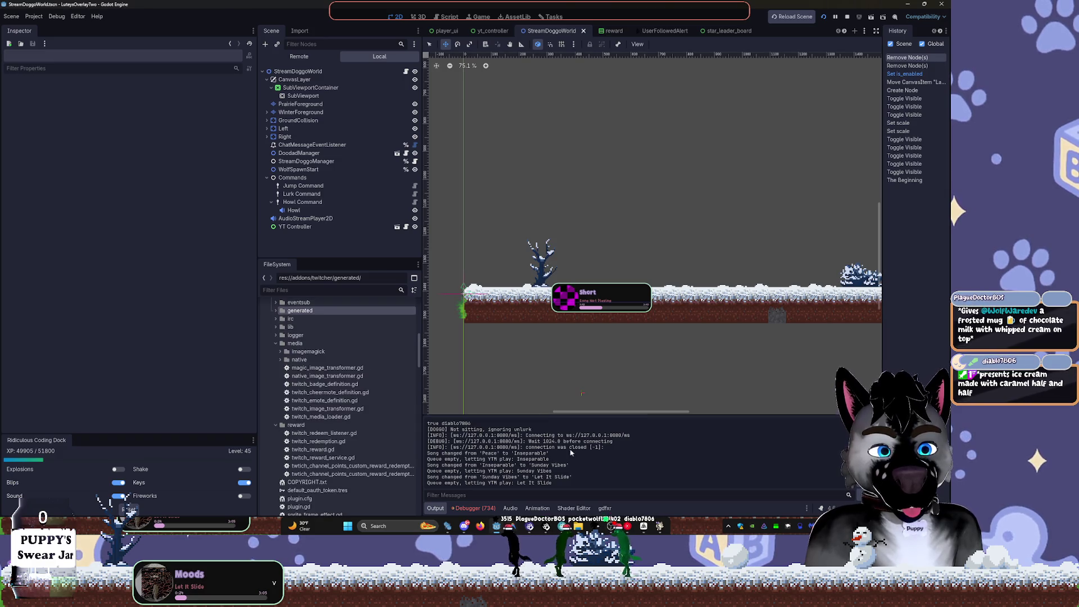
{"action": "mouse_move", "coordinate": [659, 526]}
{"action": "left_click", "coordinate": [660, 470]}
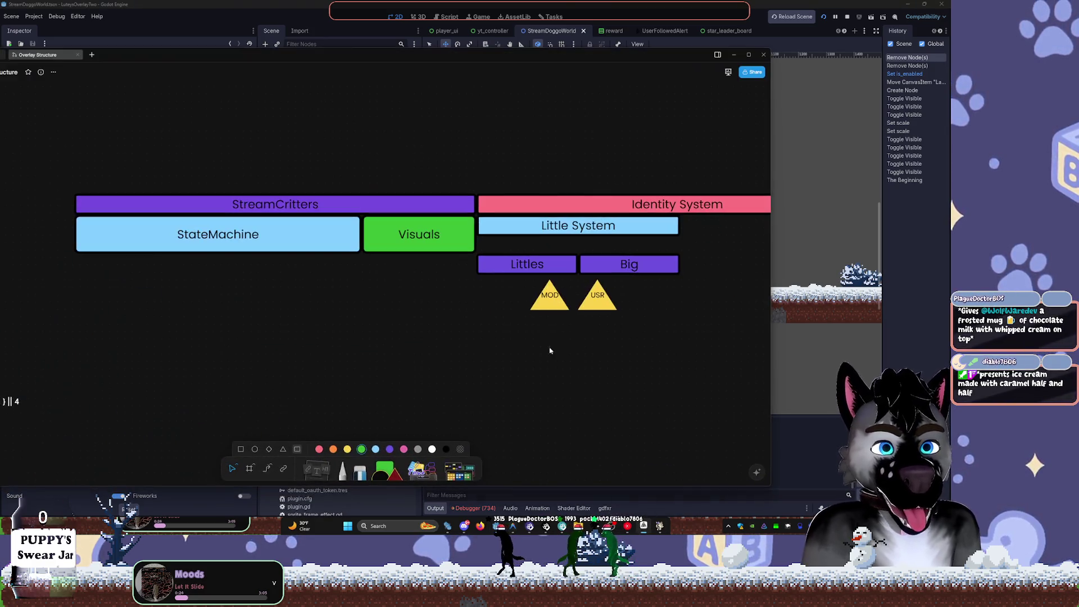
- Pan the whiteboard and make a first selection around the LEADERBOARDS section
{"action": "scroll", "coordinate": [549, 350], "scroll_direction": "down", "scroll_amount": 5}
{"action": "scroll", "coordinate": [629, 216], "scroll_direction": "up", "scroll_amount": 5}
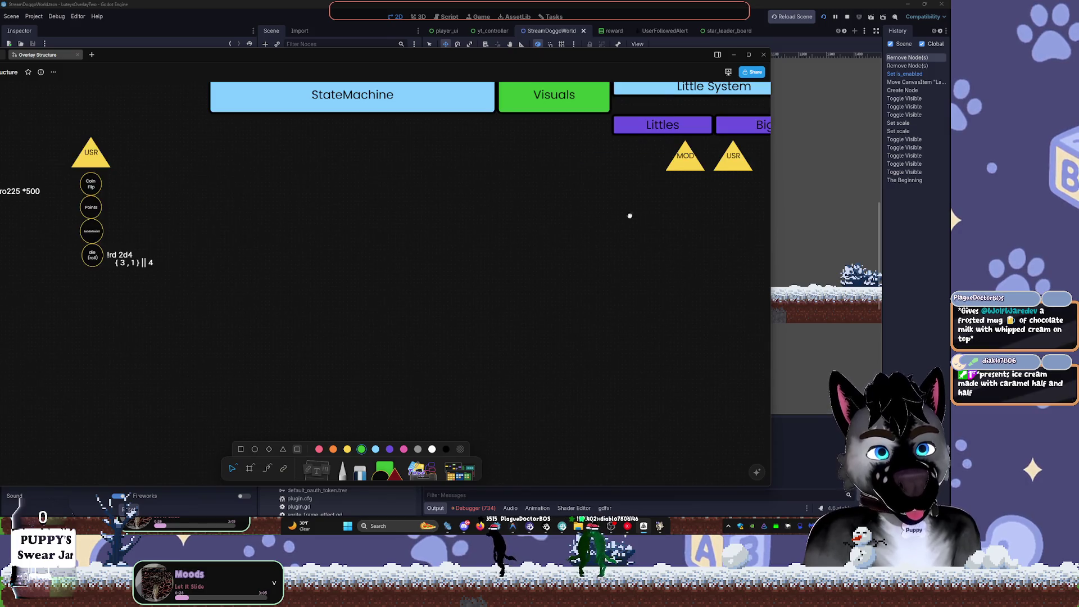
{"action": "scroll", "coordinate": [573, 308], "scroll_direction": "up", "scroll_amount": 2}
{"action": "scroll", "coordinate": [585, 322], "scroll_direction": "left", "scroll_amount": 8}
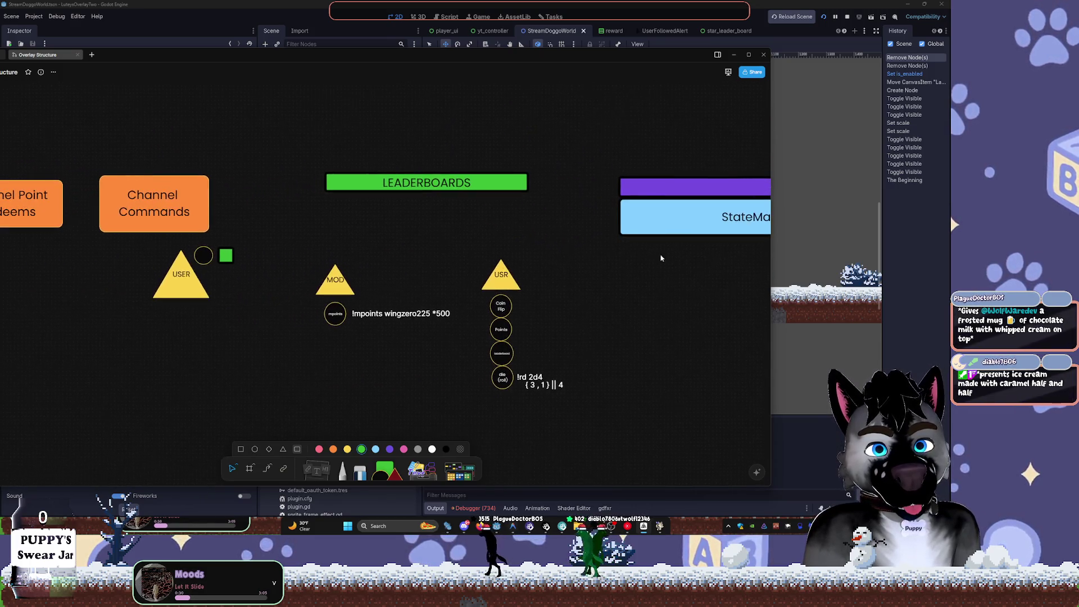
{"action": "scroll", "coordinate": [618, 244], "scroll_direction": "left", "scroll_amount": 2}
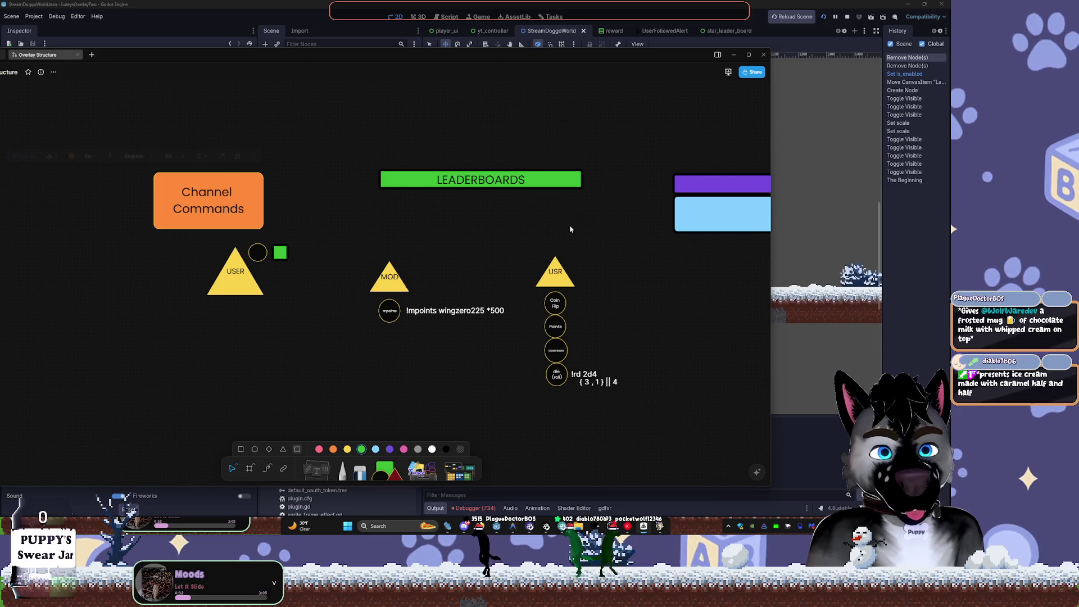
{"action": "scroll", "coordinate": [570, 229], "scroll_direction": "right", "scroll_amount": 12}
{"action": "left_click", "coordinate": [465, 218]}
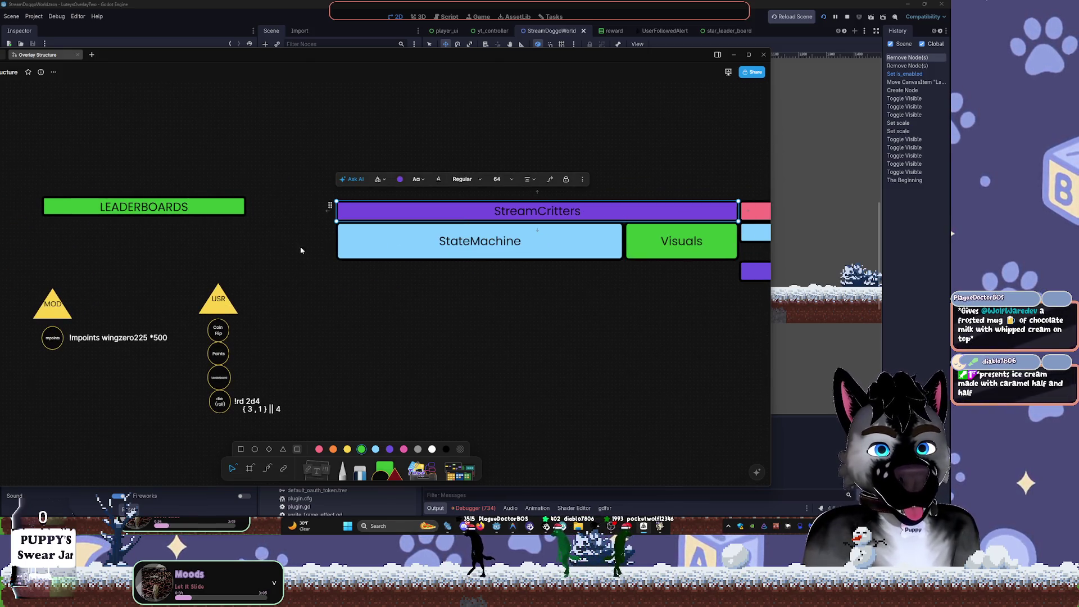
{"action": "mouse_move", "coordinate": [274, 135]}
{"action": "left_mouse_down"}
{"action": "mouse_move", "coordinate": [113, 433]}
{"action": "mouse_move", "coordinate": [22, 448]}
{"action": "left_mouse_up"}
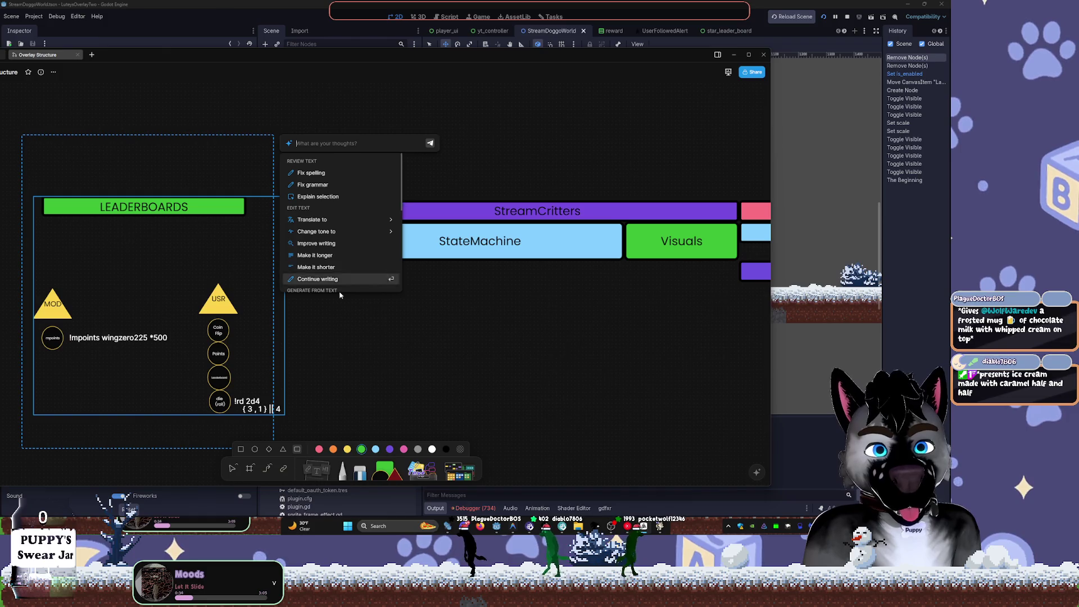
{"action": "left_click", "coordinate": [599, 315]}
- Drag LEADERBOARDS with its MOD/USR nodes and dice row further left, then select StreamCritters
{"action": "scroll", "coordinate": [598, 315], "scroll_direction": "left", "scroll_amount": 9}
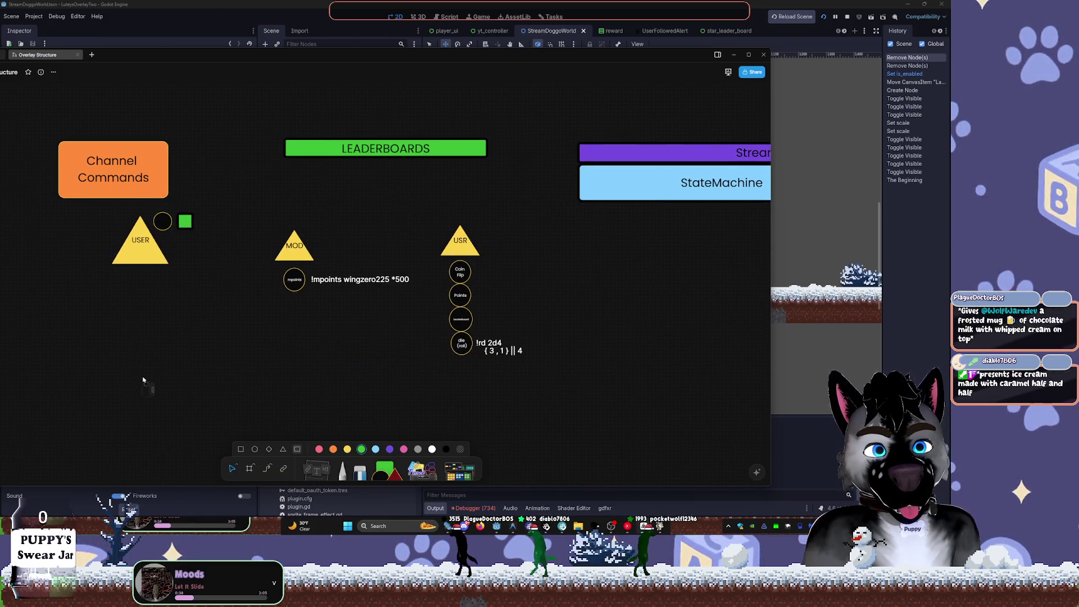
{"action": "left_click_drag", "start_coordinate": [529, 453], "coordinate": [60, 137]}
{"action": "scroll", "coordinate": [101, 120], "scroll_direction": "right", "scroll_amount": 5}
{"action": "left_click_drag", "start_coordinate": [315, 180], "coordinate": [94, 171]}
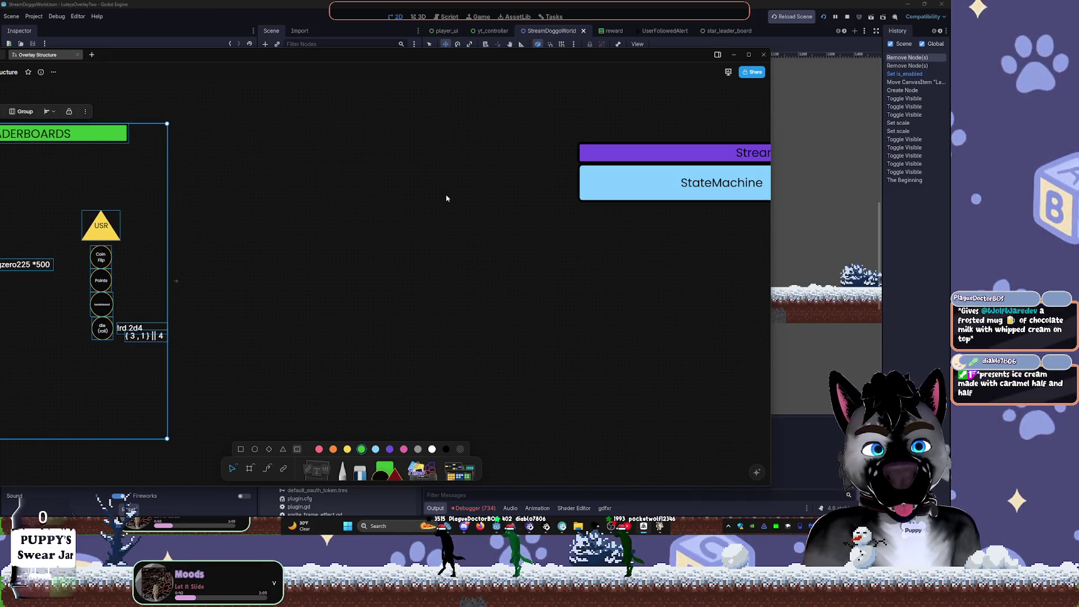
{"action": "left_click", "coordinate": [447, 198]}
{"action": "scroll", "coordinate": [554, 164], "scroll_direction": "right", "scroll_amount": 10}
{"action": "left_click_drag", "start_coordinate": [205, 112], "coordinate": [616, 346]}
- Duplicate the StreamCritters block and drag the copy to the left of the original
{"action": "key", "text": "ctrl+c"}
{"action": "key", "text": "ctrl+v"}
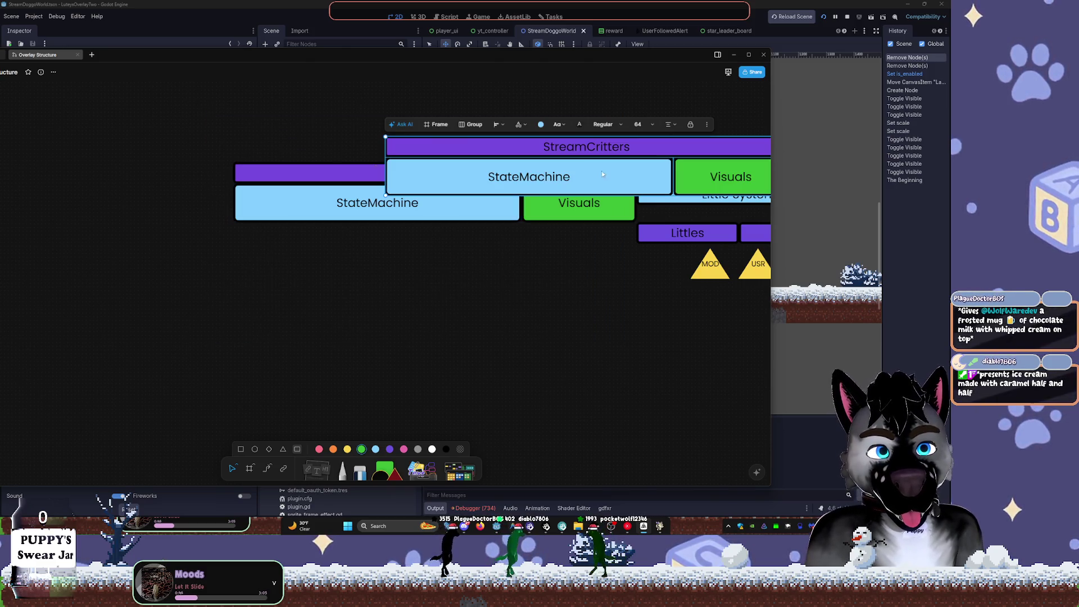
{"action": "scroll", "coordinate": [659, 150], "scroll_direction": "left", "scroll_amount": 5}
{"action": "mouse_move", "coordinate": [659, 289]}
{"action": "left_mouse_down"}
{"action": "mouse_move", "coordinate": [522, 270]}
{"action": "mouse_move", "coordinate": [659, 290]}
{"action": "left_mouse_up"}
{"action": "key", "text": "Delete"}
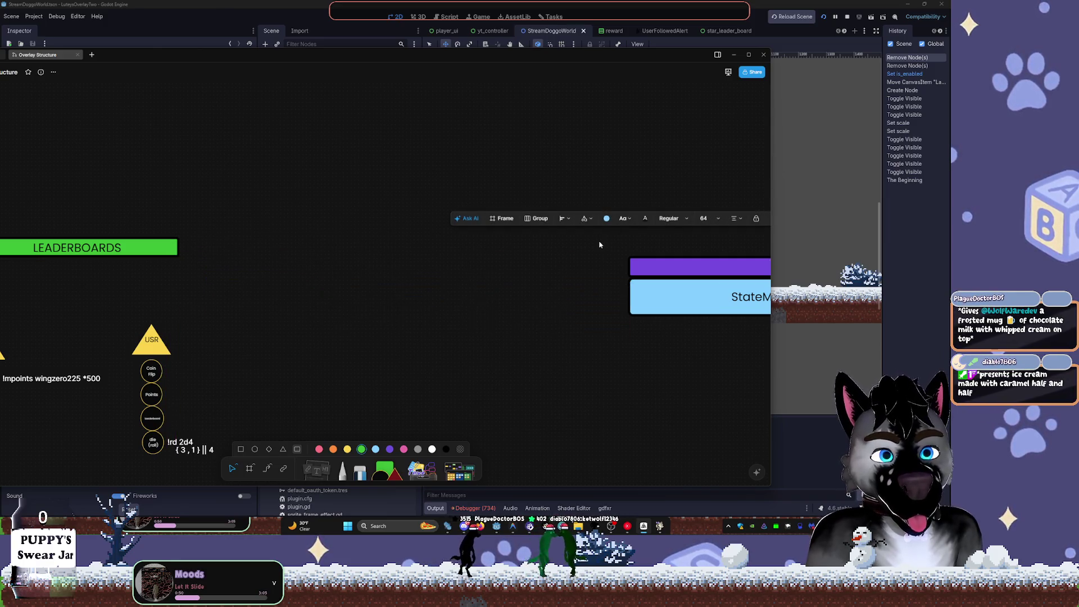
{"action": "key", "text": "ctrl+v"}
{"action": "mouse_move", "coordinate": [664, 222]}
{"action": "left_mouse_down"}
{"action": "mouse_move", "coordinate": [411, 261]}
{"action": "mouse_move", "coordinate": [484, 261]}
{"action": "mouse_move", "coordinate": [475, 262]}
{"action": "left_mouse_up"}
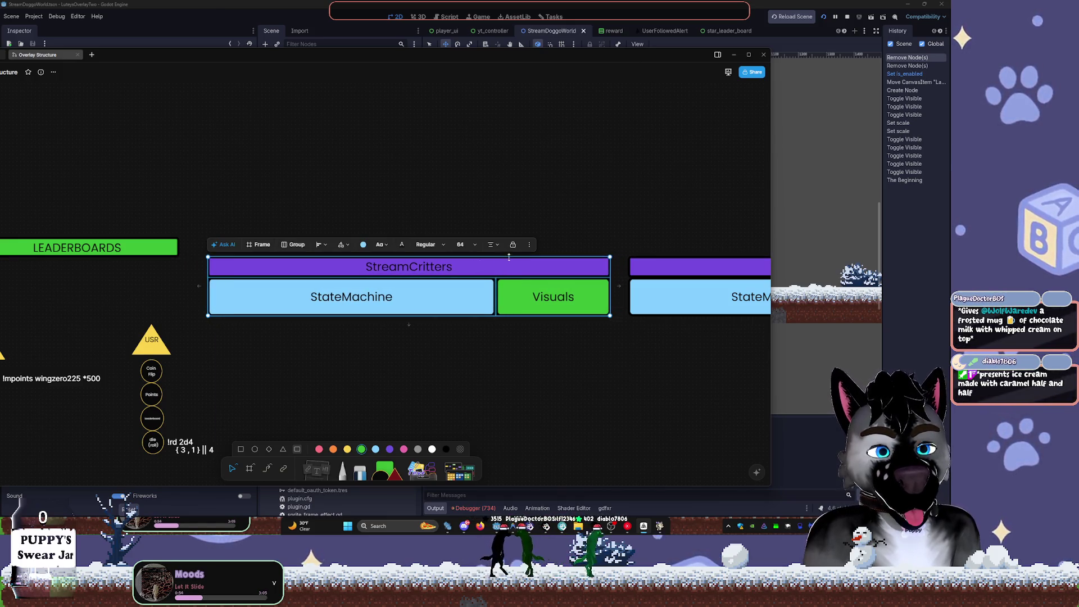
{"action": "left_click", "coordinate": [661, 216]}
- Undo and redo edits to put the StreamCritters header back on its block, then reselect it
{"action": "scroll", "coordinate": [465, 183], "scroll_direction": "right", "scroll_amount": 10}
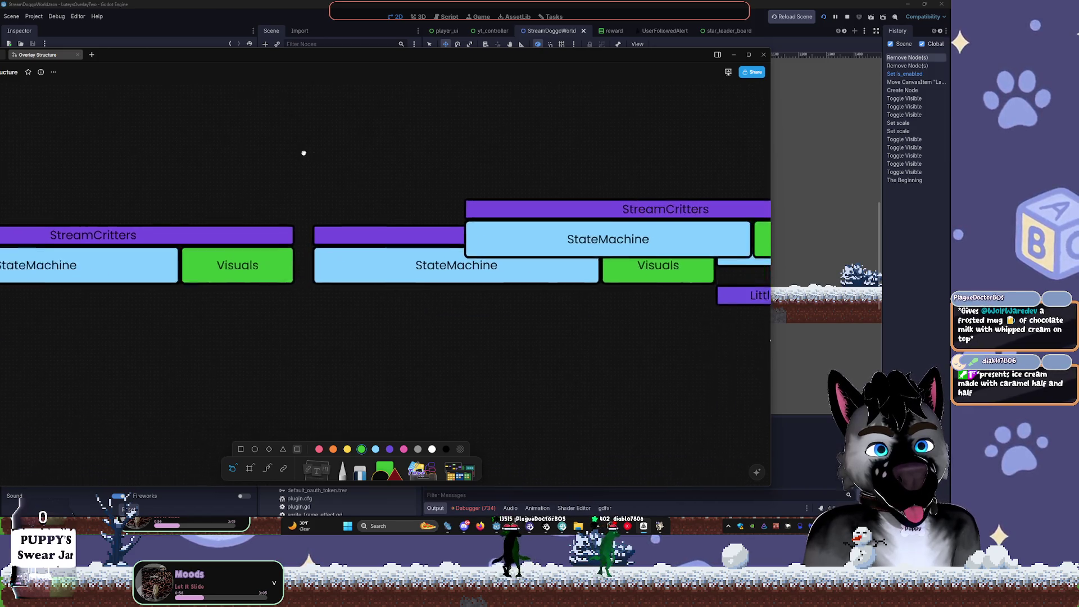
{"action": "left_click_drag", "start_coordinate": [473, 135], "coordinate": [637, 188]}
{"action": "key", "text": "ctrl+z"}
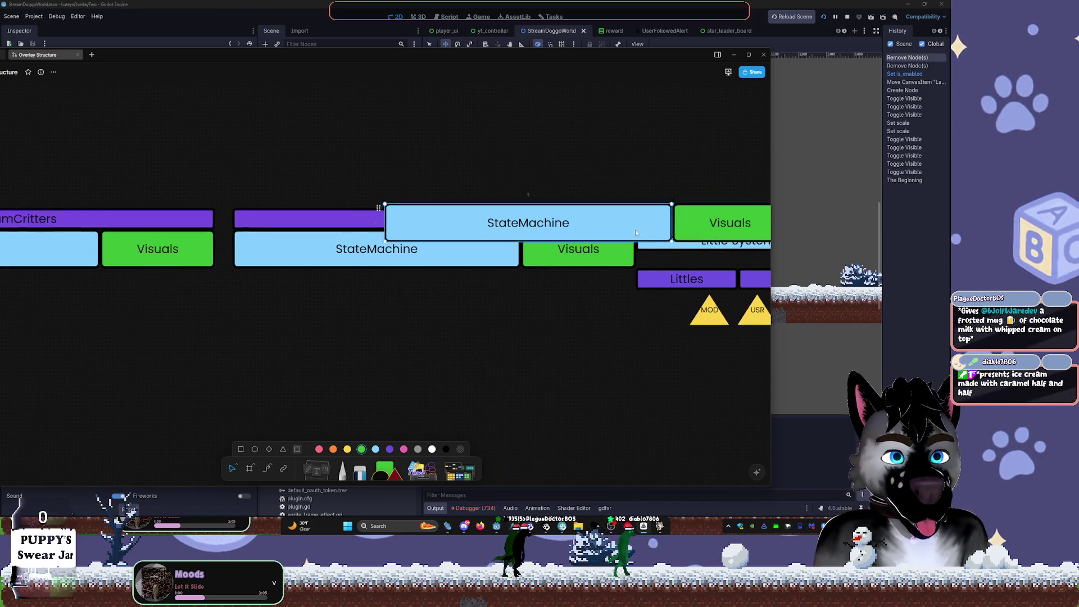
{"action": "key", "text": "ctrl+shift+z"}
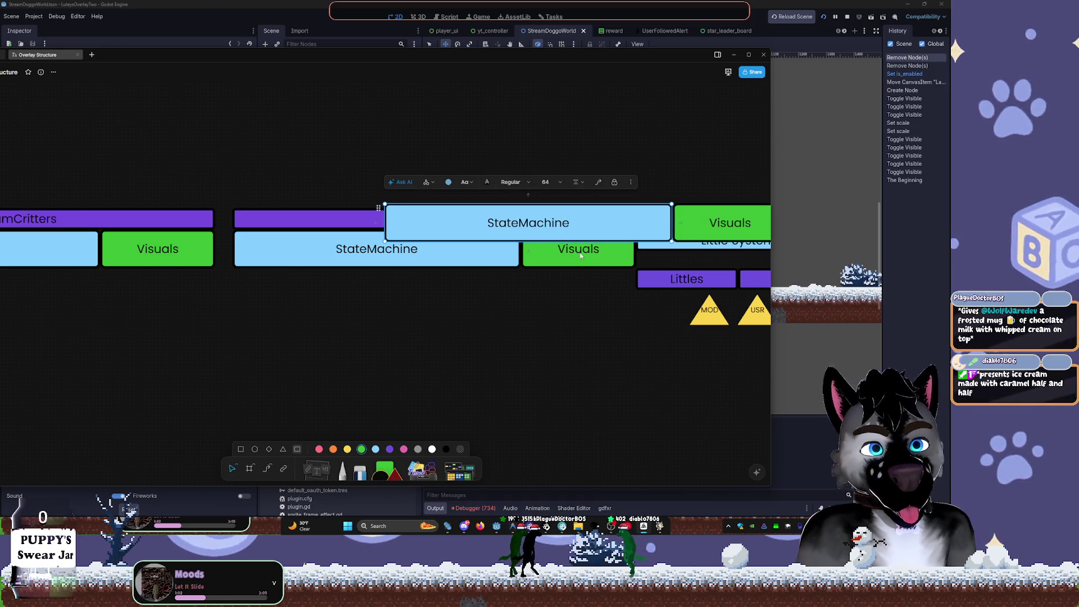
{"action": "key", "text": "ctrl+shift+z"}
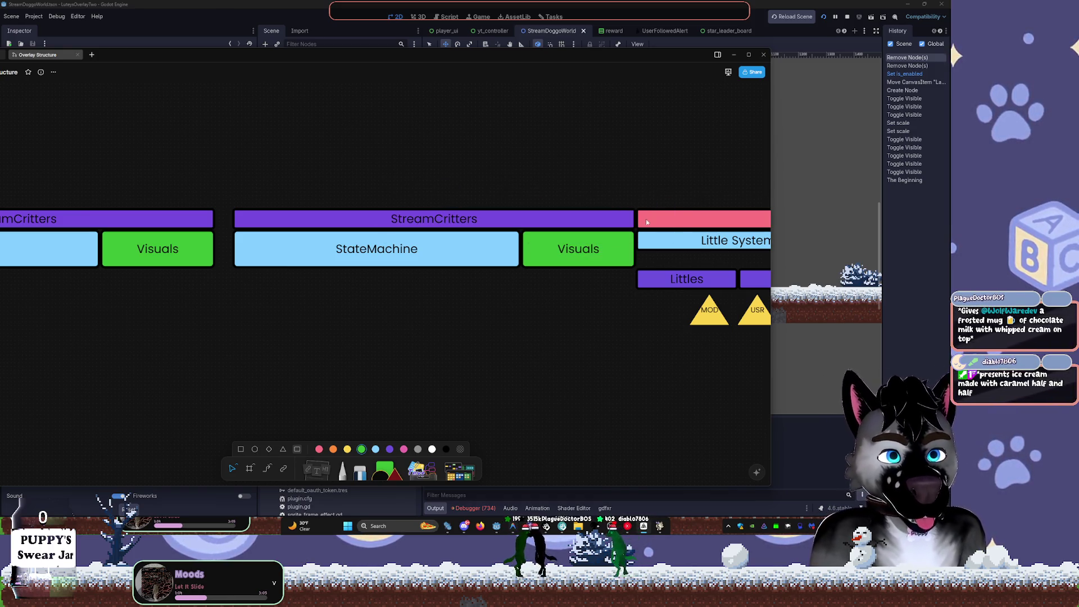
{"action": "mouse_move", "coordinate": [309, 104]}
{"action": "left_mouse_down"}
{"action": "mouse_move", "coordinate": [568, 337]}
{"action": "mouse_move", "coordinate": [577, 249]}
{"action": "left_mouse_up"}
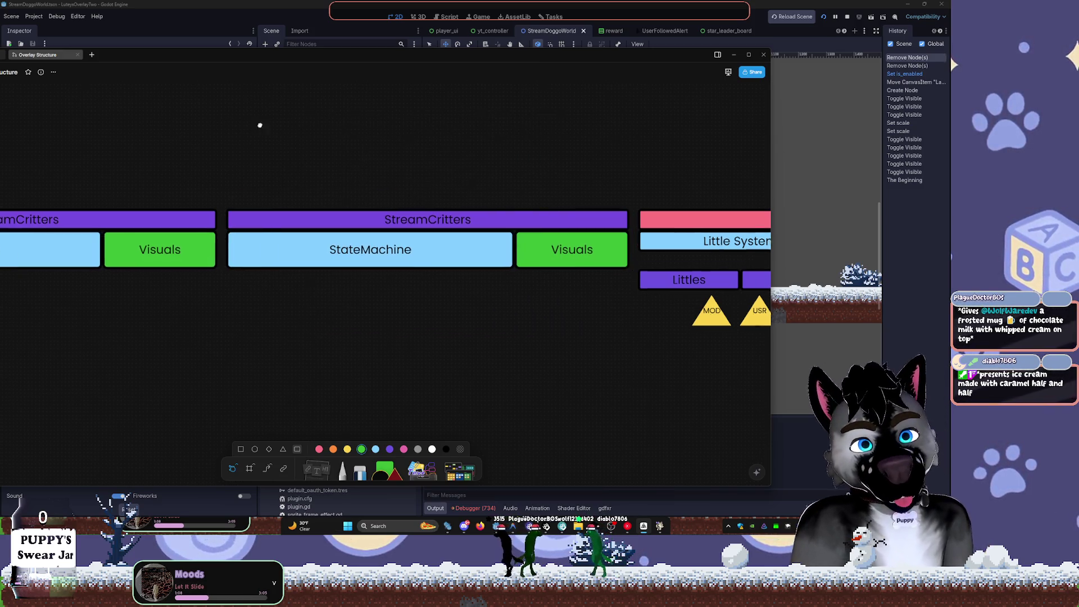
{"action": "scroll", "coordinate": [520, 142], "scroll_direction": "right", "scroll_amount": 10}
- Make the copied StreamCritters header pink and fill its StateMachine box grey
{"action": "left_click", "coordinate": [178, 205]}
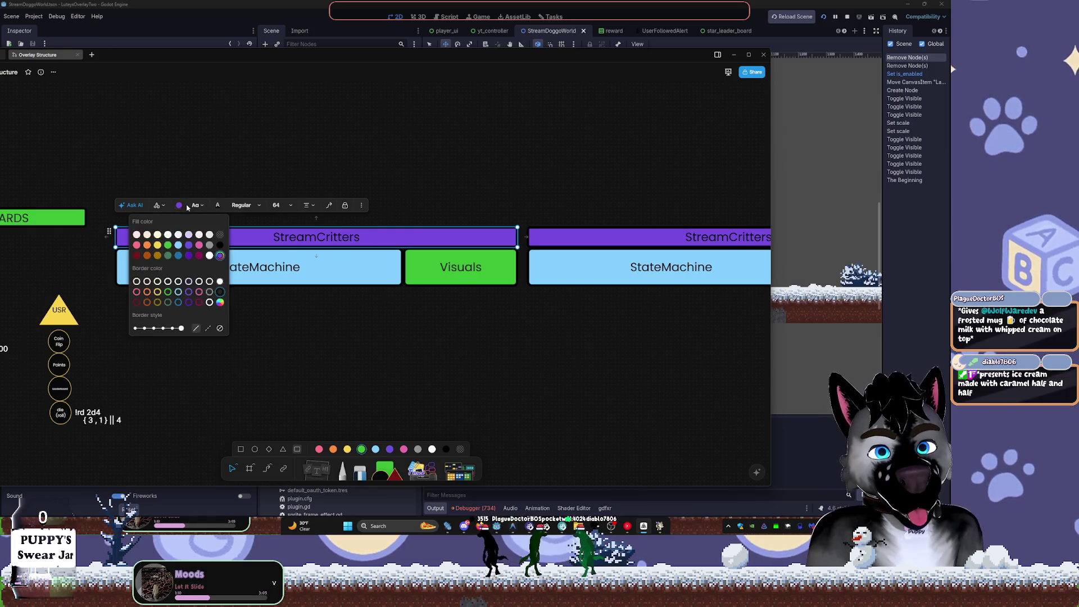
{"action": "left_click", "coordinate": [199, 256]}
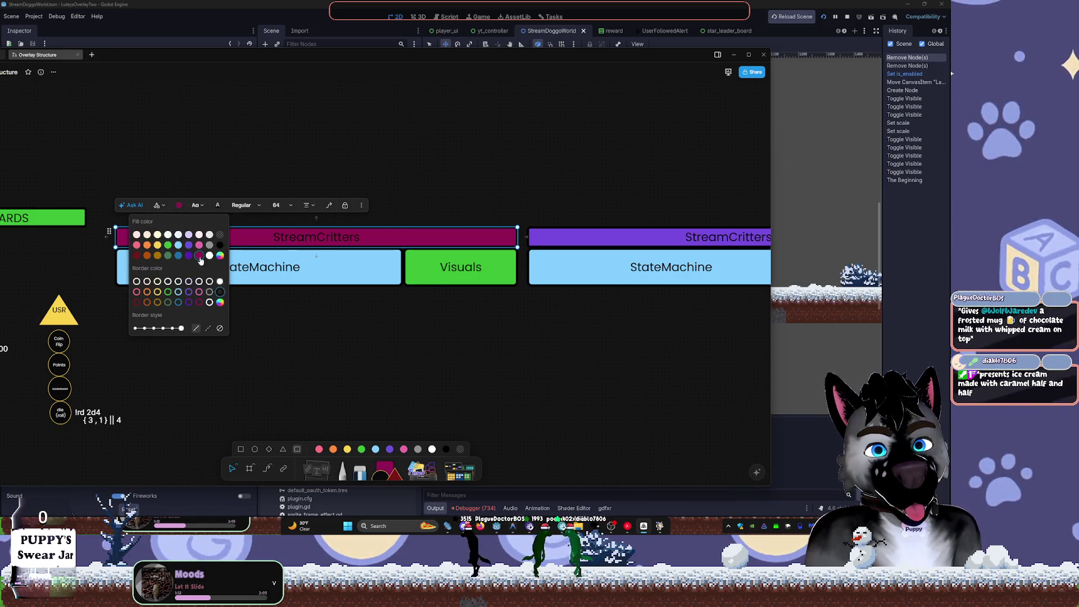
{"action": "left_click", "coordinate": [199, 244]}
{"action": "left_click", "coordinate": [320, 278]}
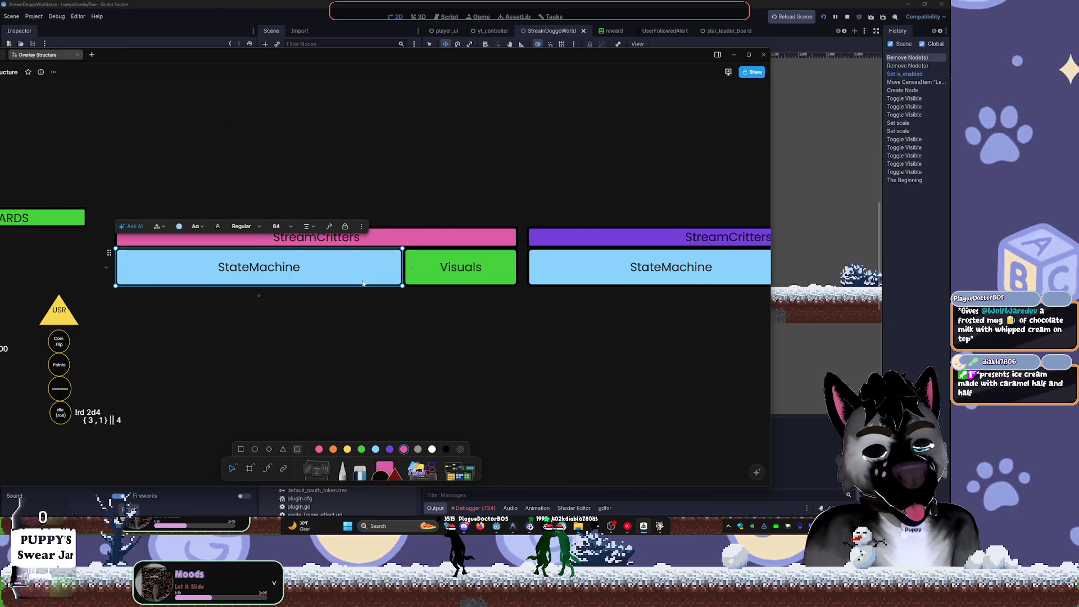
{"action": "left_click", "coordinate": [178, 226]}
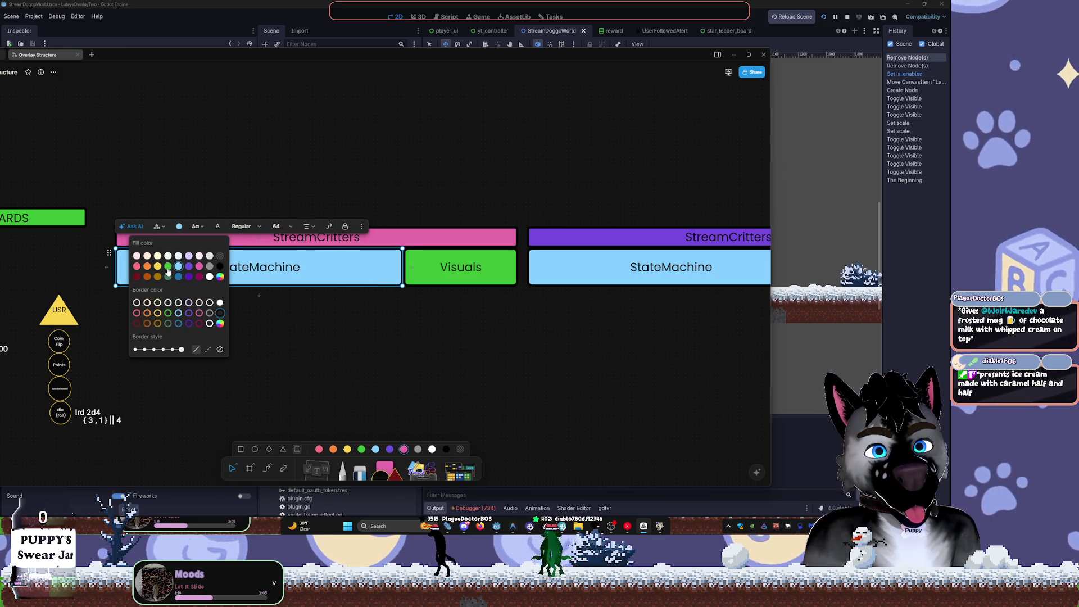
{"action": "left_click", "coordinate": [210, 265]}
- Fill the Visuals box and the right-hand StateMachine box grey
{"action": "left_click", "coordinate": [407, 284]}
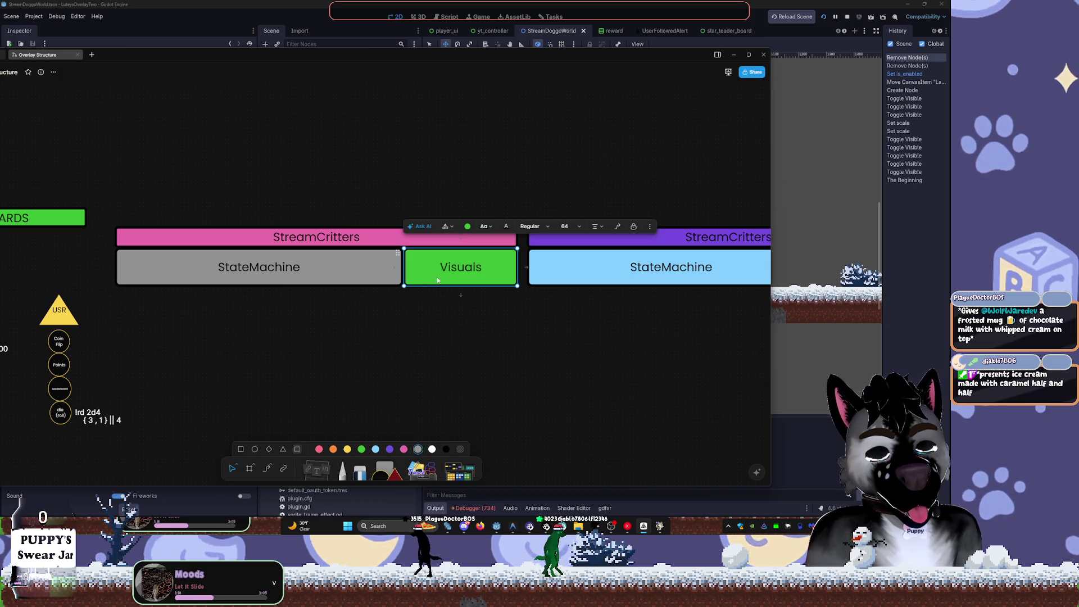
{"action": "left_click", "coordinate": [466, 227]}
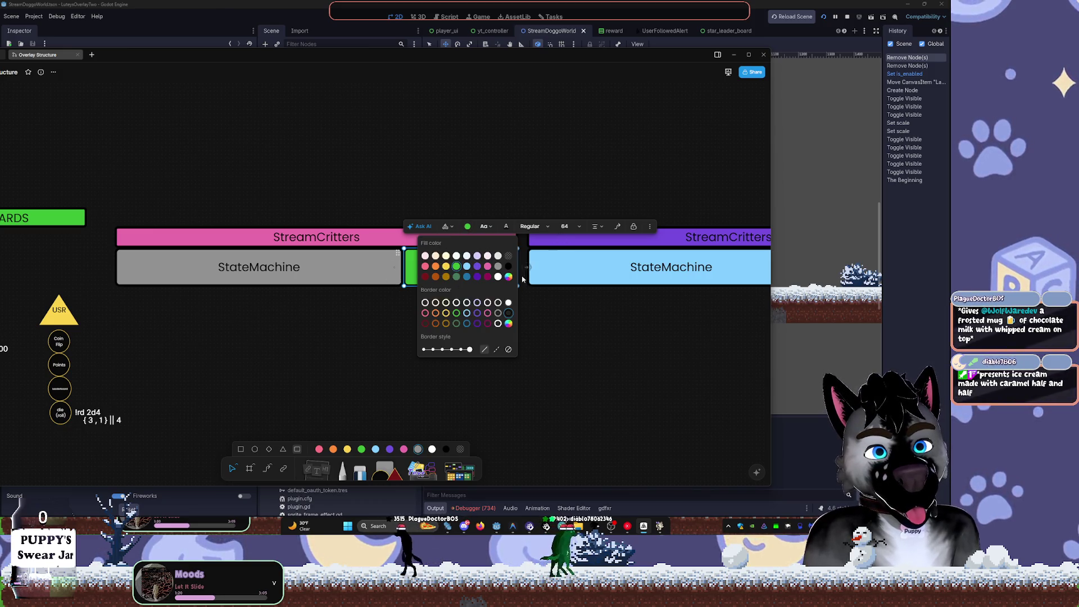
{"action": "left_click", "coordinate": [499, 267]}
{"action": "left_click", "coordinate": [560, 271]}
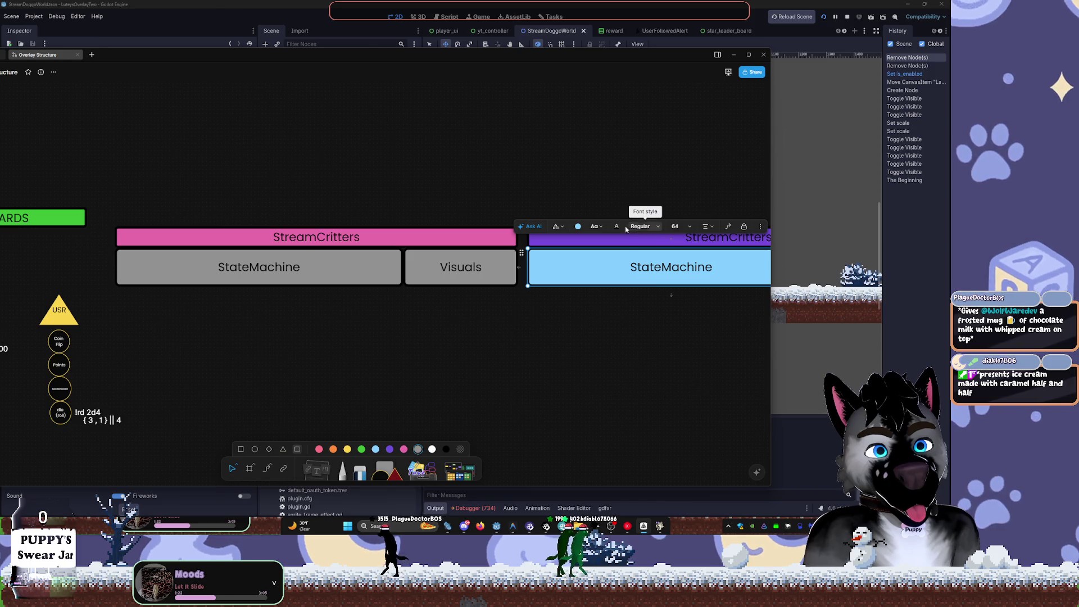
{"action": "left_click", "coordinate": [578, 226]}
{"action": "left_click", "coordinate": [611, 268]}
- Replace the green Visuals box fill with a lighter custom grey
{"action": "left_click_drag", "start_coordinate": [724, 315], "coordinate": [397, 306]}
{"action": "left_click", "coordinate": [567, 263]}
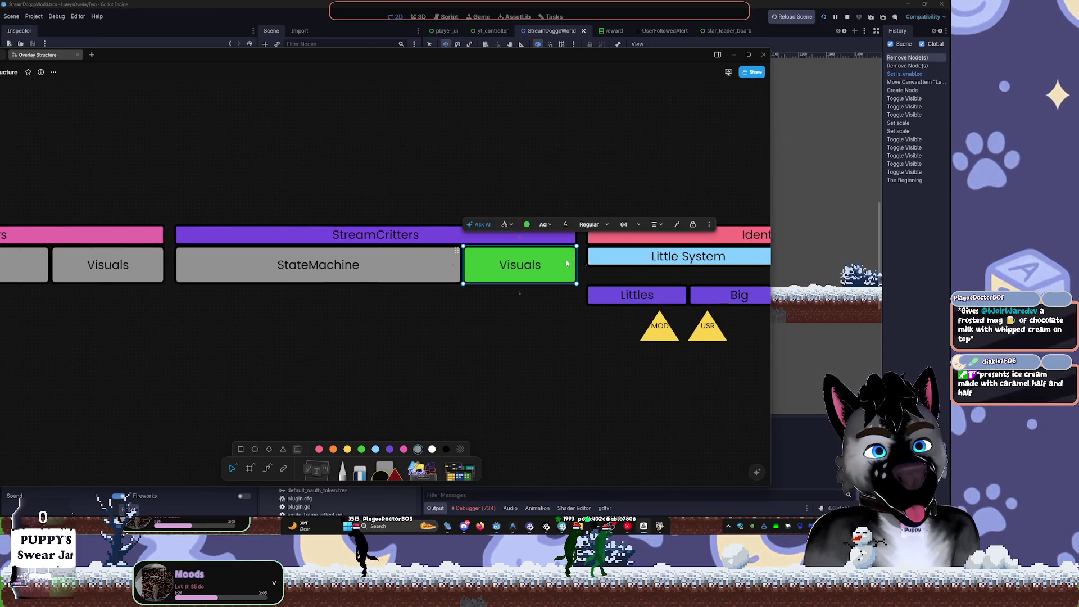
{"action": "left_click", "coordinate": [531, 224]}
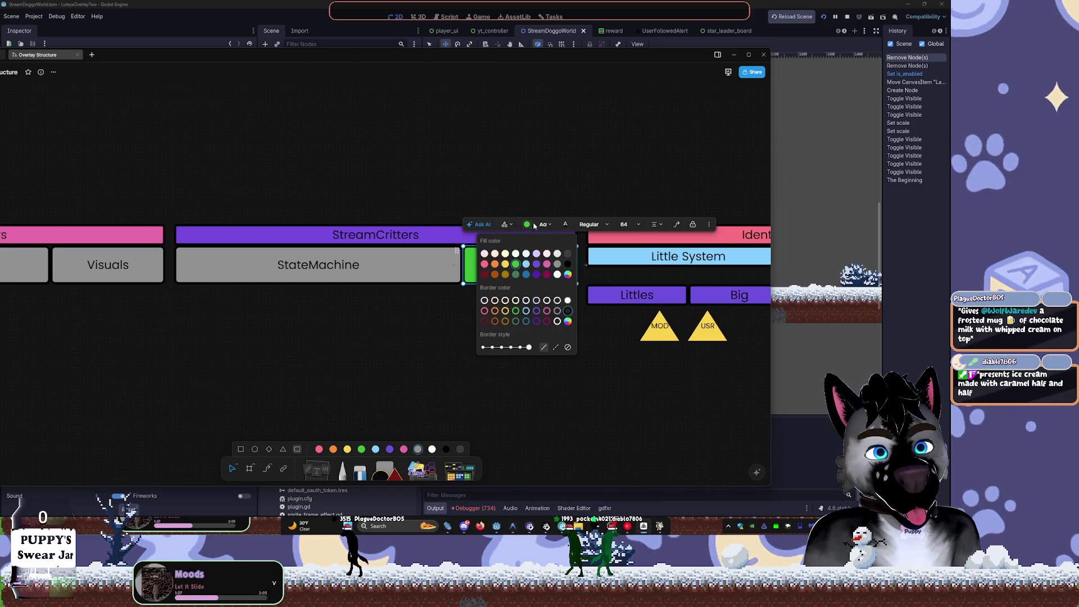
{"action": "left_click", "coordinate": [568, 273]}
{"action": "mouse_move", "coordinate": [491, 281]}
{"action": "left_mouse_down"}
{"action": "mouse_move", "coordinate": [486, 270]}
{"action": "mouse_move", "coordinate": [482, 283]}
{"action": "mouse_move", "coordinate": [445, 278]}
{"action": "left_mouse_up"}
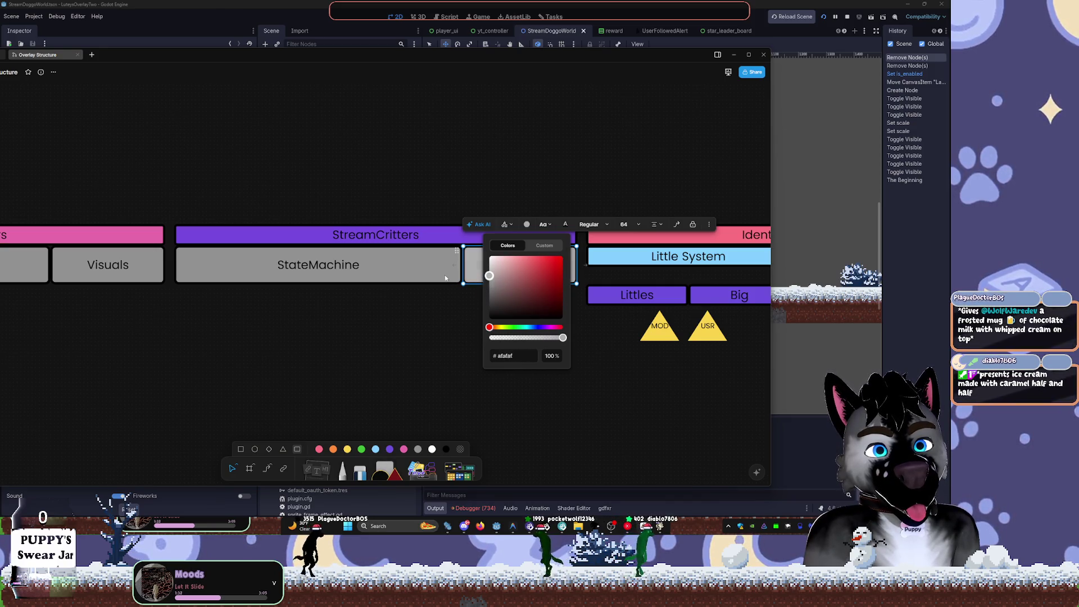
{"action": "left_click", "coordinate": [410, 313]}
{"action": "scroll", "coordinate": [410, 313], "scroll_direction": "left", "scroll_amount": 10}
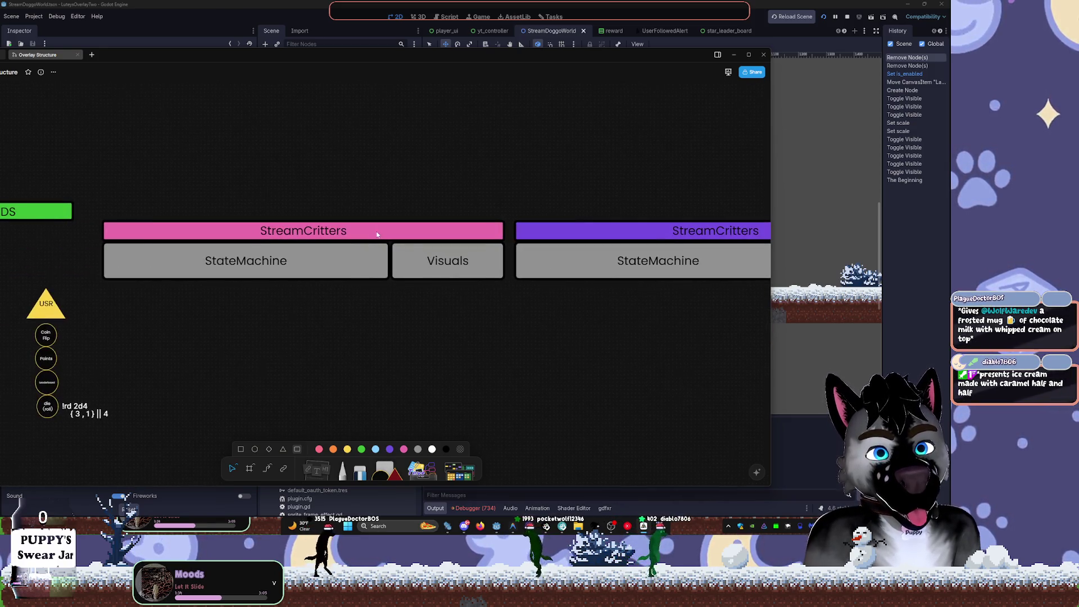
{"action": "scroll", "coordinate": [379, 234], "scroll_direction": "down", "scroll_amount": 3}
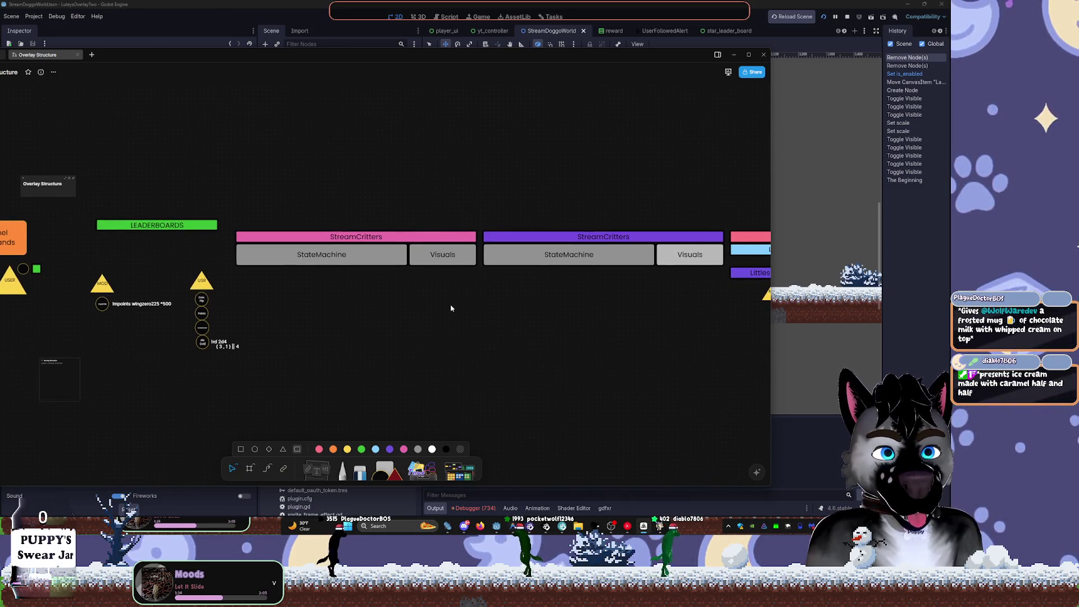
{"action": "scroll", "coordinate": [451, 308], "scroll_direction": "up", "scroll_amount": 3}
{"action": "scroll", "coordinate": [518, 274], "scroll_direction": "down", "scroll_amount": 2}
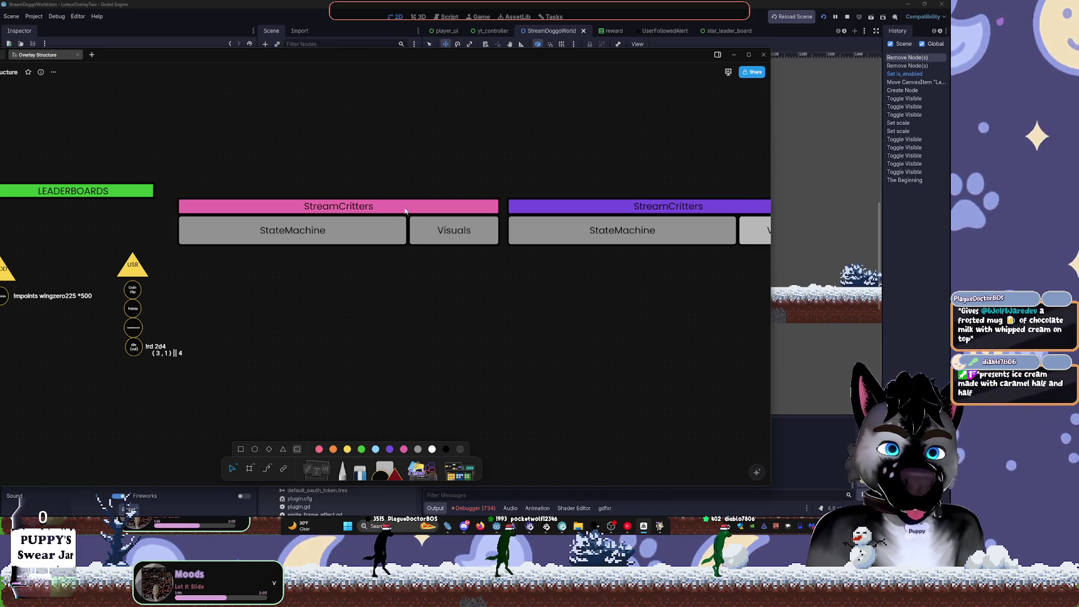
- Retitle the pink group 'Rewards System' and rename its StateMachine box to MutableReward
{"action": "double_click", "coordinate": [360, 194]}
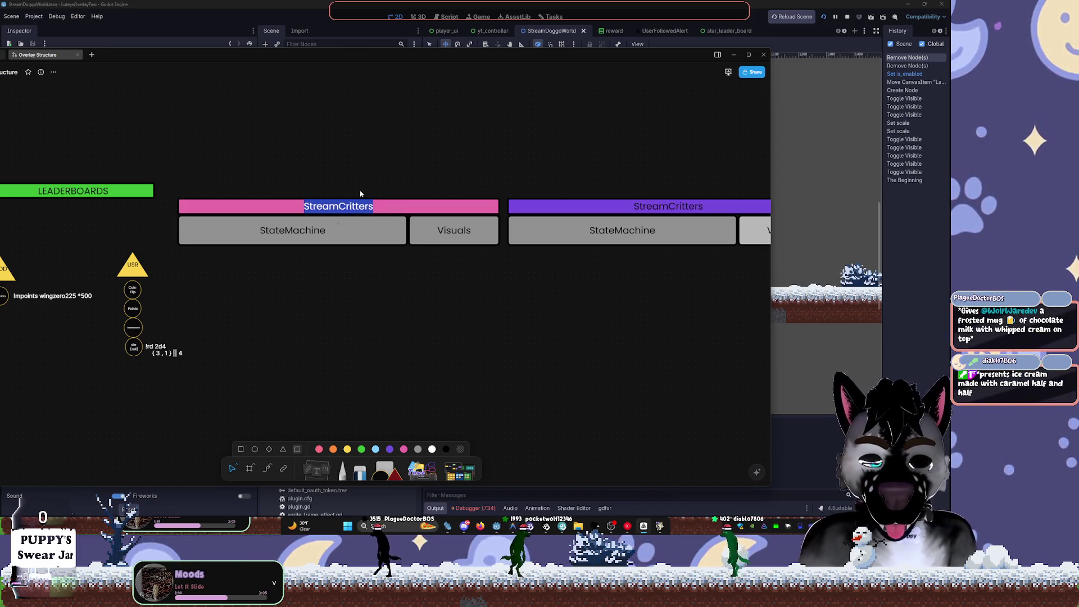
{"action": "type", "text": "Rew"}
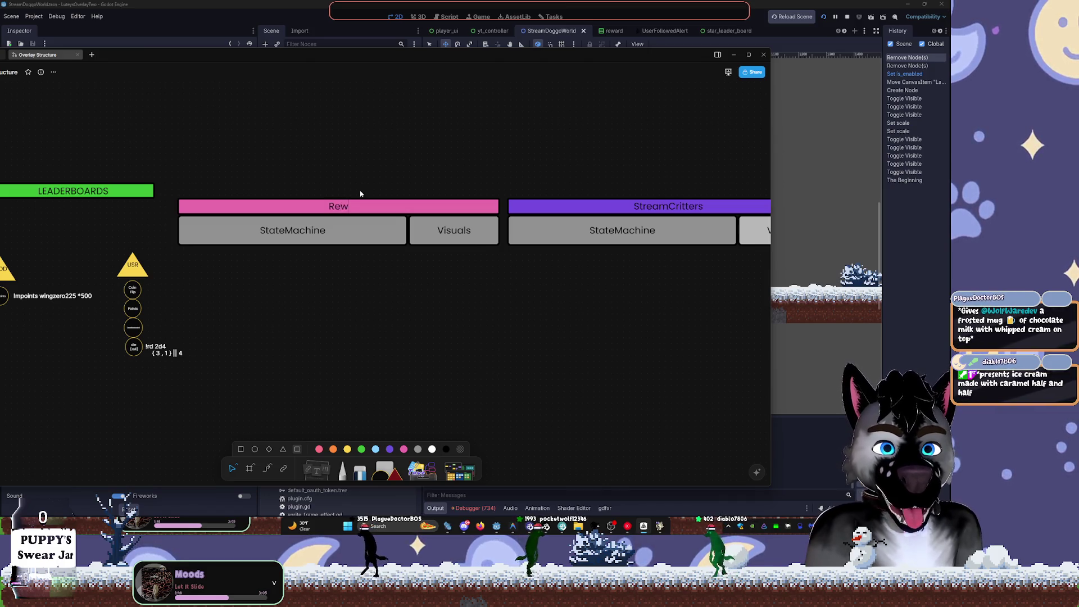
{"action": "type", "text": "ards System"}
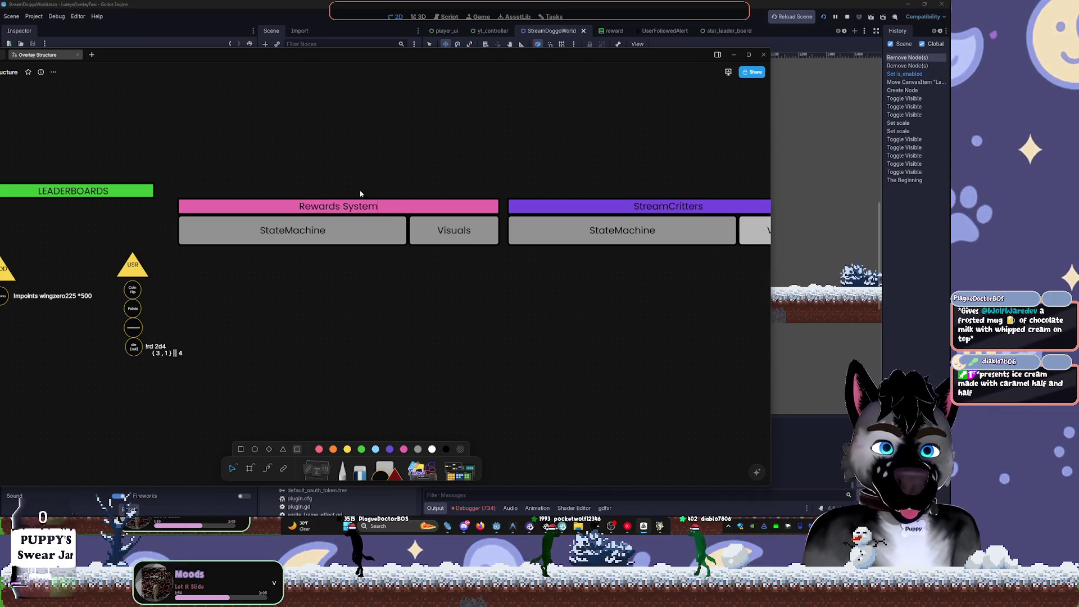
{"action": "double_click", "coordinate": [318, 232]}
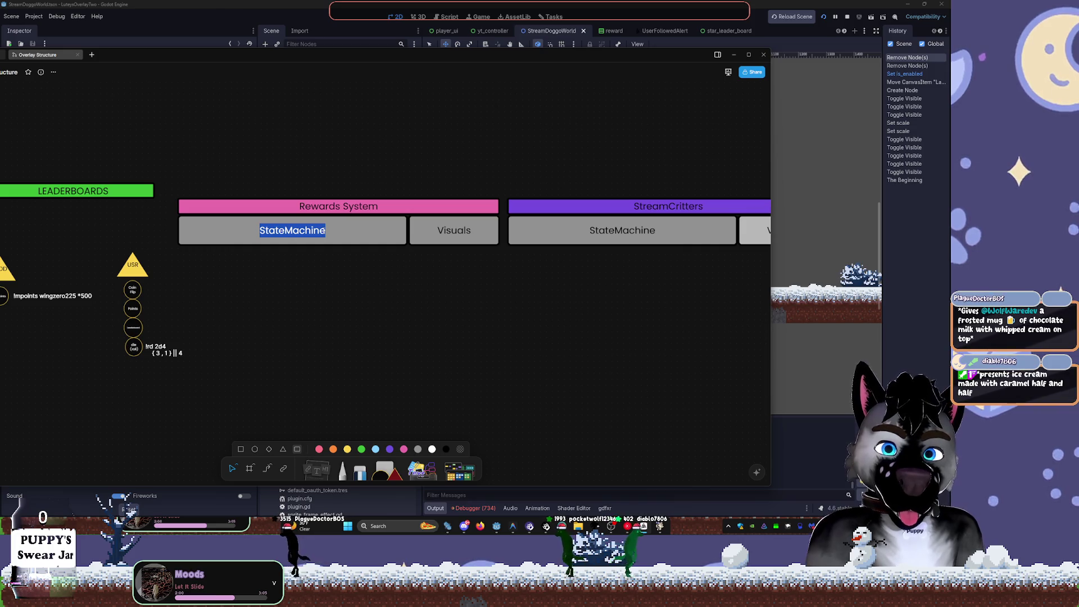
{"action": "type", "text": "MutableRewards"}
{"action": "key", "text": "BackSpace"}
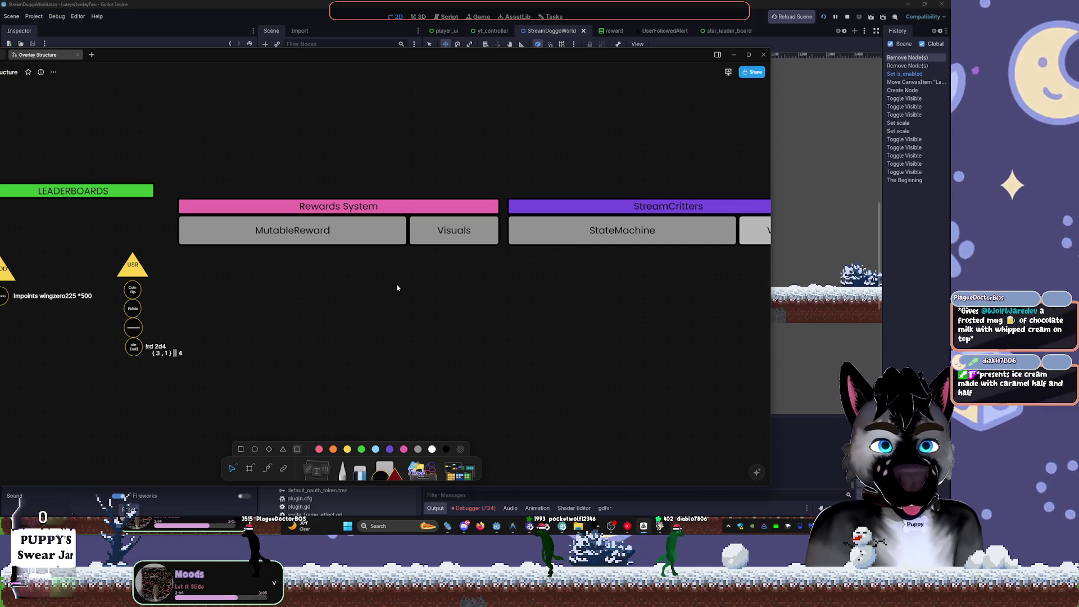
- Narrow the MutableReward box and relabel the widened Visuals box 'RewardManager'
{"action": "left_click", "coordinate": [401, 233]}
{"action": "left_click_drag", "start_coordinate": [407, 230], "coordinate": [352, 236]}
{"action": "left_click", "coordinate": [413, 236]}
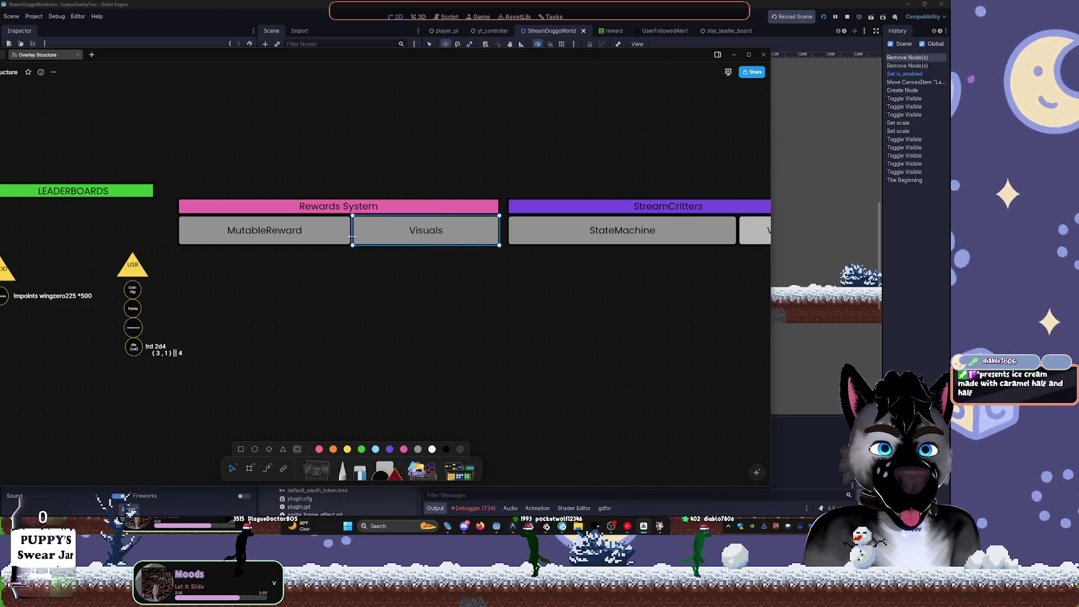
{"action": "double_click", "coordinate": [407, 235]}
{"action": "type", "text": "RewardManager"}
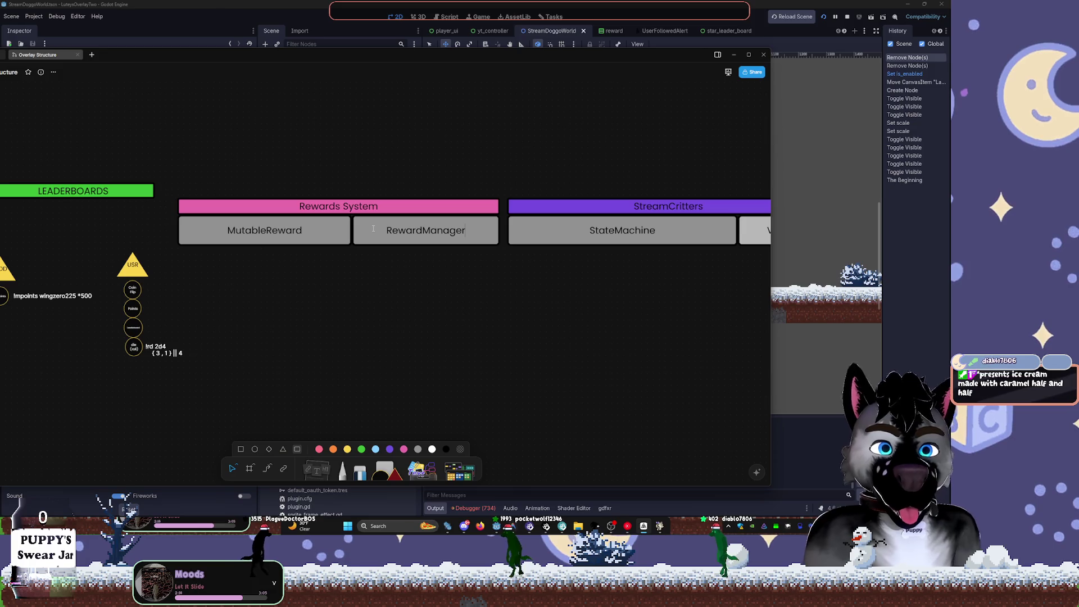
{"action": "key", "text": "Escape"}
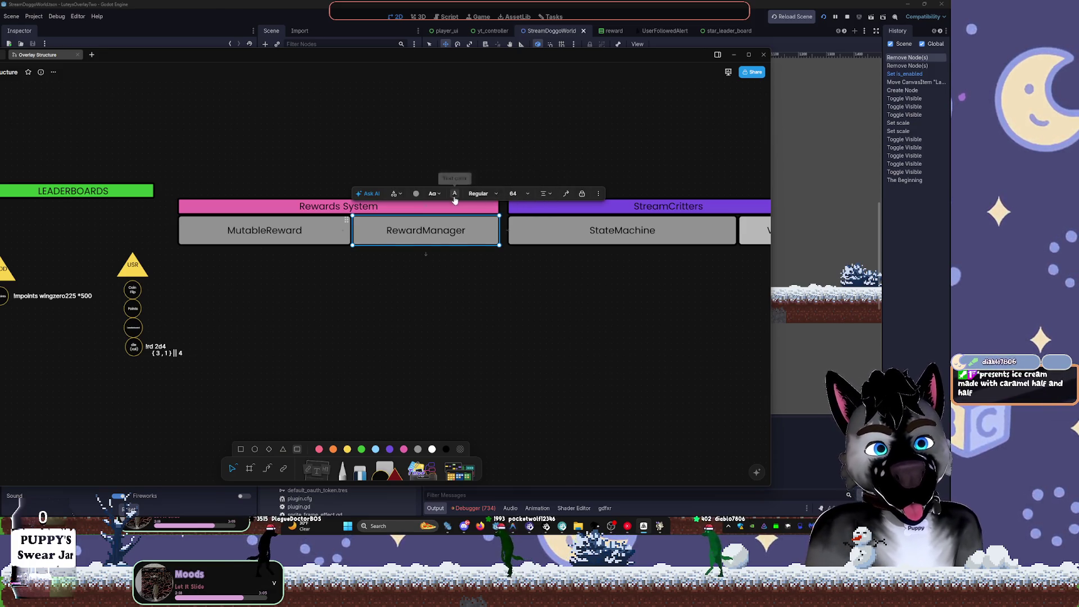
- Fill the RewardManager box dark red
{"action": "left_click", "coordinate": [416, 193]}
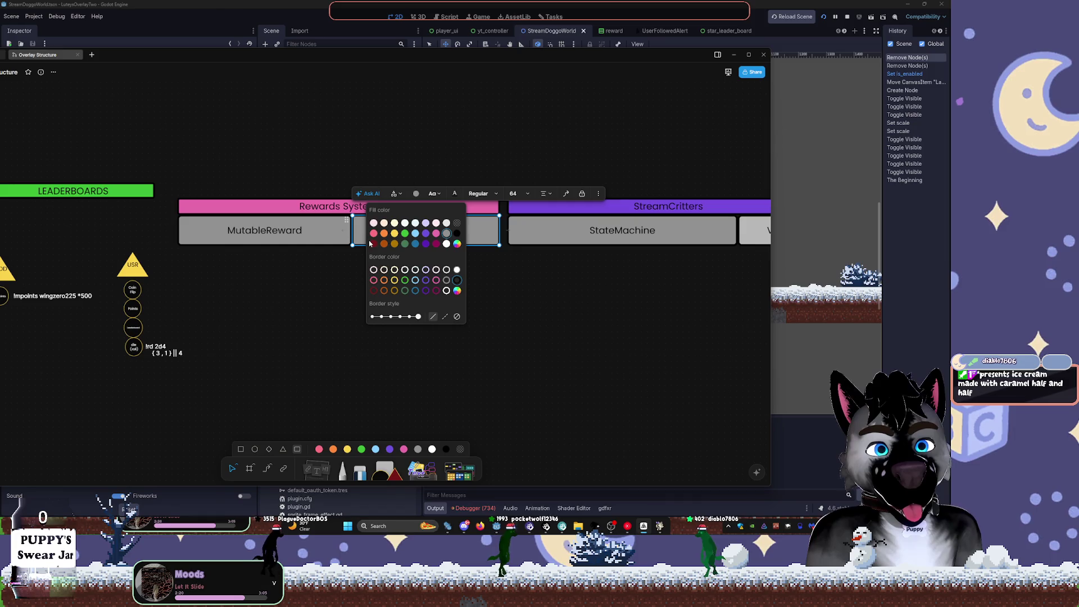
{"action": "left_click", "coordinate": [372, 243]}
{"action": "left_click", "coordinate": [457, 244]}
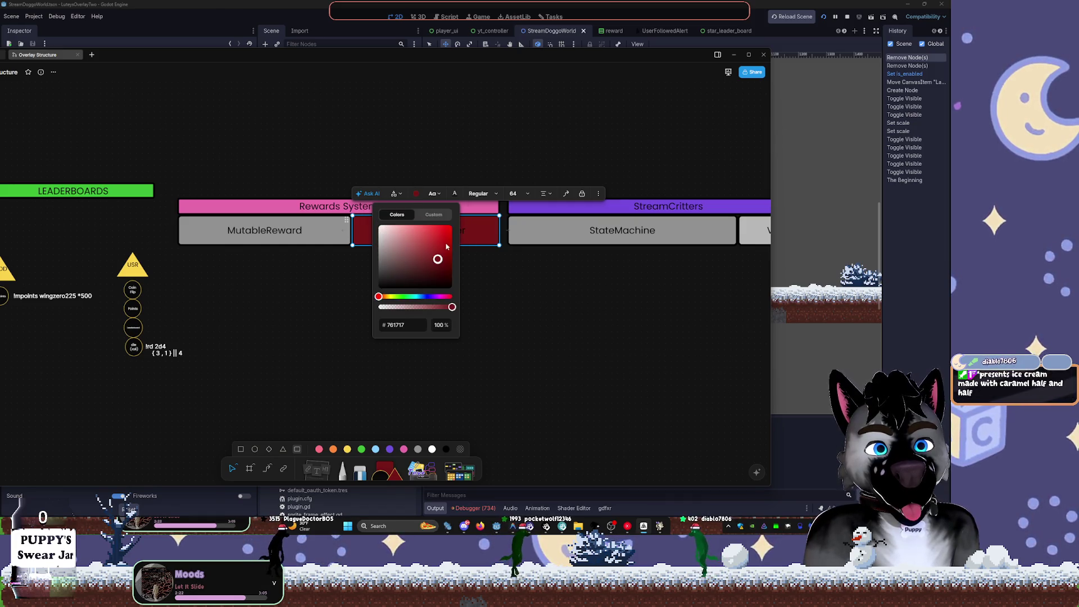
{"action": "key", "text": "Escape"}
{"action": "left_click_drag", "start_coordinate": [633, 322], "coordinate": [345, 306]}
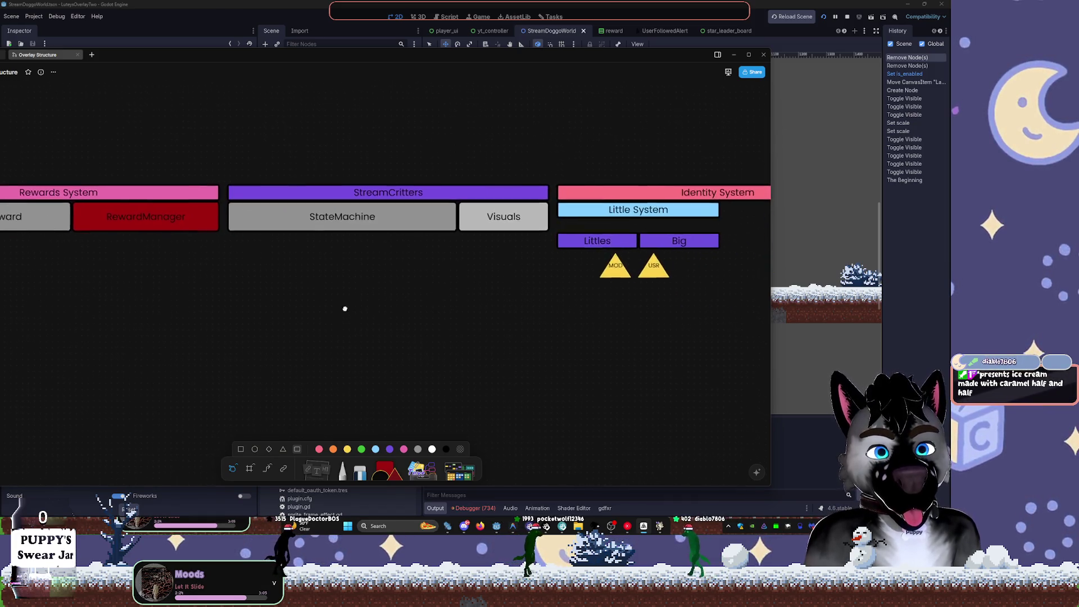
- Make the RewardManager label white while keeping its dark red fill
{"action": "left_click", "coordinate": [133, 179]}
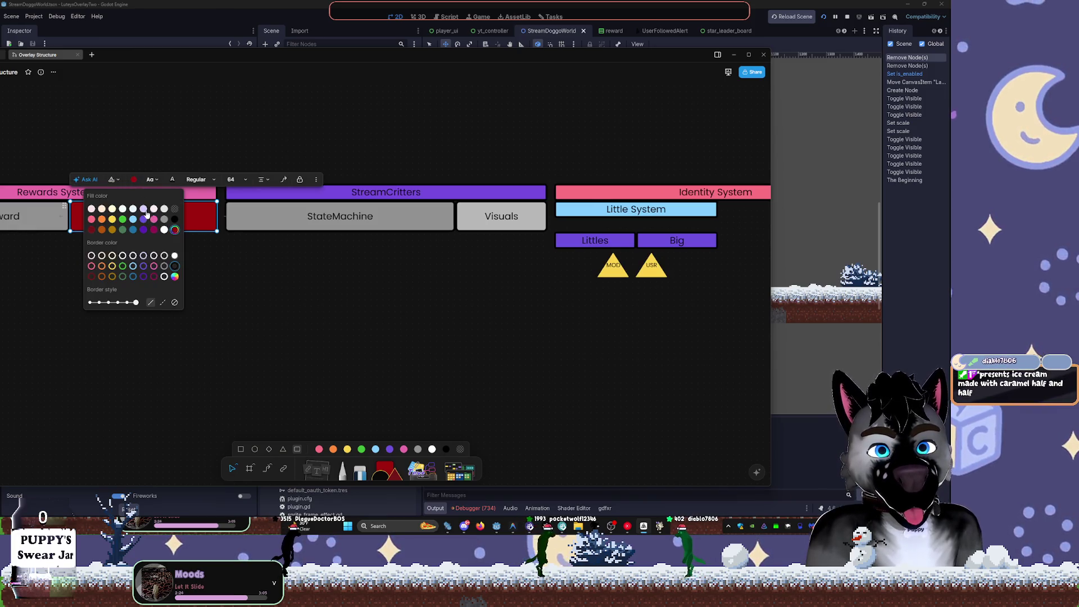
{"action": "left_click", "coordinate": [163, 210]}
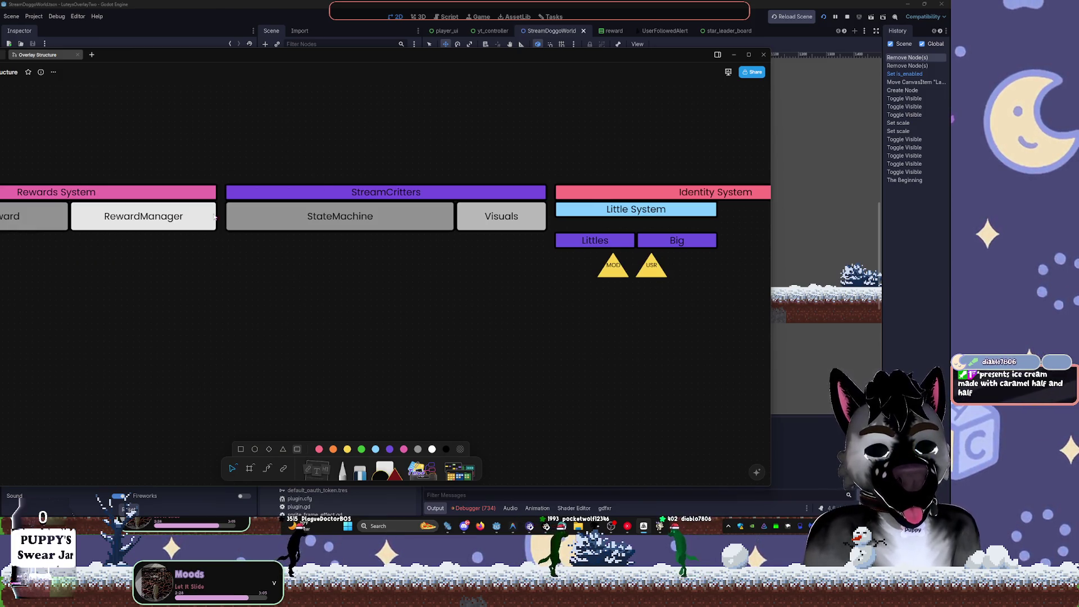
{"action": "key", "text": "ctrl+z"}
{"action": "left_click", "coordinate": [172, 179]}
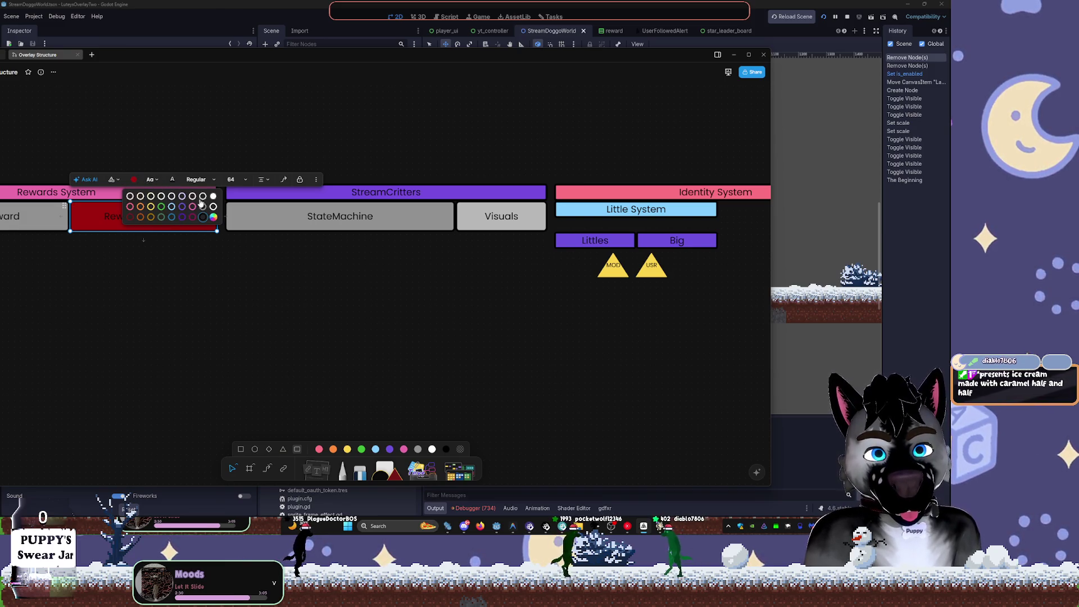
{"action": "left_click", "coordinate": [130, 197]}
{"action": "left_click", "coordinate": [241, 289]}
{"action": "left_click_drag", "start_coordinate": [241, 289], "coordinate": [472, 272]}
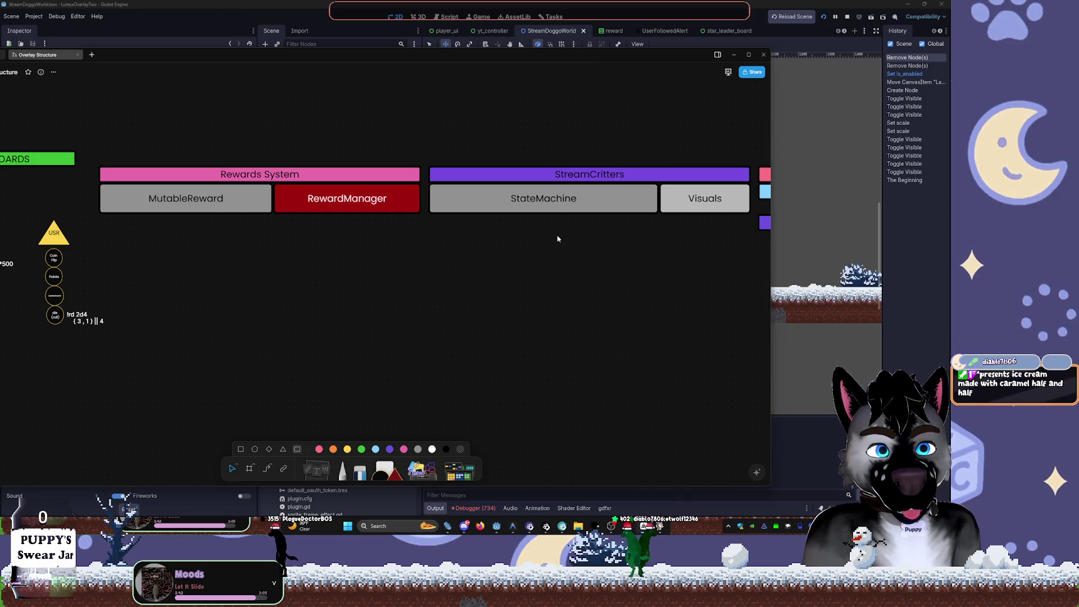
{"action": "scroll", "coordinate": [541, 263], "scroll_direction": "right", "scroll_amount": 5}
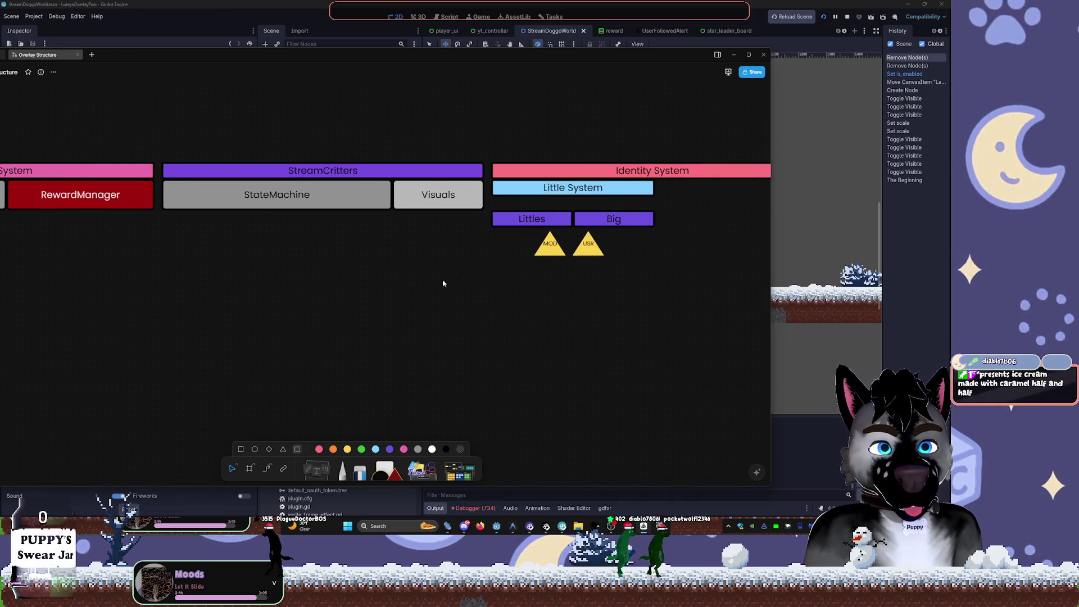
- Drag the Little System block's bottom edge down to make it taller
{"action": "left_click", "coordinate": [506, 189]}
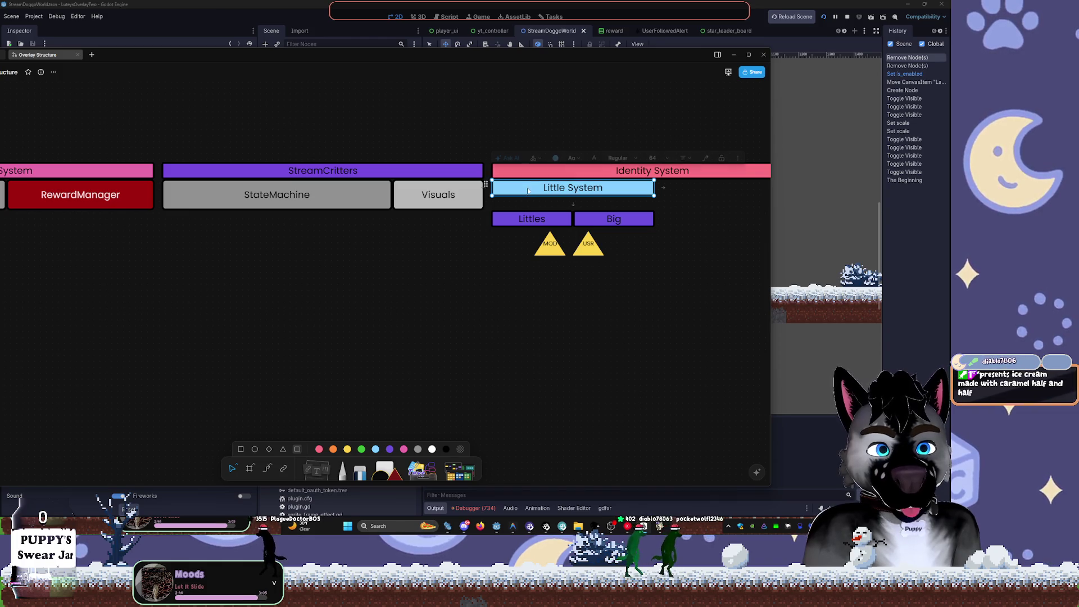
{"action": "left_click_drag", "start_coordinate": [505, 194], "coordinate": [509, 228]}
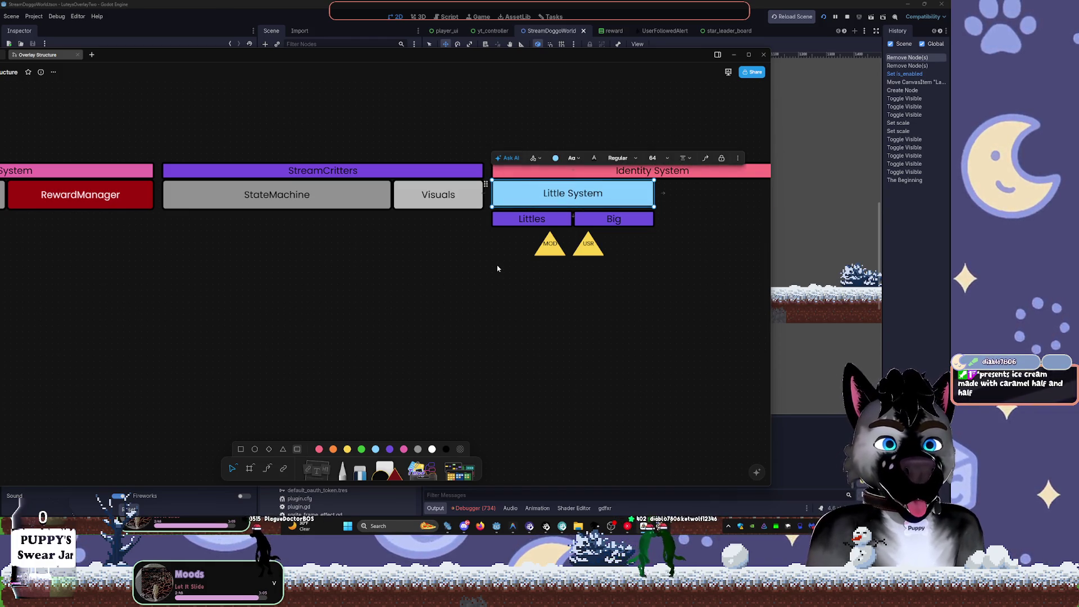
{"action": "scroll", "coordinate": [517, 251], "scroll_direction": "left", "scroll_amount": 7}
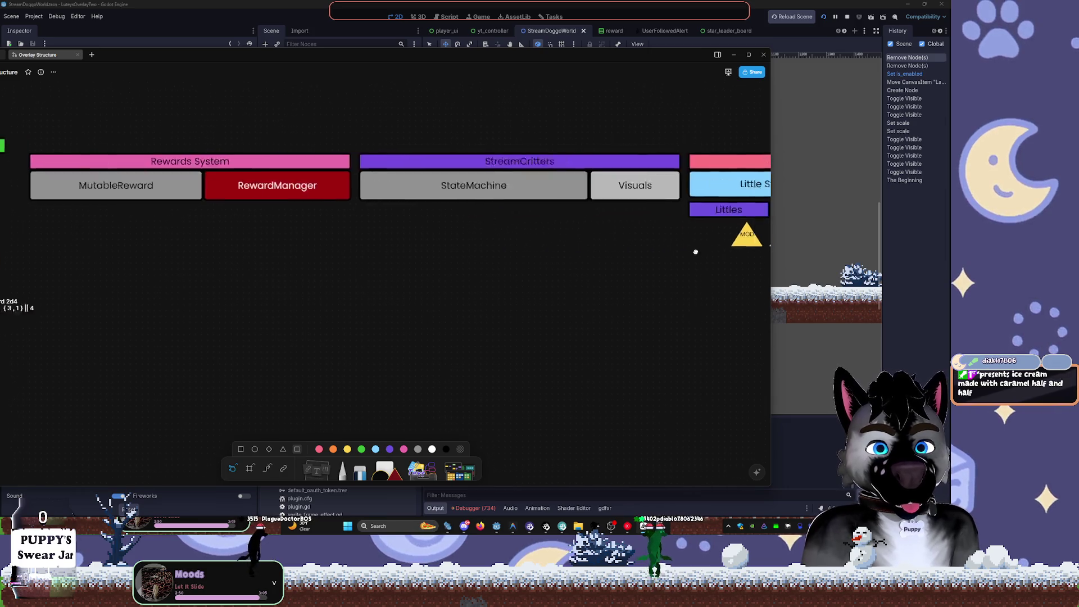
{"action": "scroll", "coordinate": [426, 266], "scroll_direction": "left", "scroll_amount": 1}
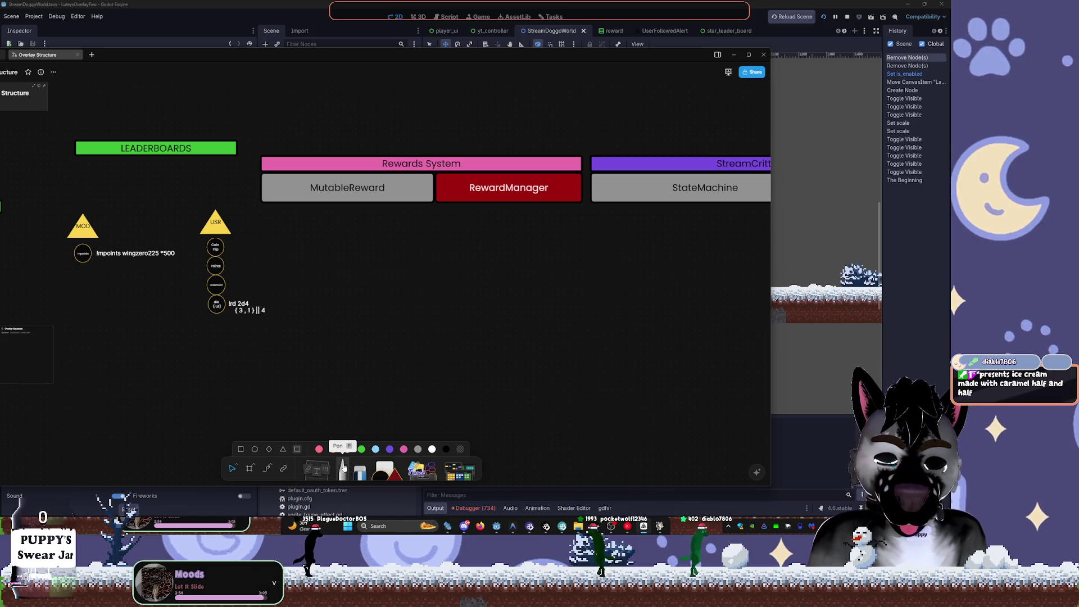
{"action": "left_click", "coordinate": [343, 468]}
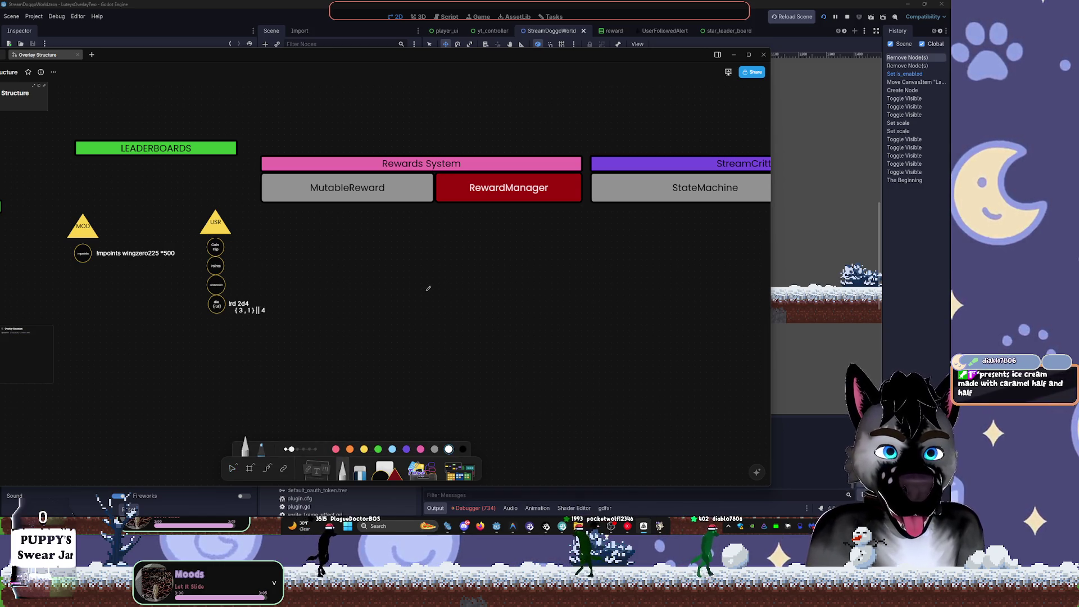
{"action": "left_click_drag", "start_coordinate": [423, 272], "coordinate": [426, 324]}
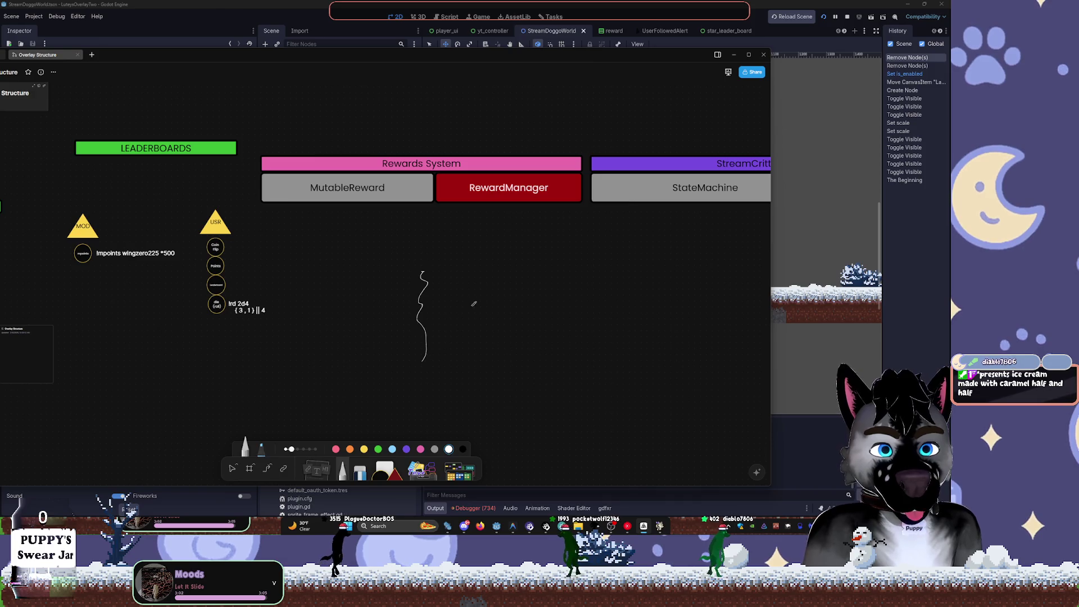
{"action": "left_click_drag", "start_coordinate": [466, 271], "coordinate": [464, 294]}
{"action": "left_click_drag", "start_coordinate": [425, 325], "coordinate": [424, 362]}
{"action": "left_click", "coordinate": [303, 449]}
{"action": "left_click_drag", "start_coordinate": [554, 243], "coordinate": [522, 381]}
{"action": "left_click", "coordinate": [316, 449]}
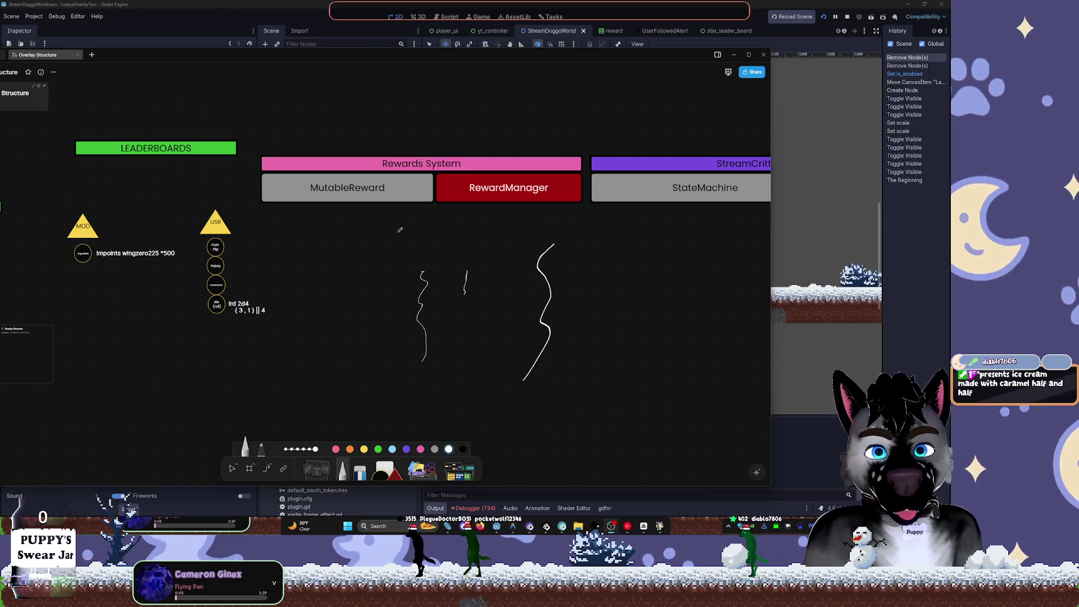
{"action": "mouse_move", "coordinate": [622, 245]}
{"action": "left_mouse_down"}
{"action": "mouse_move", "coordinate": [645, 230]}
{"action": "mouse_move", "coordinate": [579, 378]}
{"action": "mouse_move", "coordinate": [559, 387]}
{"action": "left_mouse_up"}
{"action": "key", "text": "ctrl+z"}
{"action": "key", "text": "ctrl+z"}
{"action": "key", "text": "ctrl+z"}
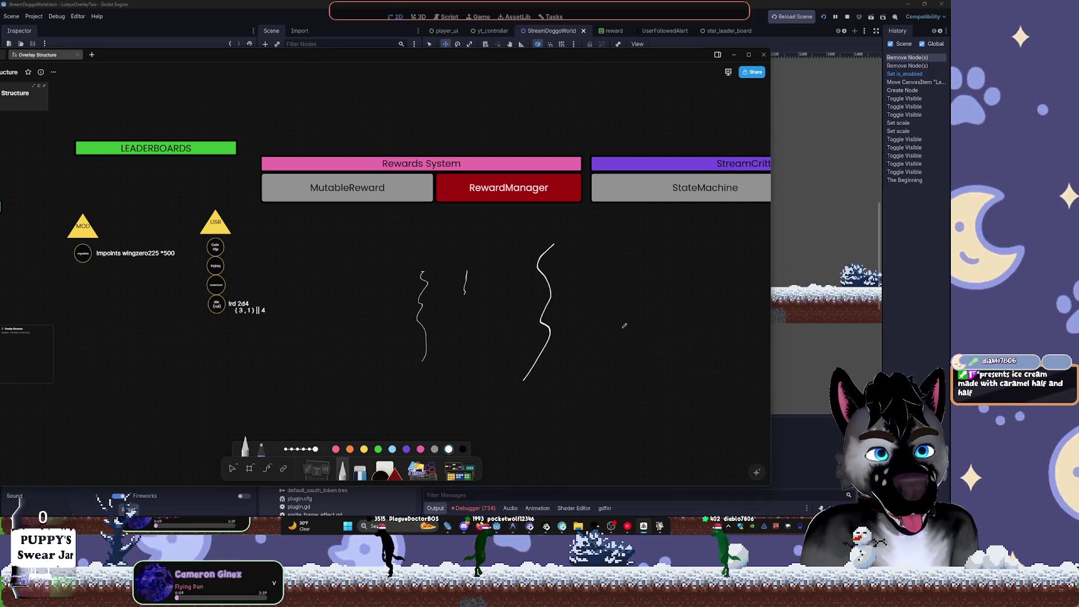
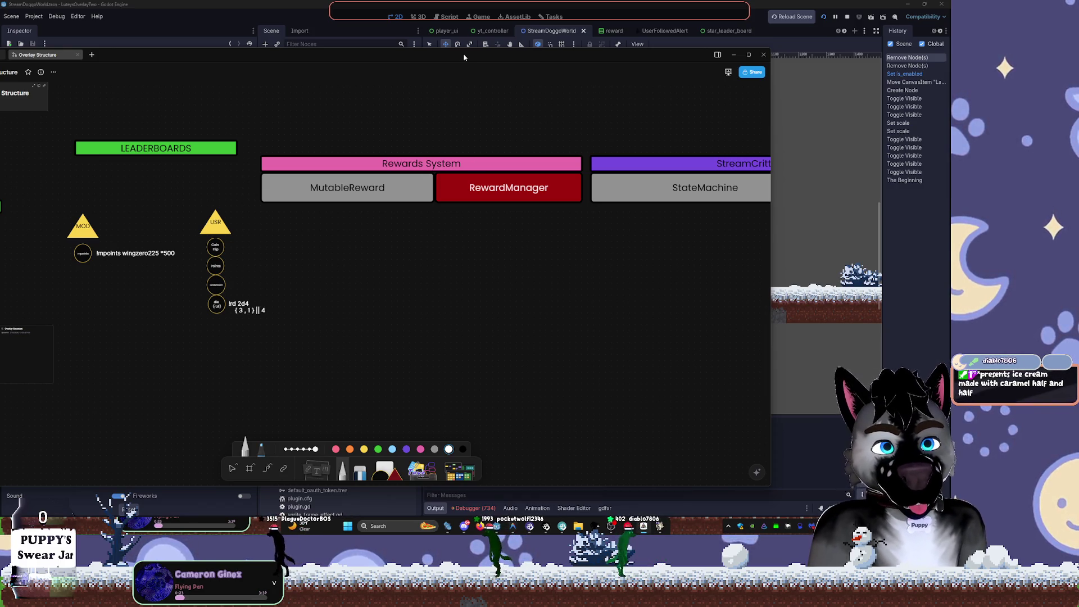
- Place the Cheeky Piggies heart-holding pig sticker below the Rewards System and StreamCritters boxes
{"action": "left_click_drag", "start_coordinate": [466, 59], "coordinate": [592, 43]}
{"action": "left_click", "coordinate": [584, 462]}
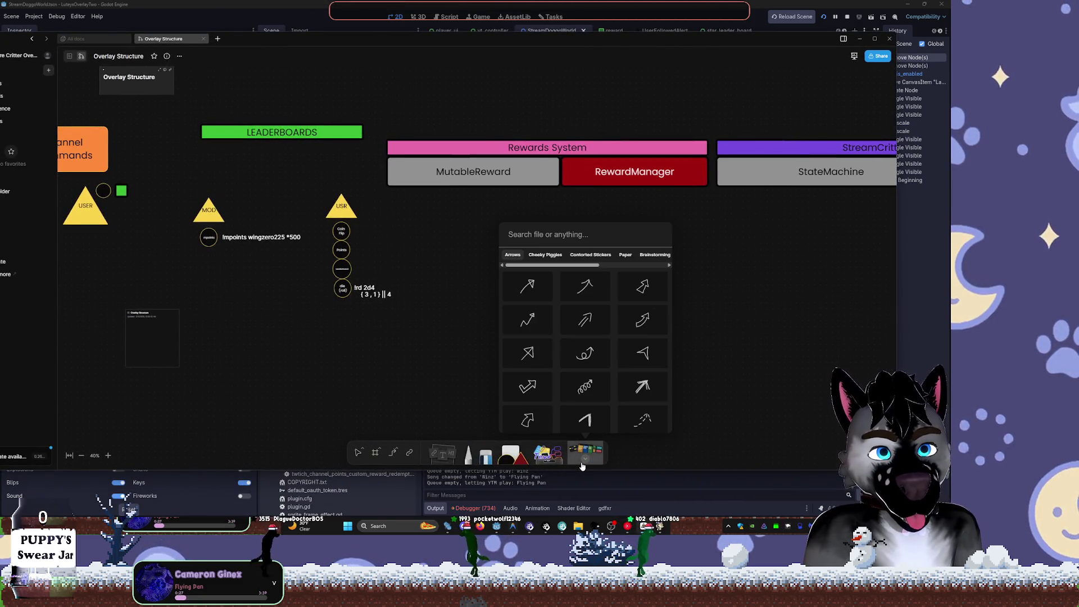
{"action": "left_click", "coordinate": [558, 255]}
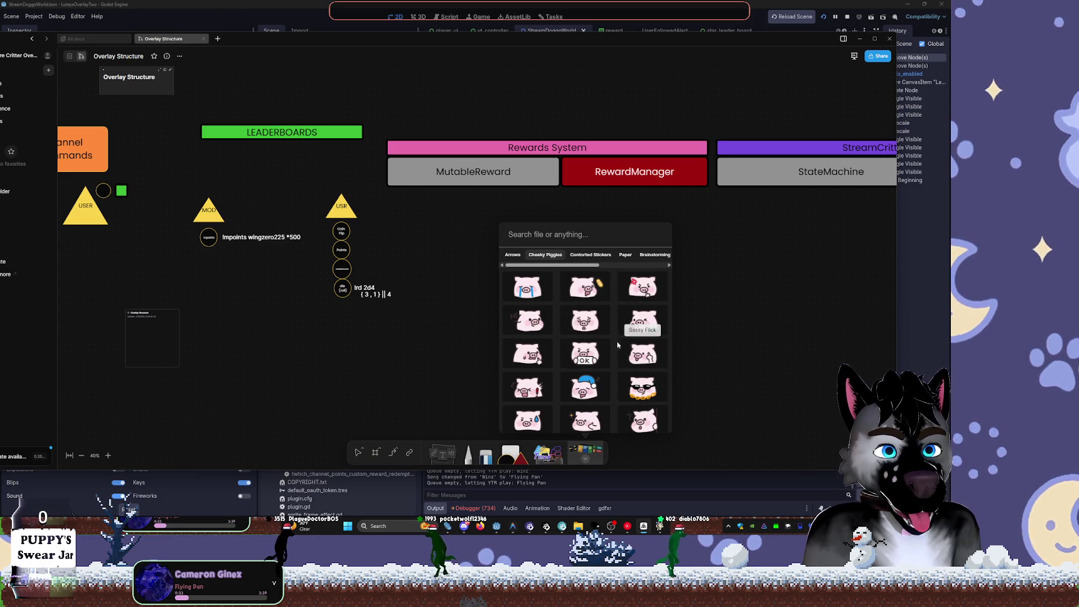
{"action": "scroll", "coordinate": [622, 347], "scroll_direction": "down", "scroll_amount": 1}
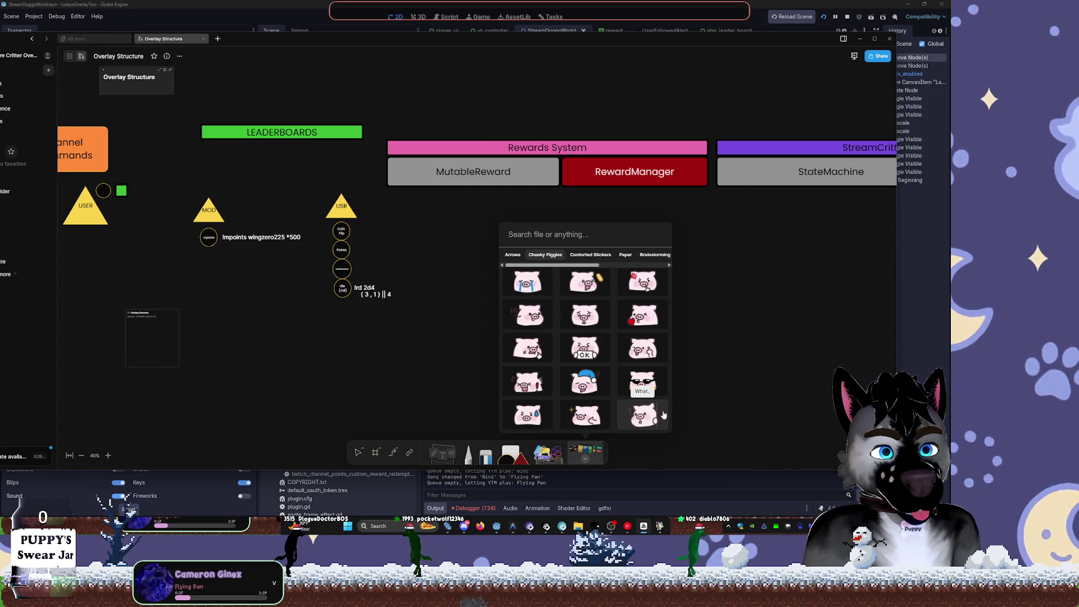
{"action": "mouse_move", "coordinate": [642, 315]}
{"action": "left_mouse_down"}
{"action": "mouse_move", "coordinate": [761, 106]}
{"action": "mouse_move", "coordinate": [781, 124]}
{"action": "mouse_move", "coordinate": [749, 200]}
{"action": "mouse_move", "coordinate": [739, 182]}
{"action": "left_mouse_up"}
{"action": "left_click", "coordinate": [585, 452]}
{"action": "mouse_move", "coordinate": [749, 255]}
{"action": "left_mouse_down"}
{"action": "mouse_move", "coordinate": [582, 249]}
{"action": "mouse_move", "coordinate": [477, 145]}
{"action": "mouse_move", "coordinate": [400, 191]}
{"action": "left_mouse_up"}
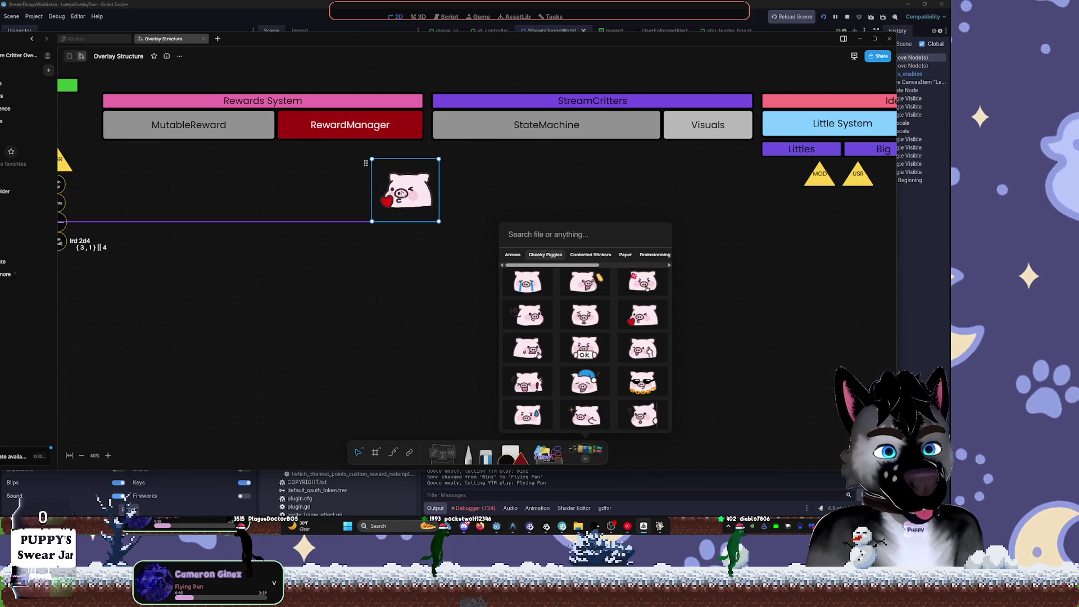
{"action": "key", "text": "p"}
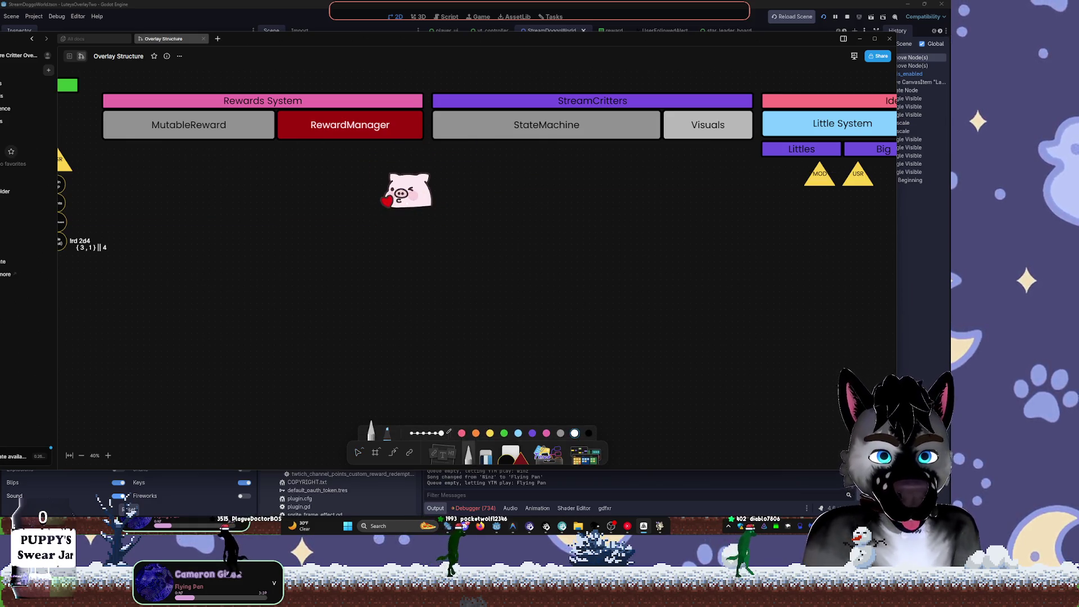
- Delete the heart pig and drop a different Cheeky Piggies sticker near StateMachine
{"action": "left_click", "coordinate": [360, 455]}
{"action": "left_click", "coordinate": [414, 187]}
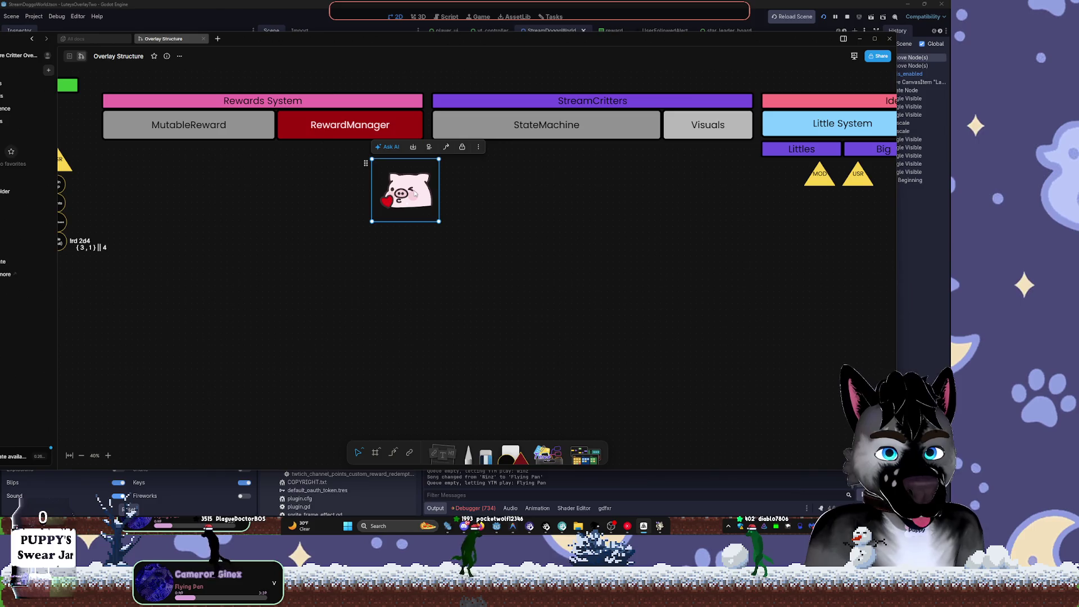
{"action": "key", "text": "Delete"}
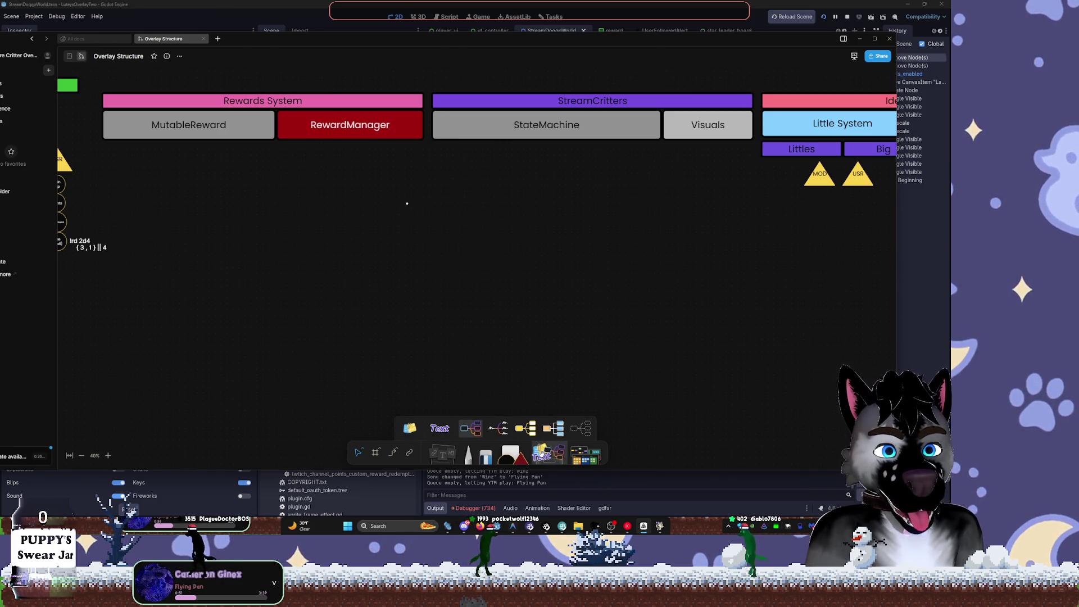
{"action": "left_click", "coordinate": [585, 454]}
{"action": "mouse_move", "coordinate": [643, 353]}
{"action": "left_mouse_down"}
{"action": "mouse_move", "coordinate": [506, 163]}
{"action": "mouse_move", "coordinate": [480, 145]}
{"action": "left_mouse_up"}
{"action": "left_click", "coordinate": [528, 189]}
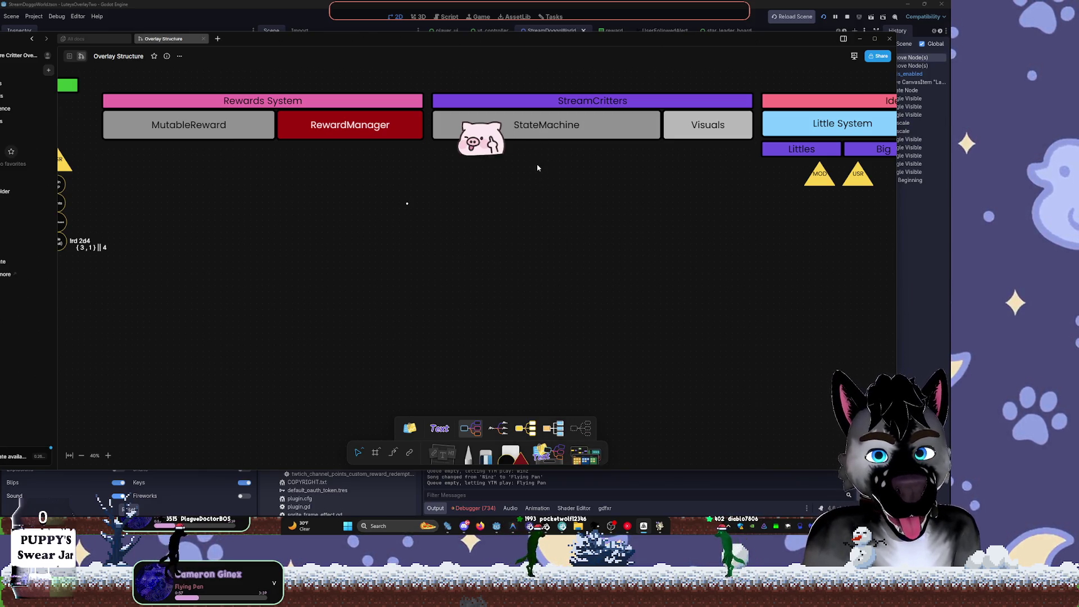
- Tilt the new pig sticker and move it onto the left end of StateMachine
{"action": "left_click", "coordinate": [511, 141]}
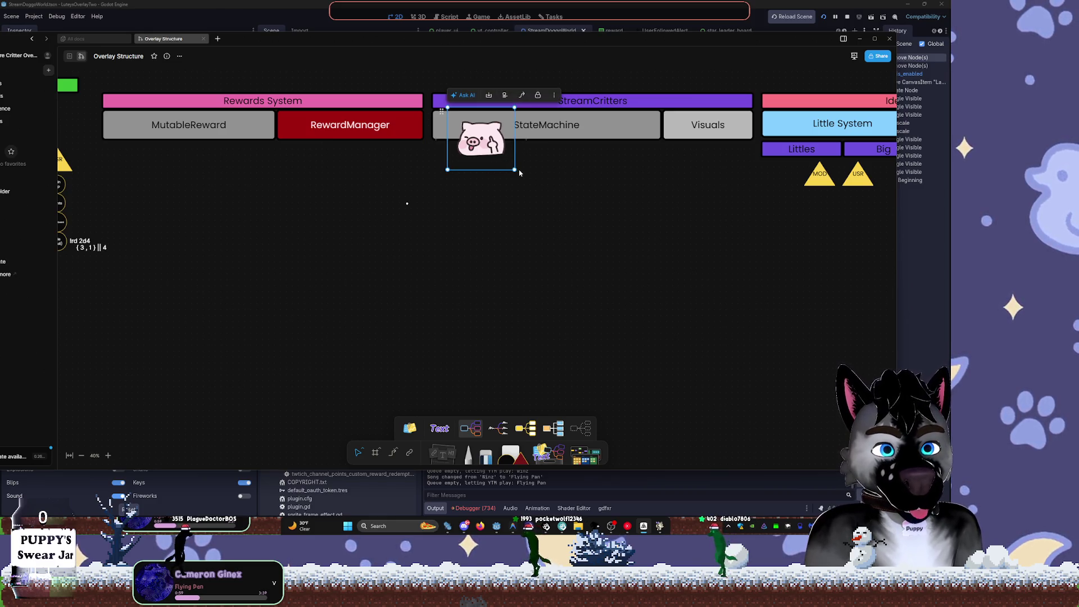
{"action": "left_click_drag", "start_coordinate": [515, 171], "coordinate": [494, 180]}
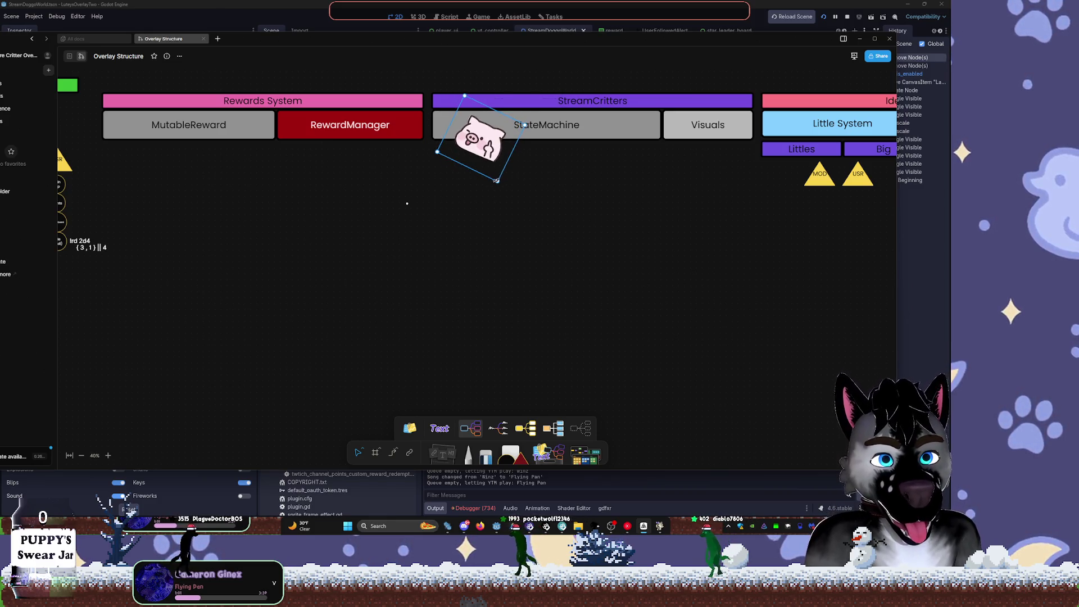
{"action": "left_click", "coordinate": [534, 104]}
{"action": "left_click", "coordinate": [494, 163]}
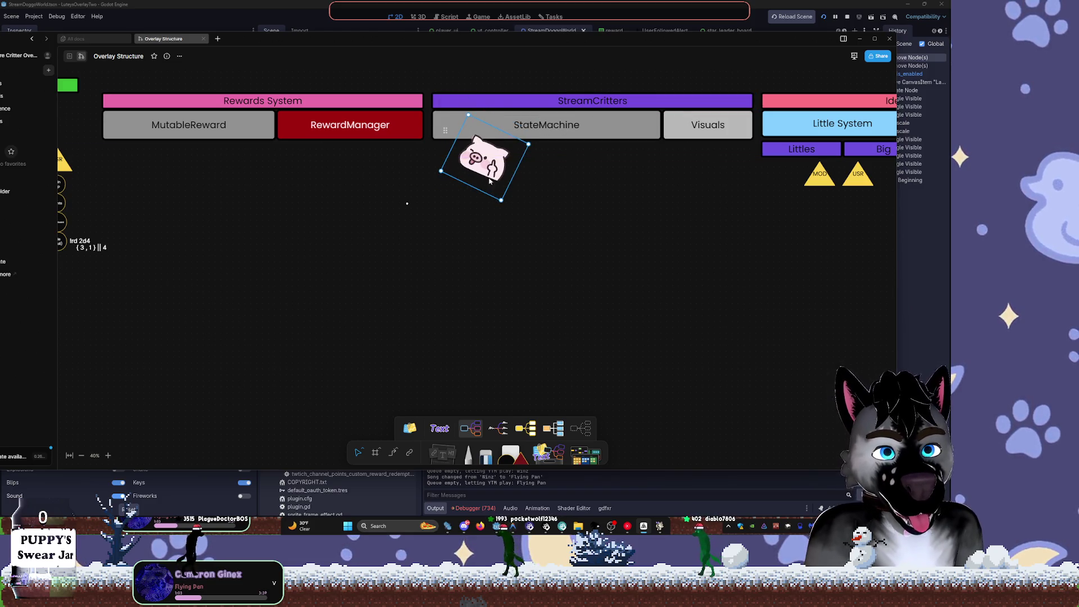
{"action": "scroll", "coordinate": [530, 134], "scroll_direction": "up", "scroll_amount": 5}
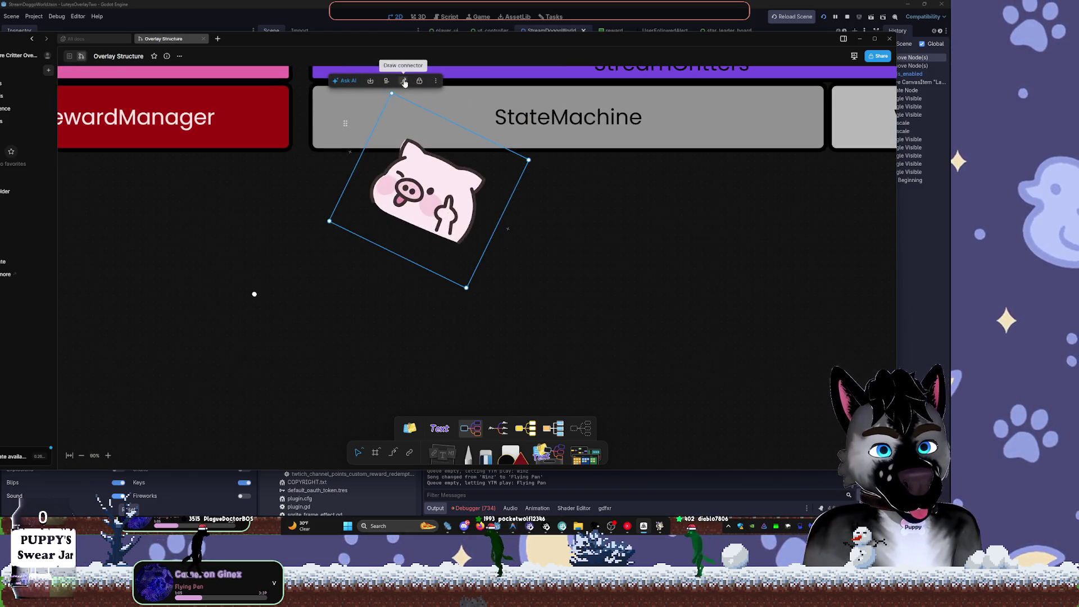
{"action": "mouse_move", "coordinate": [489, 214]}
{"action": "left_mouse_down"}
{"action": "mouse_move", "coordinate": [559, 149]}
{"action": "mouse_move", "coordinate": [556, 163]}
{"action": "mouse_move", "coordinate": [624, 200]}
{"action": "left_mouse_up"}
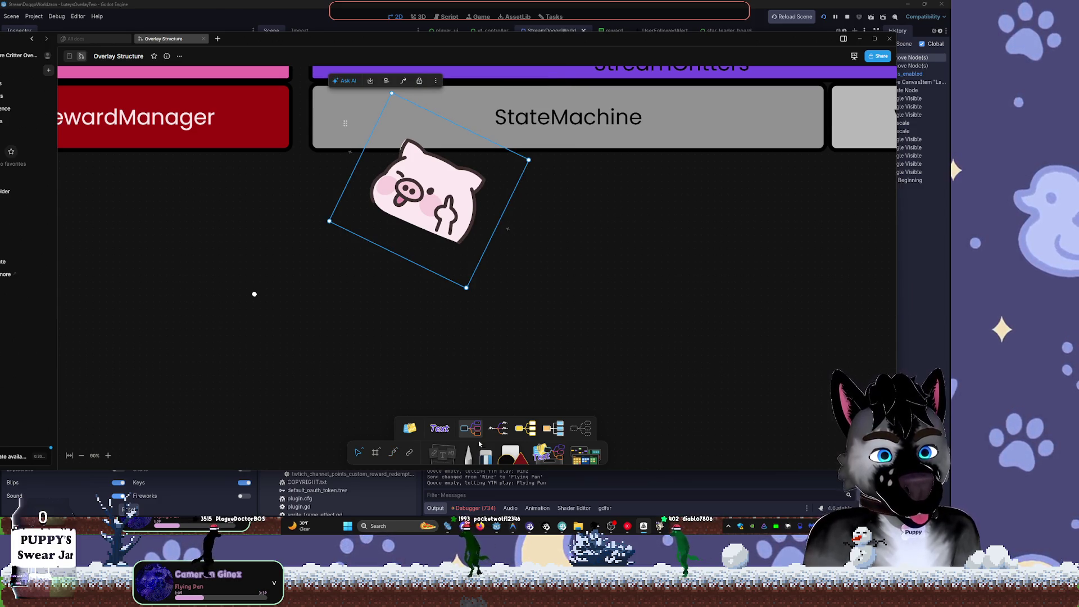
- Undo the stray connector drawn below the pig, keeping its tilted state, and deselect
{"action": "left_click", "coordinate": [393, 452]}
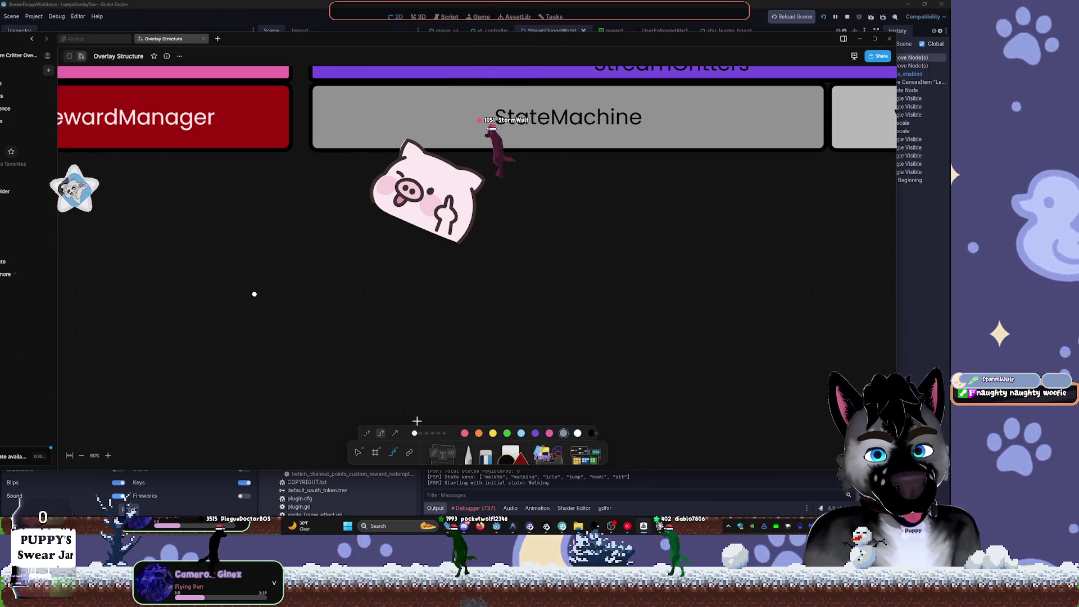
{"action": "scroll", "coordinate": [571, 269], "scroll_direction": "down", "scroll_amount": 4, "text": "ctrl"}
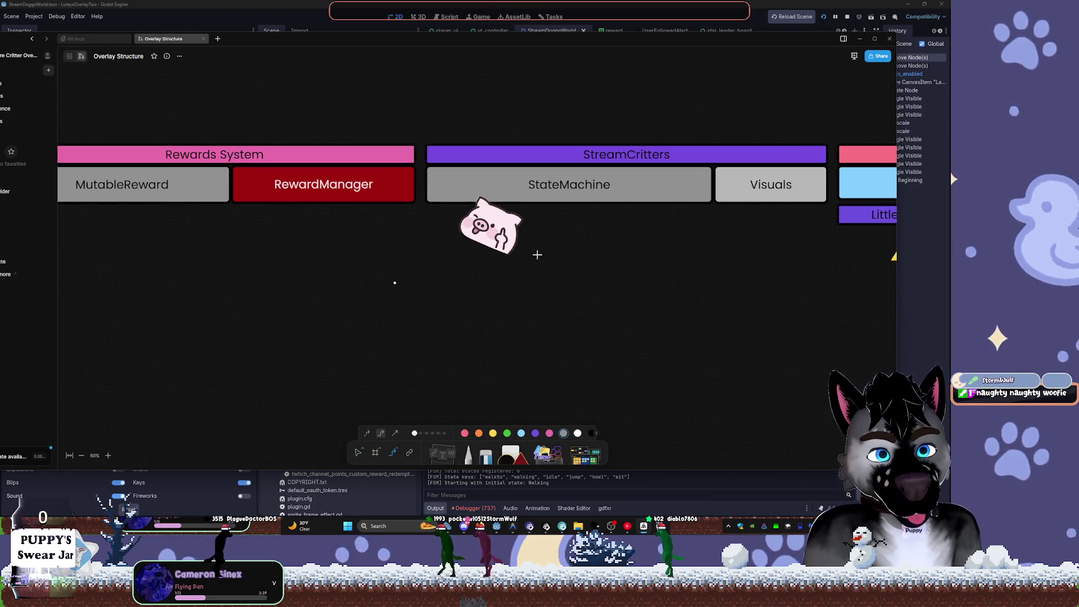
{"action": "left_click_drag", "start_coordinate": [475, 260], "coordinate": [483, 252]}
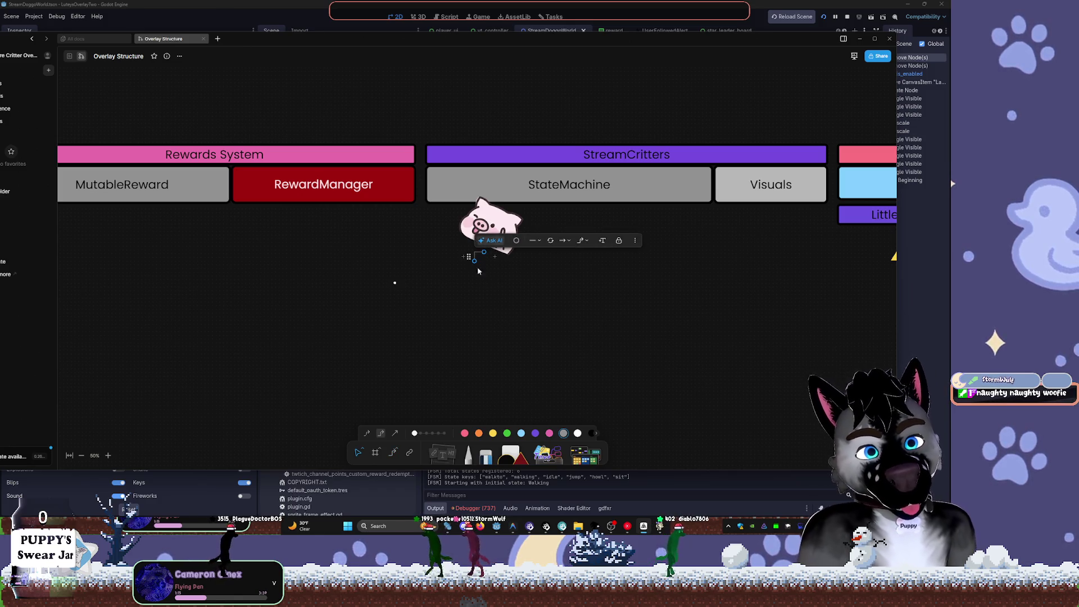
{"action": "key", "text": "ctrl+z"}
{"action": "key", "text": "ctrl+shift+z"}
{"action": "key", "text": "ctrl+z"}
{"action": "key", "text": "ctrl+z"}
{"action": "key", "text": "ctrl+z"}
{"action": "key", "text": "ctrl+z"}
{"action": "key", "text": "ctrl+z"}
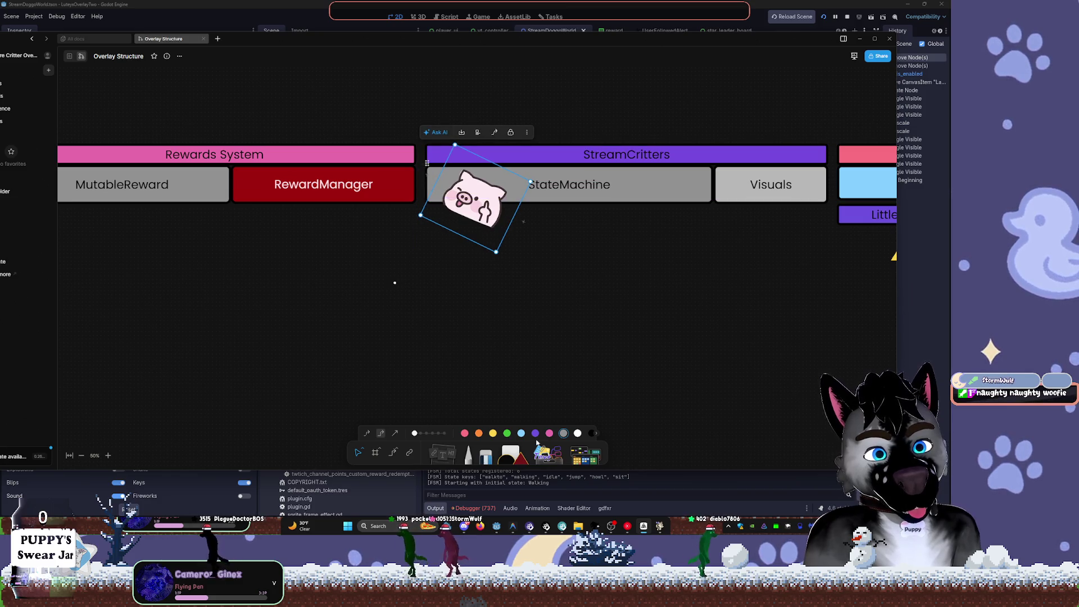
{"action": "left_click", "coordinate": [395, 284]}
{"action": "left_click", "coordinate": [389, 309]}
{"action": "scroll", "coordinate": [479, 330], "scroll_direction": "down", "scroll_amount": 5}
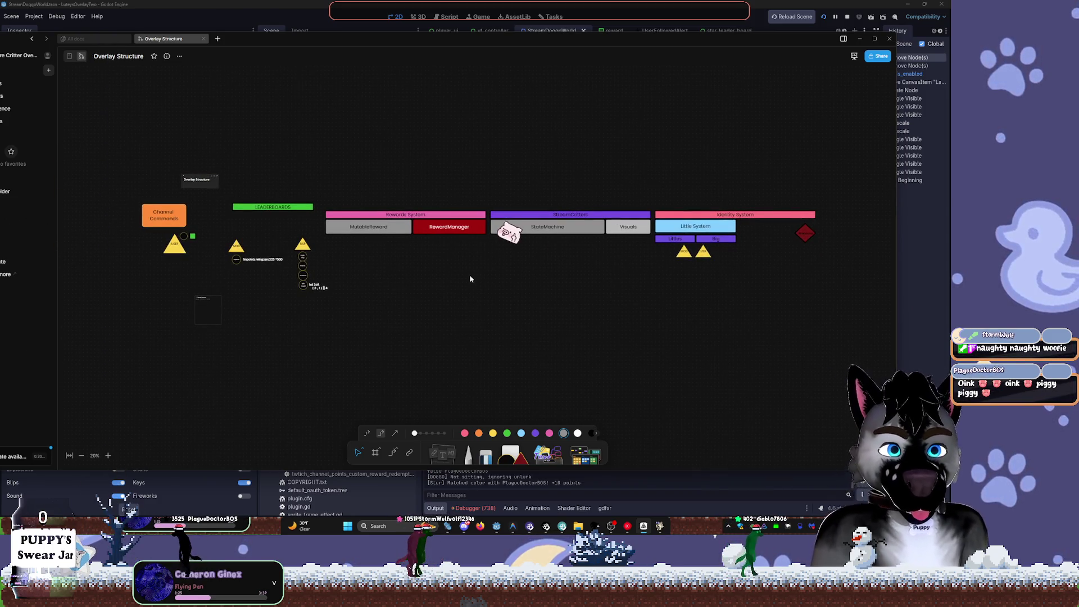
{"action": "scroll", "coordinate": [589, 295], "scroll_direction": "up", "scroll_amount": 3}
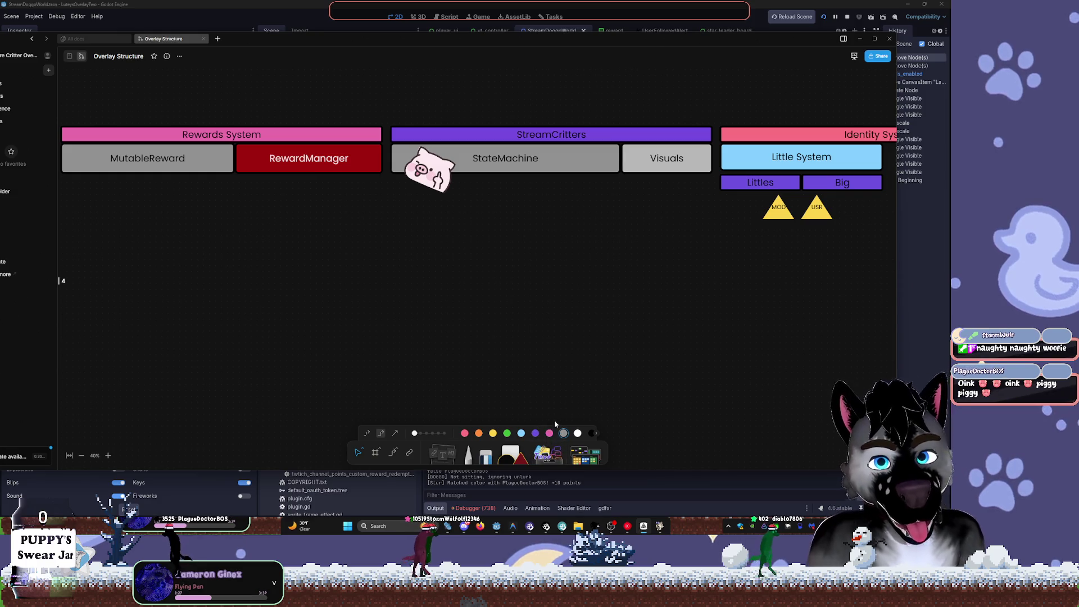
{"action": "scroll", "coordinate": [443, 174], "scroll_direction": "up", "scroll_amount": 12}
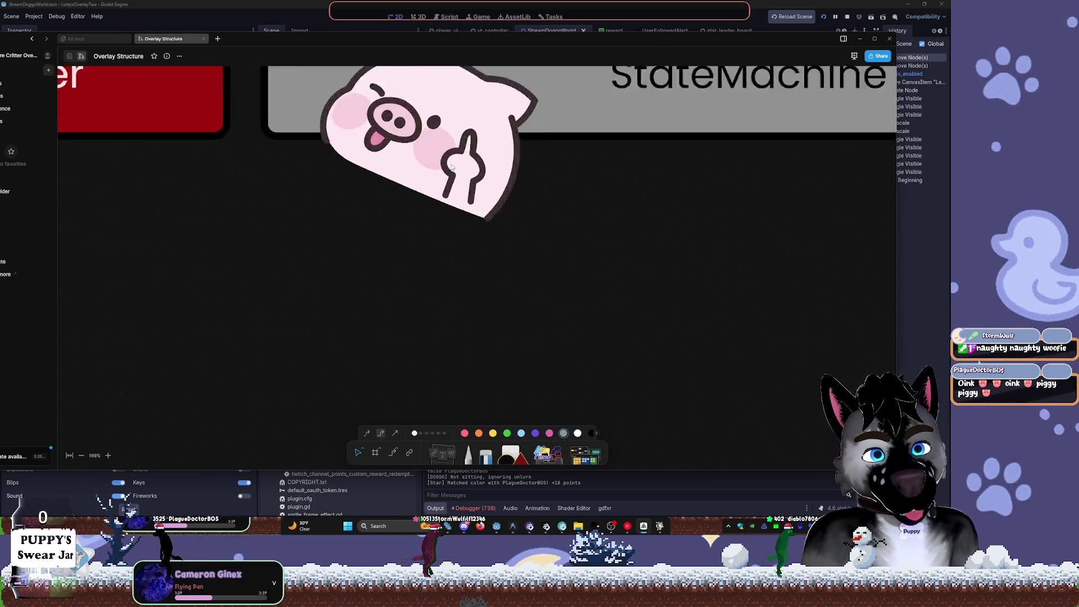
{"action": "scroll", "coordinate": [455, 164], "scroll_direction": "up", "scroll_amount": 5}
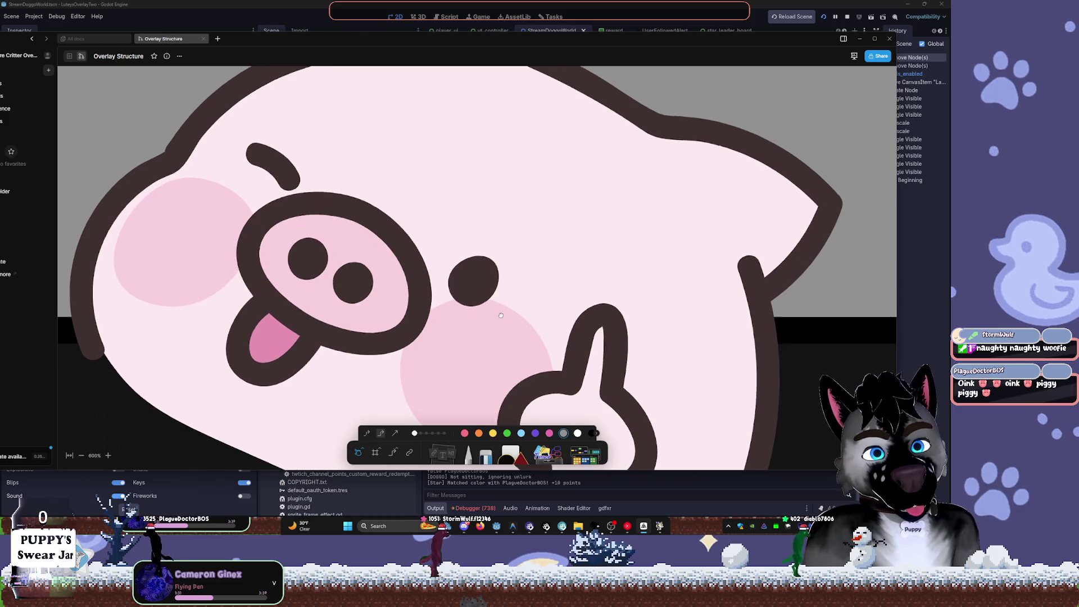
{"action": "scroll", "coordinate": [517, 333], "scroll_direction": "down", "scroll_amount": 2}
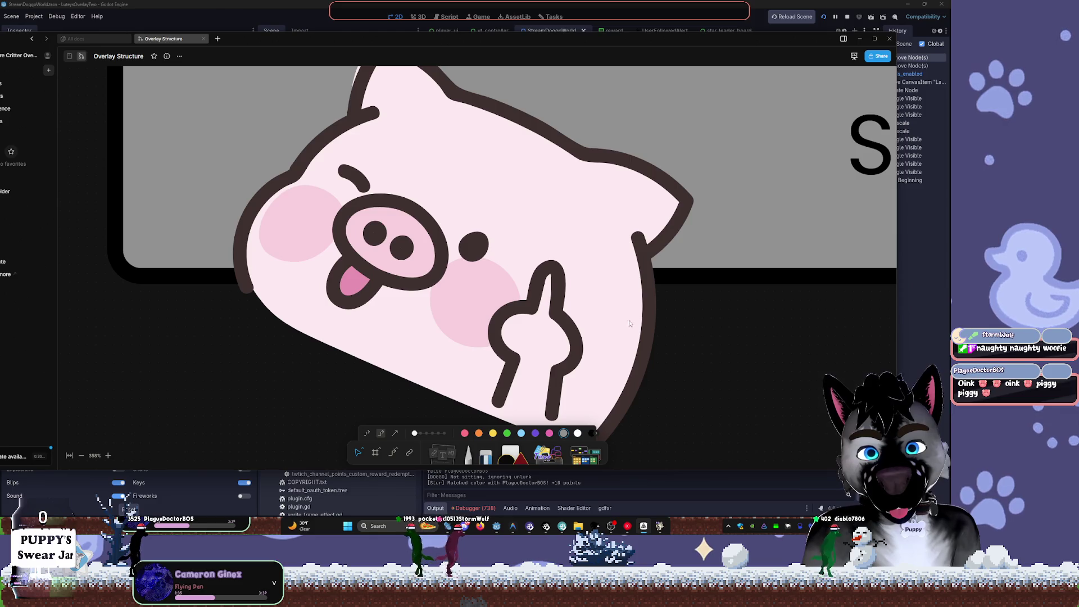
{"action": "scroll", "coordinate": [673, 315], "scroll_direction": "down", "scroll_amount": 1}
{"action": "scroll", "coordinate": [672, 315], "scroll_direction": "down", "scroll_amount": 3}
{"action": "scroll", "coordinate": [686, 313], "scroll_direction": "right", "scroll_amount": 5}
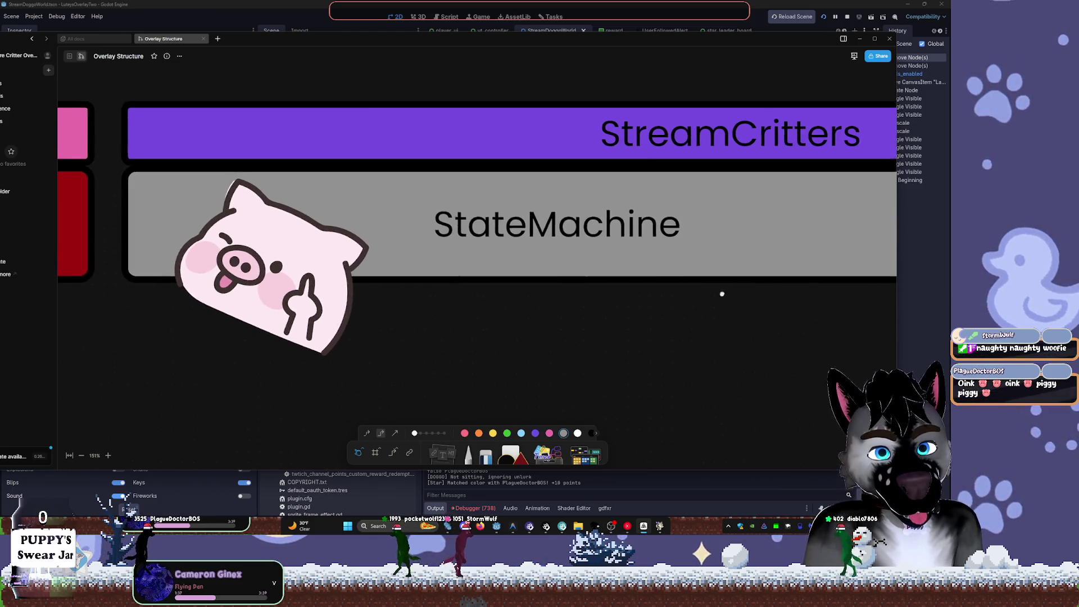
{"action": "scroll", "coordinate": [699, 284], "scroll_direction": "down", "scroll_amount": 4}
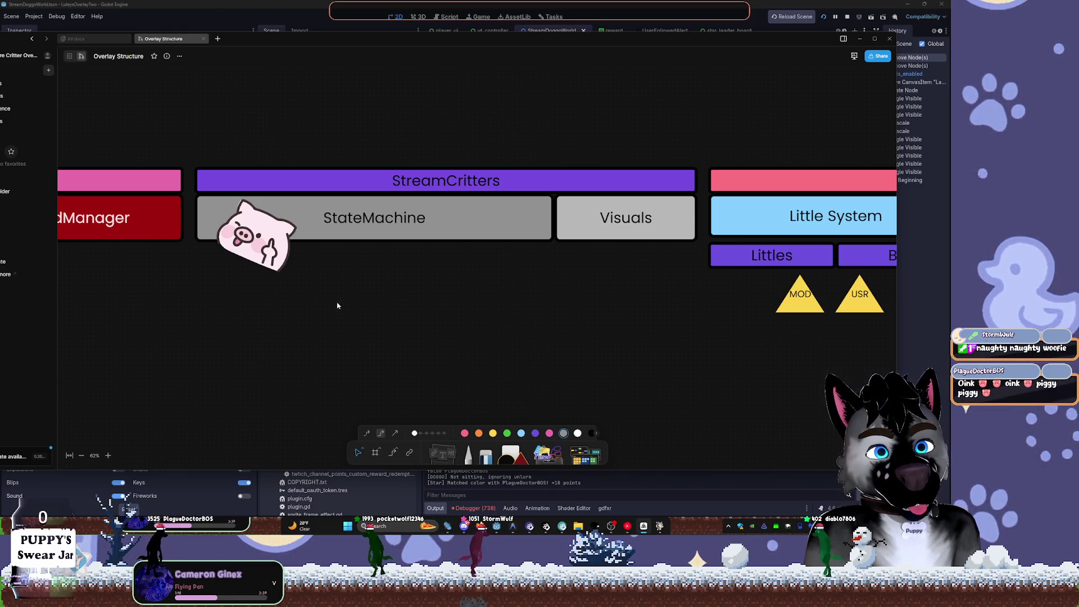
{"action": "left_click_drag", "start_coordinate": [209, 316], "coordinate": [514, 308]}
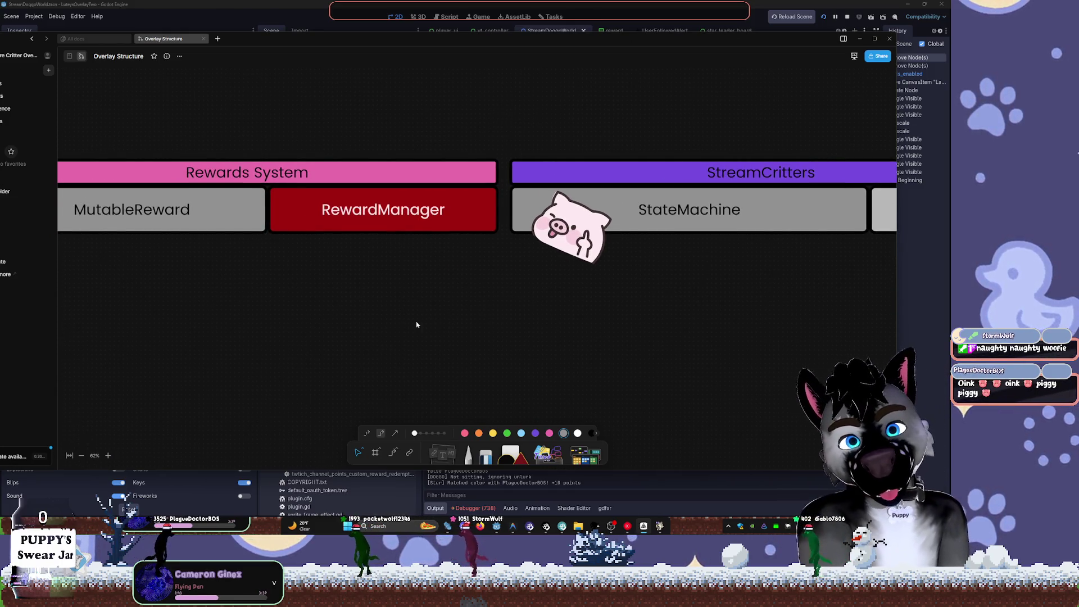
- Duplicate the MOD triangle and place the copy below MutableReward
{"action": "left_click_drag", "start_coordinate": [225, 358], "coordinate": [440, 286]}
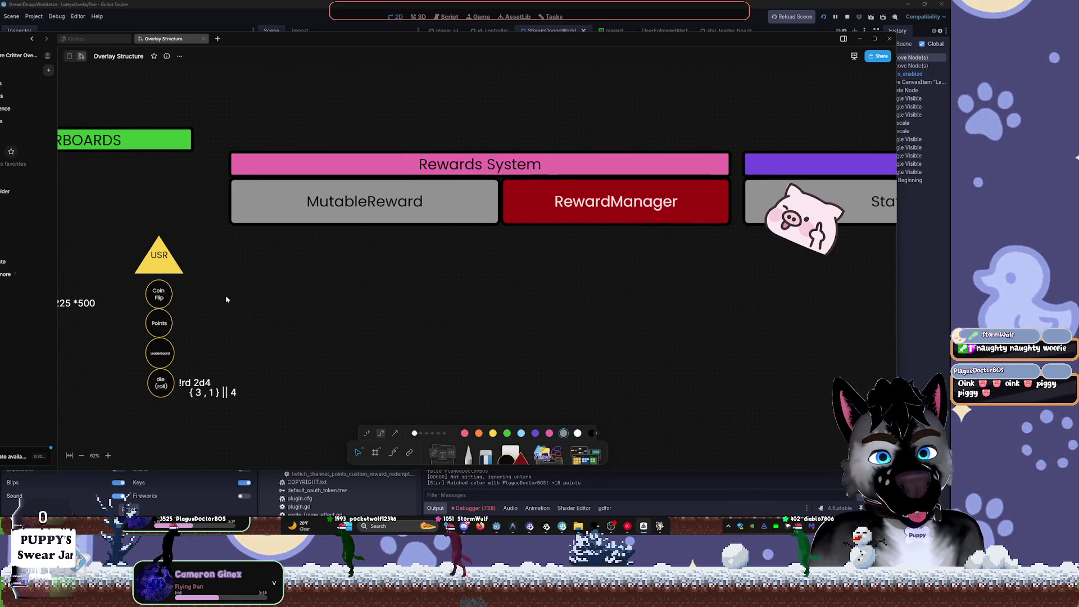
{"action": "left_click_drag", "start_coordinate": [226, 300], "coordinate": [431, 269]}
{"action": "left_click", "coordinate": [158, 244]}
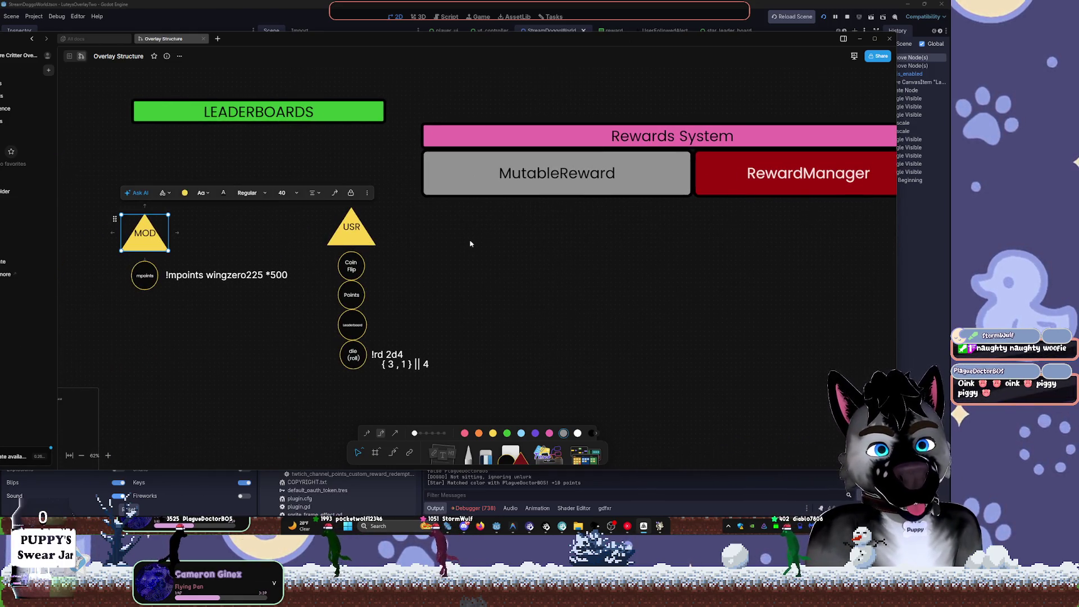
{"action": "key", "text": "ctrl+c"}
{"action": "key", "text": "ctrl+v"}
{"action": "left_click_drag", "start_coordinate": [482, 244], "coordinate": [482, 239]}
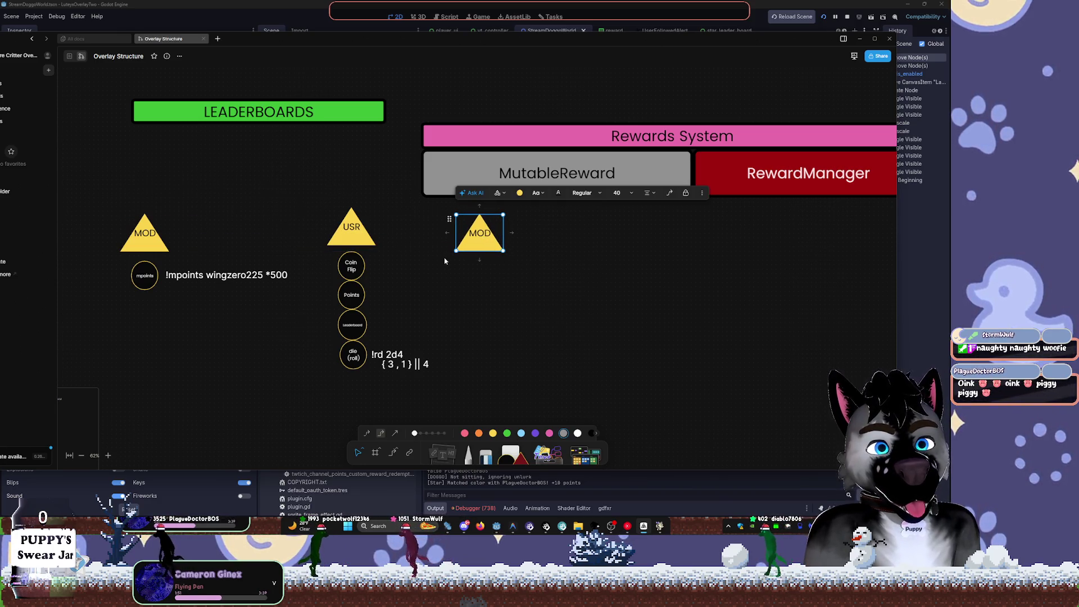
- Copy the USR triangle and place it right of the second MOD triangle
{"action": "left_click", "coordinate": [371, 239]}
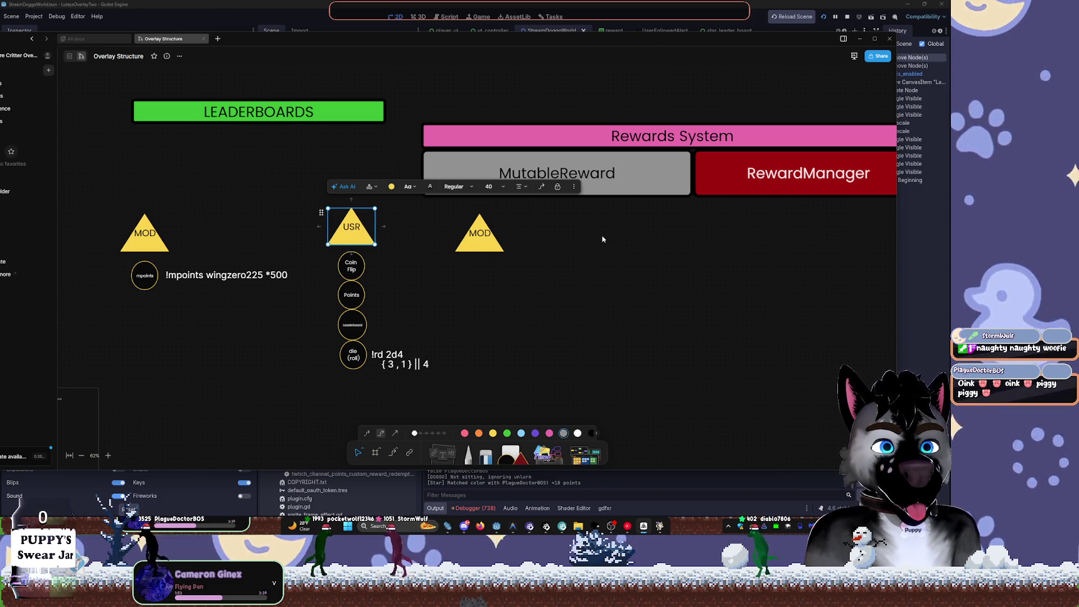
{"action": "key", "text": "ctrl+c"}
{"action": "key", "text": "ctrl+v"}
{"action": "left_click_drag", "start_coordinate": [602, 239], "coordinate": [609, 238]}
{"action": "left_click", "coordinate": [348, 269]}
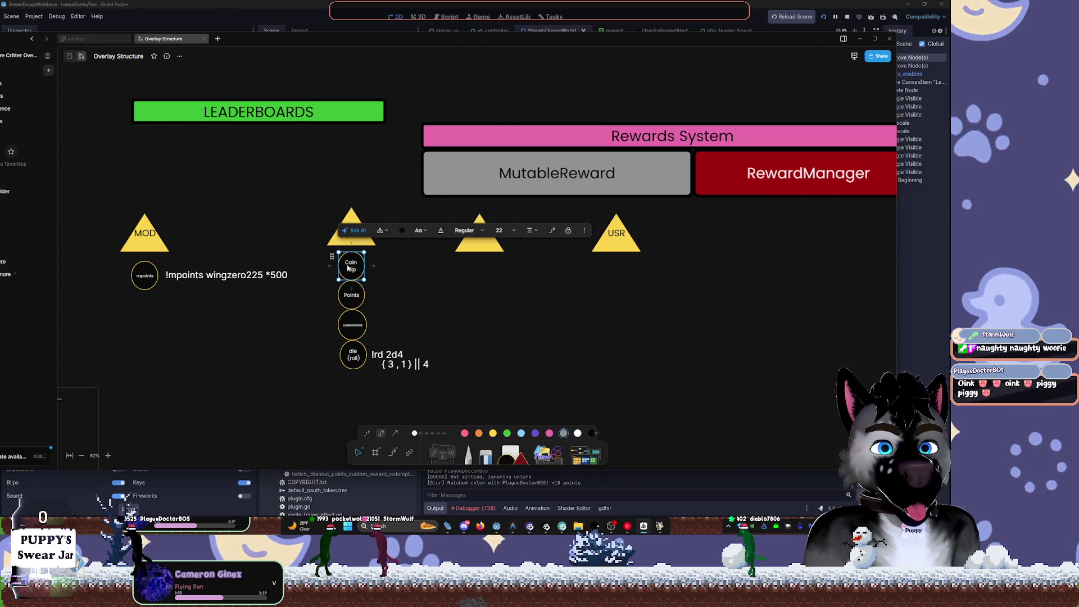
- Paste a copy of the Coin Flip circle with green fill and Semibold Italic size-32 text
{"action": "key", "text": "ctrl+c"}
{"action": "key", "text": "ctrl+v"}
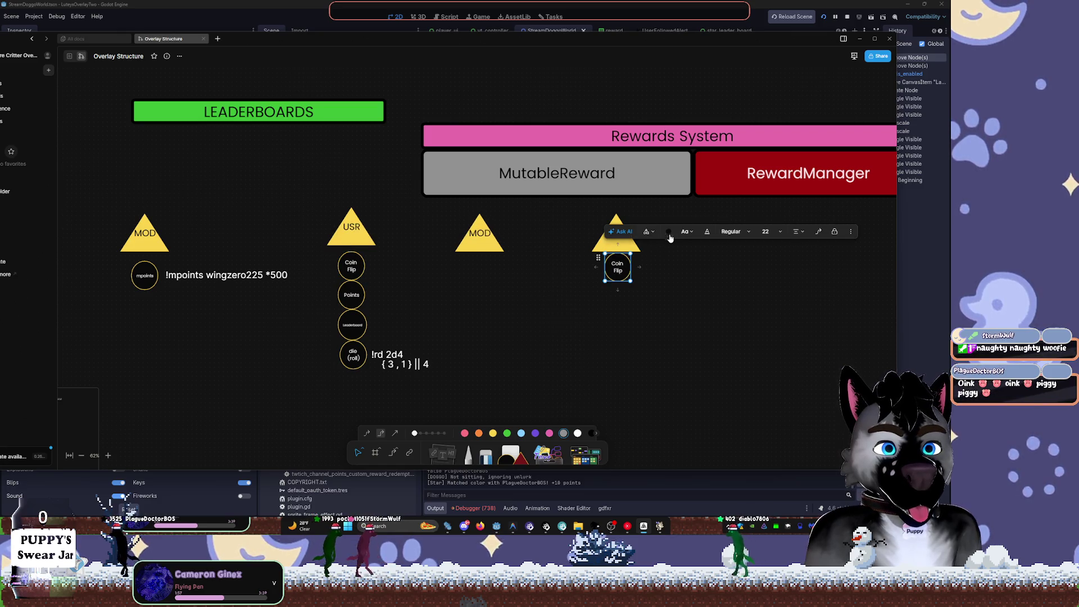
{"action": "left_click", "coordinate": [669, 232]}
{"action": "left_click", "coordinate": [658, 271]}
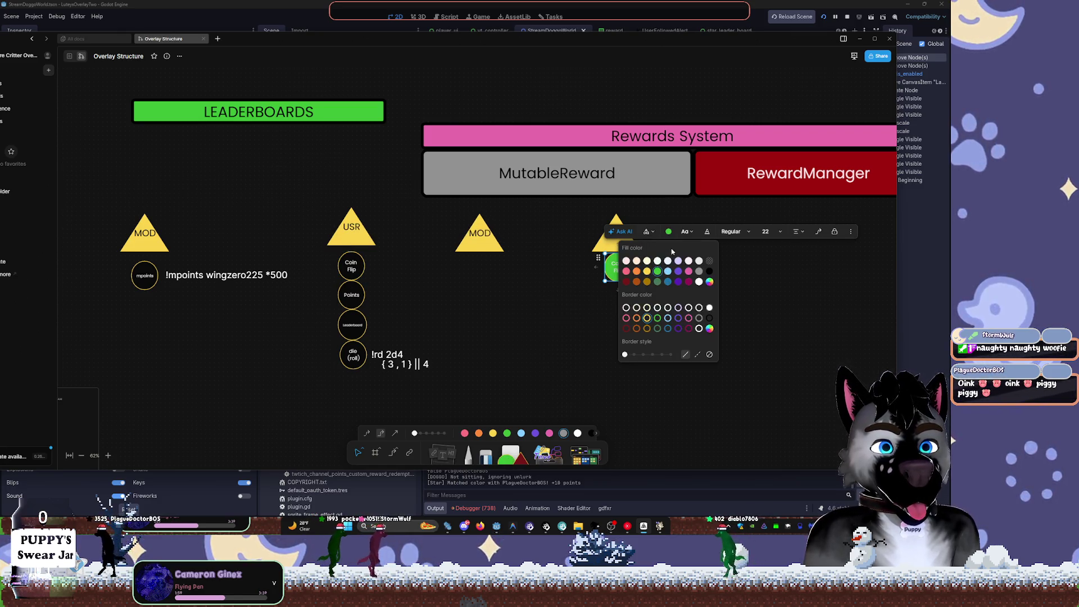
{"action": "left_click", "coordinate": [707, 231]}
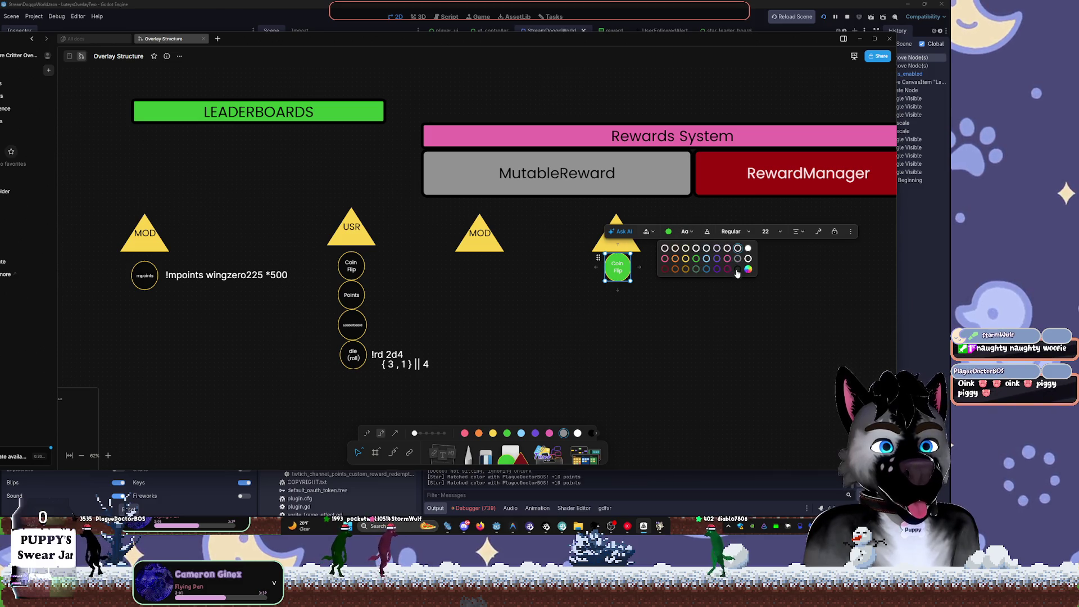
{"action": "left_click", "coordinate": [731, 231]}
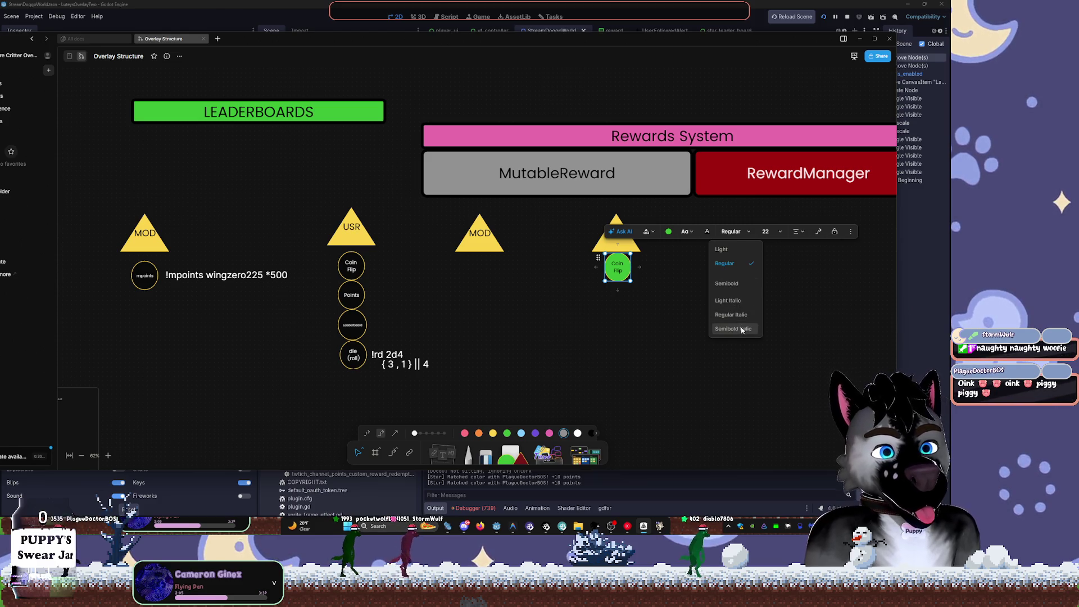
{"action": "left_click", "coordinate": [733, 328]}
{"action": "left_click", "coordinate": [767, 232]}
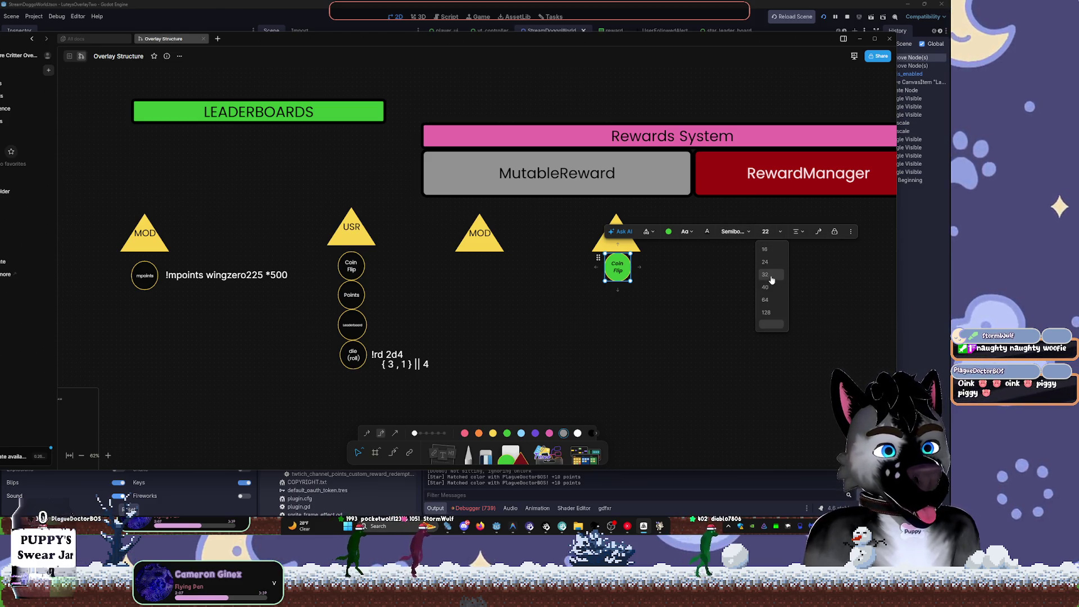
{"action": "left_click", "coordinate": [770, 279]}
- Relabel the green circle 'Use', shrink it slightly and nudge it under USR
{"action": "left_click", "coordinate": [595, 297]}
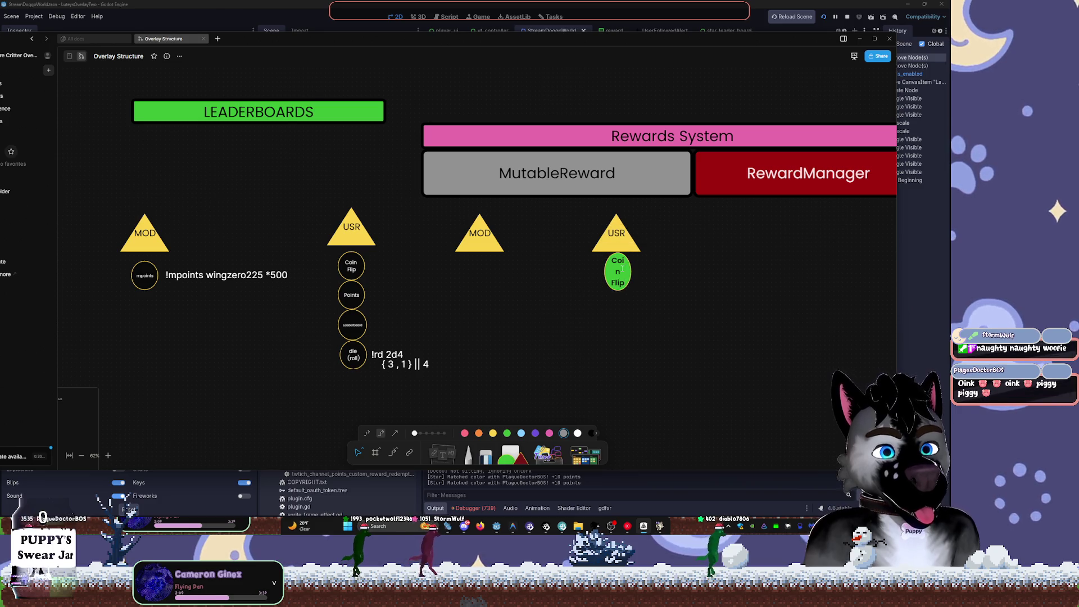
{"action": "key", "text": "ctrl+z"}
{"action": "key", "text": "ctrl+z"}
{"action": "key", "text": "ctrl+z"}
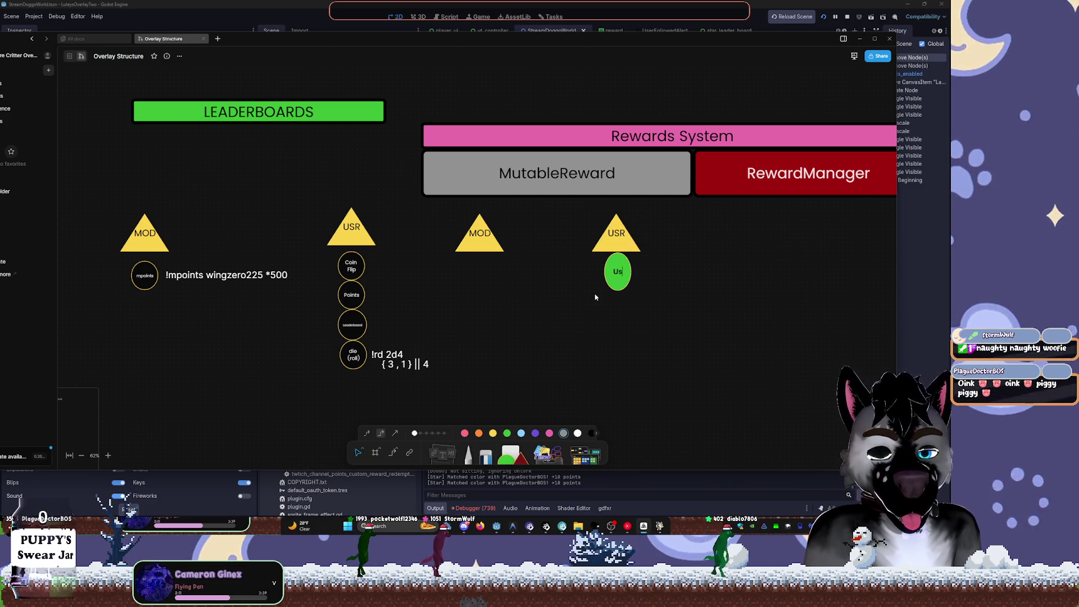
{"action": "key", "text": "ctrl+z"}
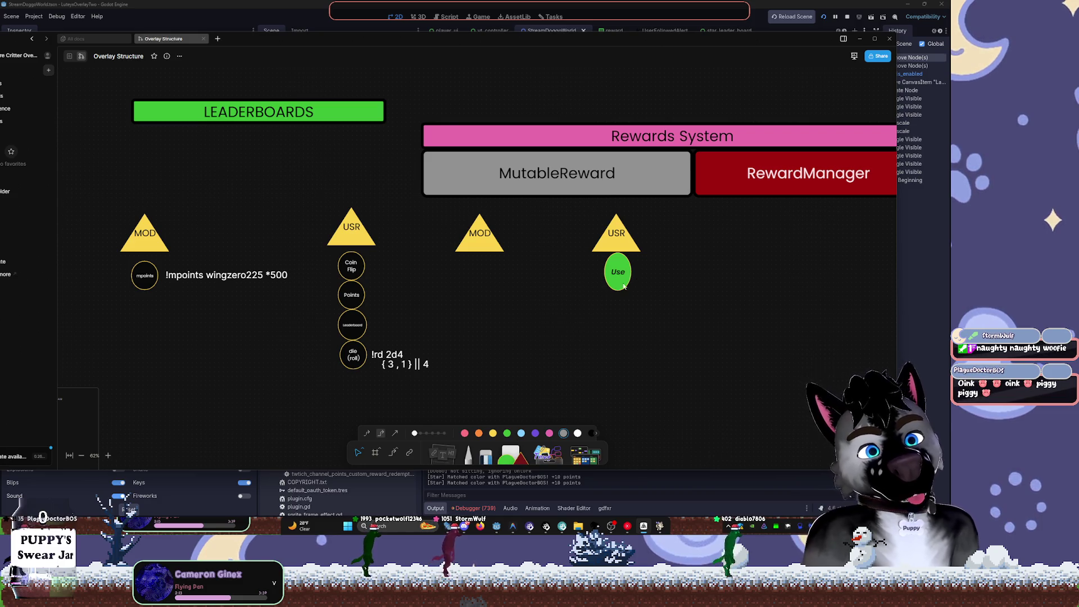
{"action": "left_click", "coordinate": [624, 286]}
{"action": "left_click_drag", "start_coordinate": [623, 287], "coordinate": [624, 272]}
{"action": "left_click", "coordinate": [558, 360]}
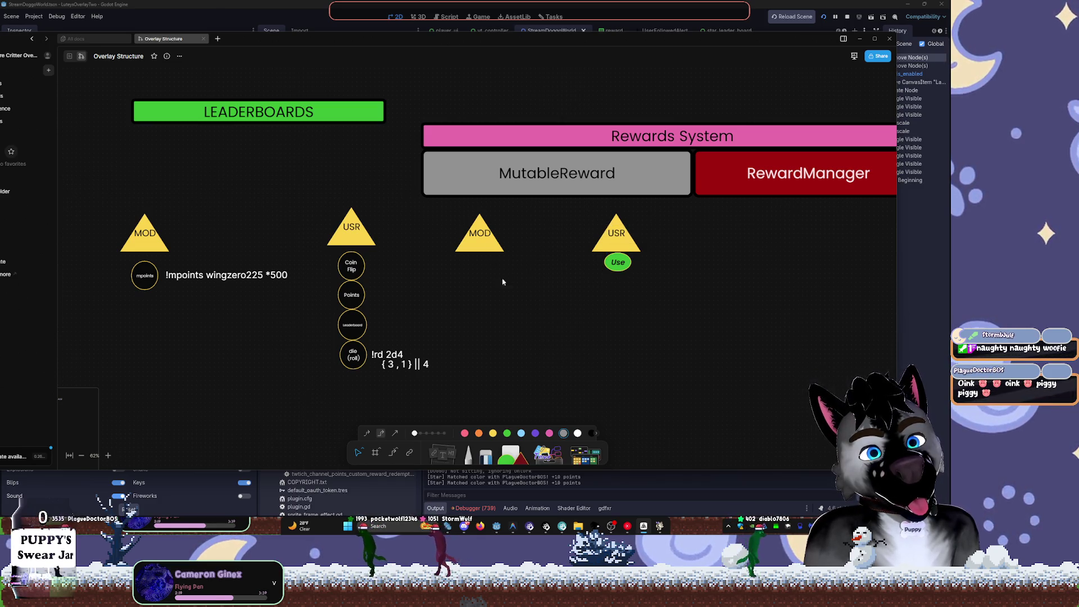
{"action": "left_click", "coordinate": [627, 265]}
- Paste a copy of the Use circle under the MOD triangle and relabel it 'Mod'
{"action": "key", "text": "ctrl+c"}
{"action": "key", "text": "ctrl+v"}
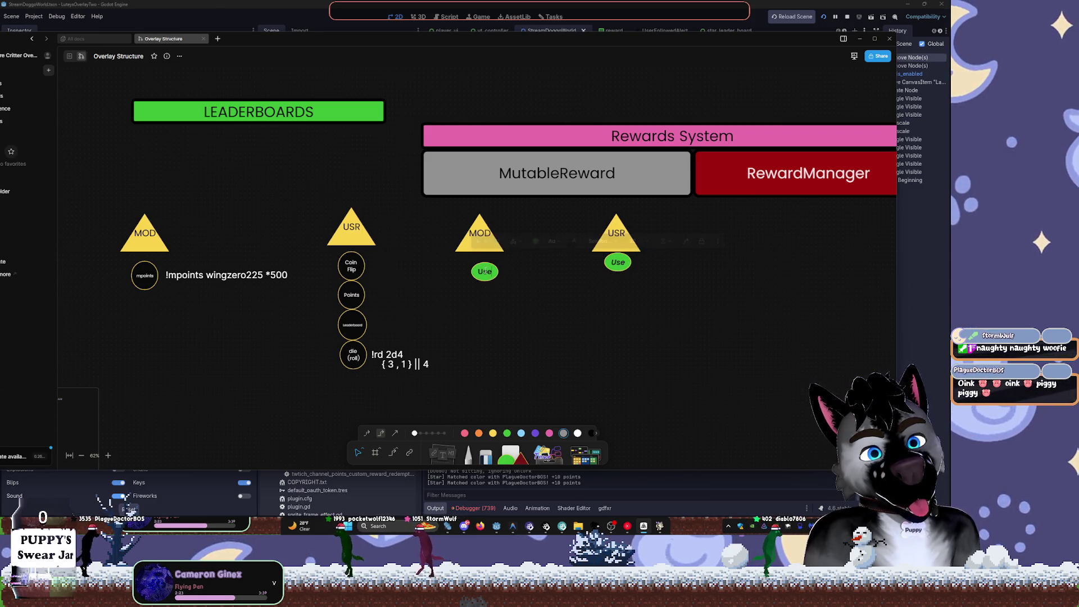
{"action": "double_click", "coordinate": [484, 271]}
{"action": "type", "text": "Mod"}
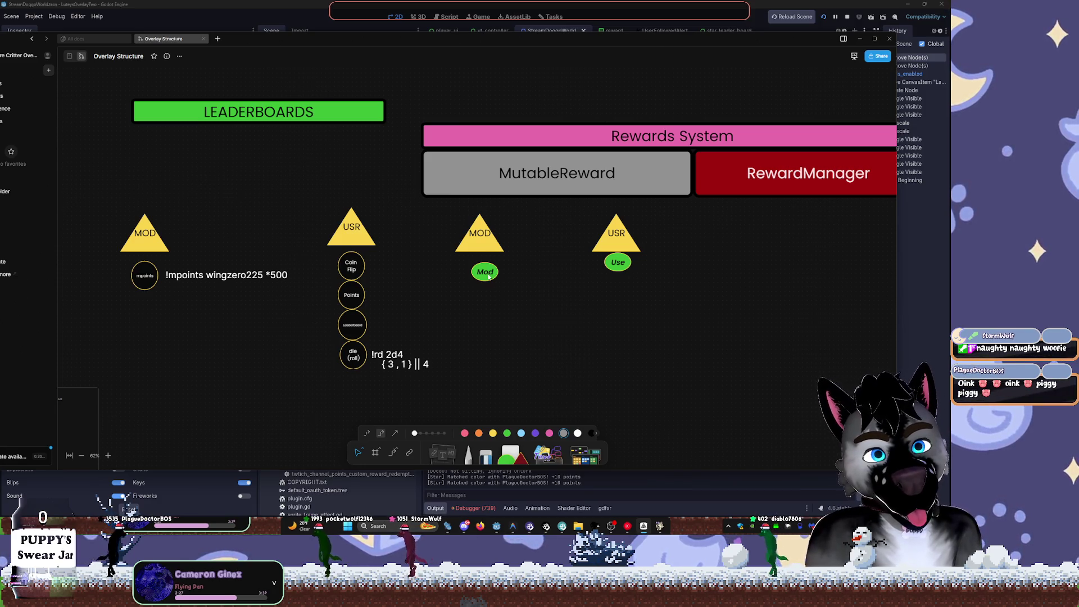
{"action": "left_click", "coordinate": [489, 277]}
{"action": "left_click_drag", "start_coordinate": [485, 273], "coordinate": [494, 278]}
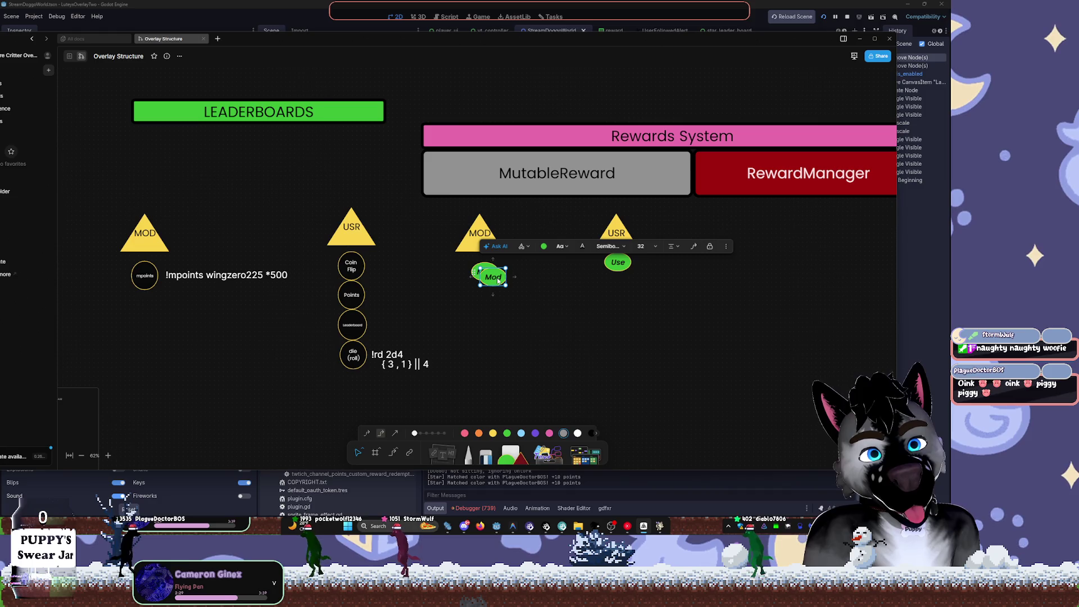
{"action": "double_click", "coordinate": [498, 278]}
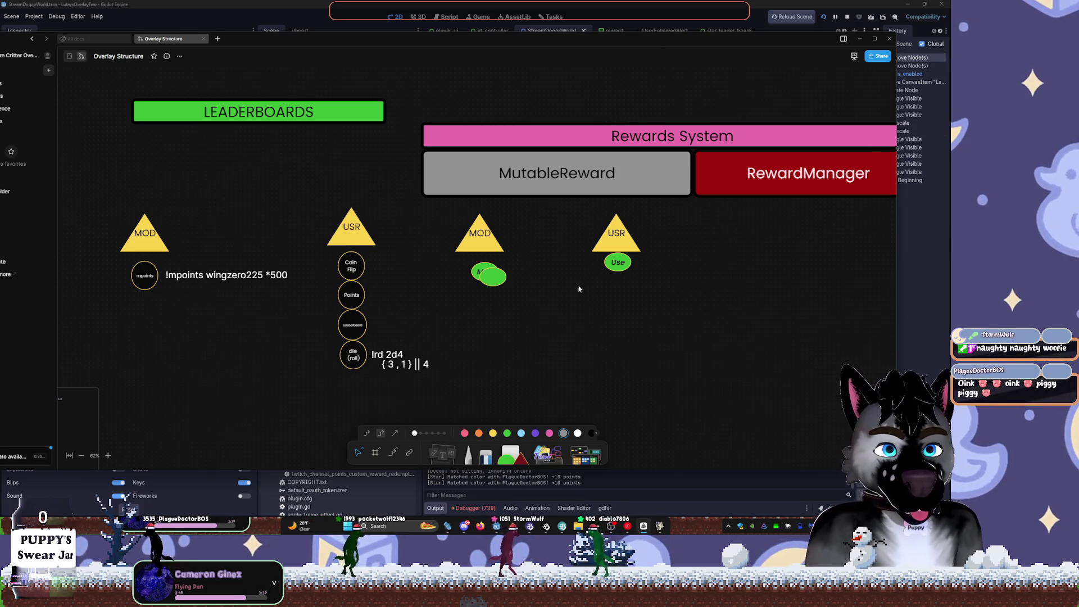
{"action": "left_click_drag", "start_coordinate": [503, 285], "coordinate": [494, 280]}
- Complete the label as 'Modify' and widen the ellipse so it fits one line
{"action": "double_click", "coordinate": [485, 272]}
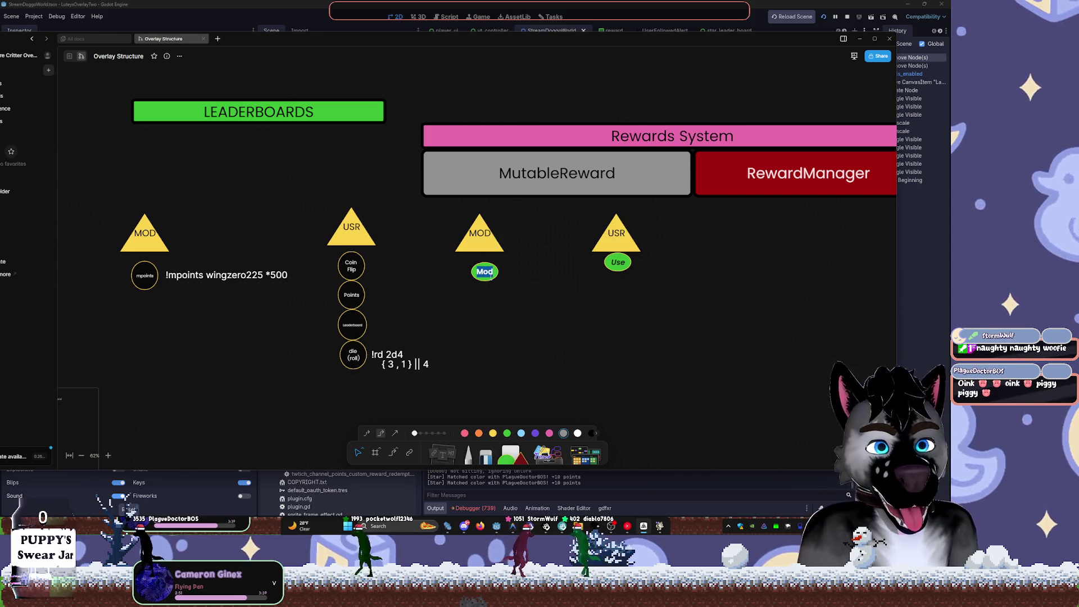
{"action": "key", "text": "Return"}
{"action": "type", "text": "ify"}
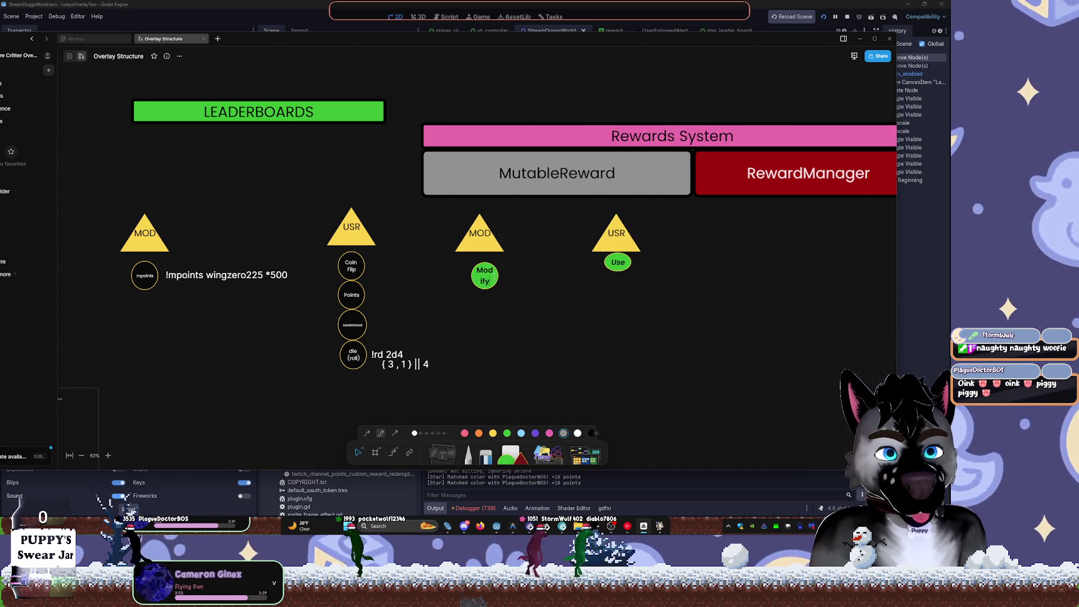
{"action": "key", "text": "Escape"}
{"action": "mouse_move", "coordinate": [499, 286]}
{"action": "left_mouse_down"}
{"action": "mouse_move", "coordinate": [525, 289]}
{"action": "mouse_move", "coordinate": [486, 273]}
{"action": "left_mouse_up"}
{"action": "left_click", "coordinate": [552, 315]}
- Enlarge the Use ellipse to match the Modify ellipse's size
{"action": "left_click", "coordinate": [625, 263]}
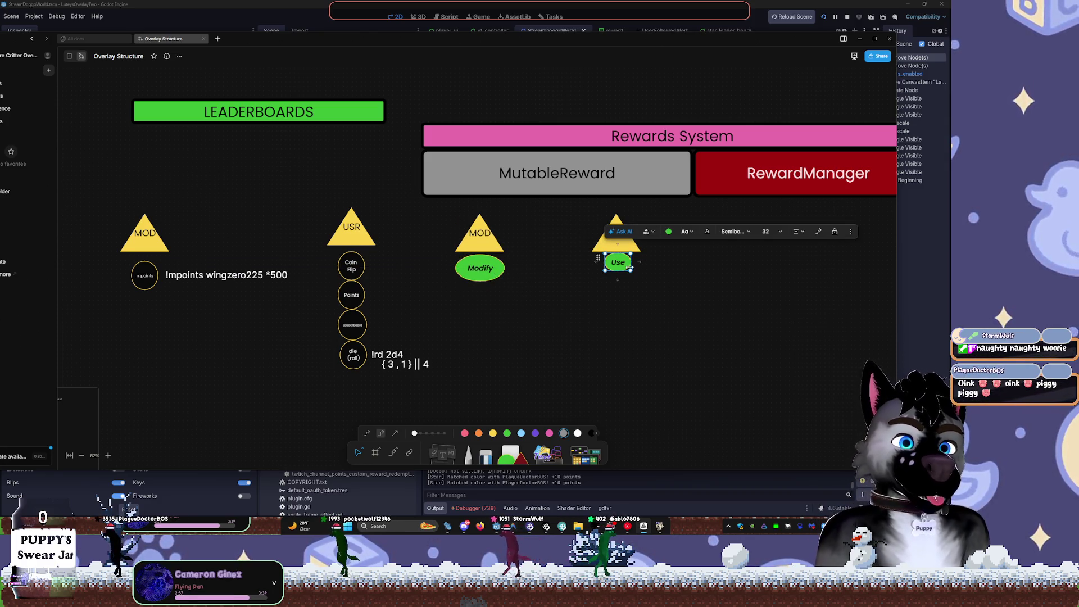
{"action": "left_click_drag", "start_coordinate": [620, 271], "coordinate": [615, 268]}
{"action": "key", "text": "Delete"}
{"action": "left_click", "coordinate": [479, 270]}
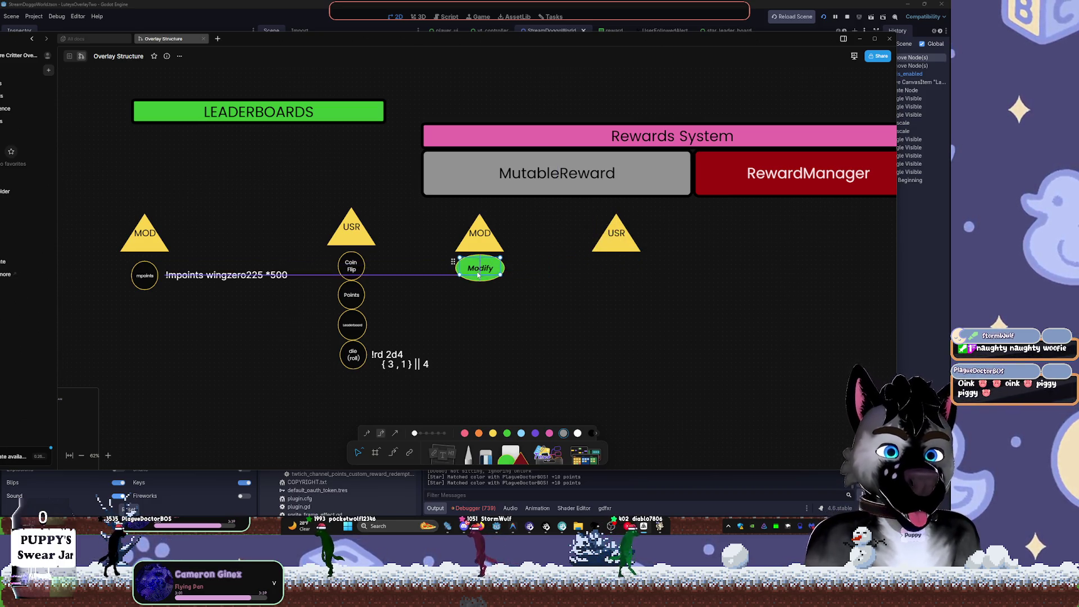
{"action": "left_click_drag", "start_coordinate": [480, 279], "coordinate": [457, 269]}
{"action": "key", "text": "ctrl+z"}
{"action": "left_click", "coordinate": [617, 277]}
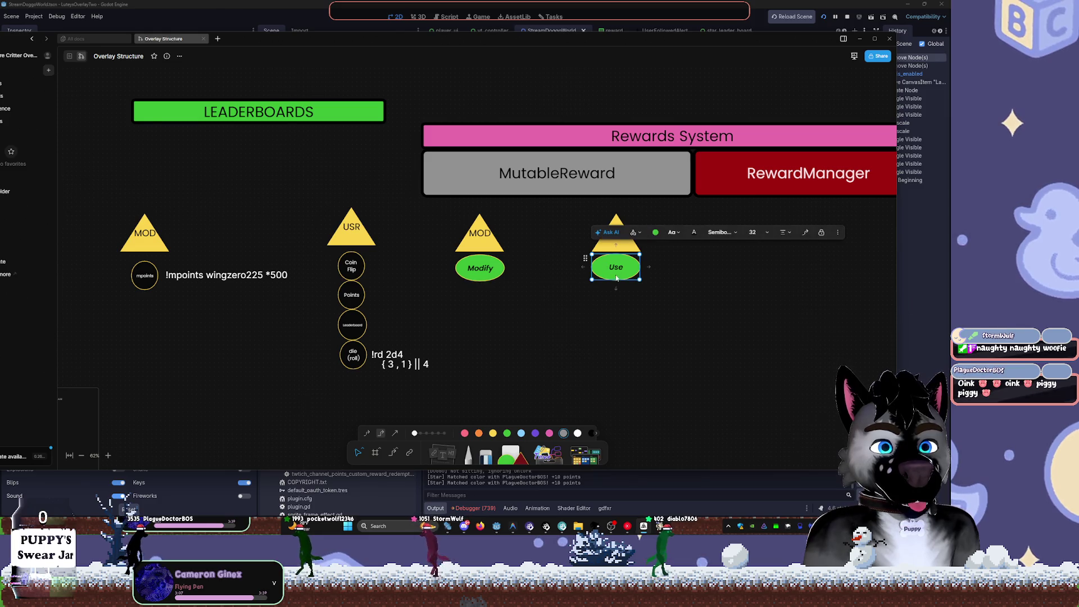
{"action": "left_click_drag", "start_coordinate": [615, 277], "coordinate": [615, 278]}
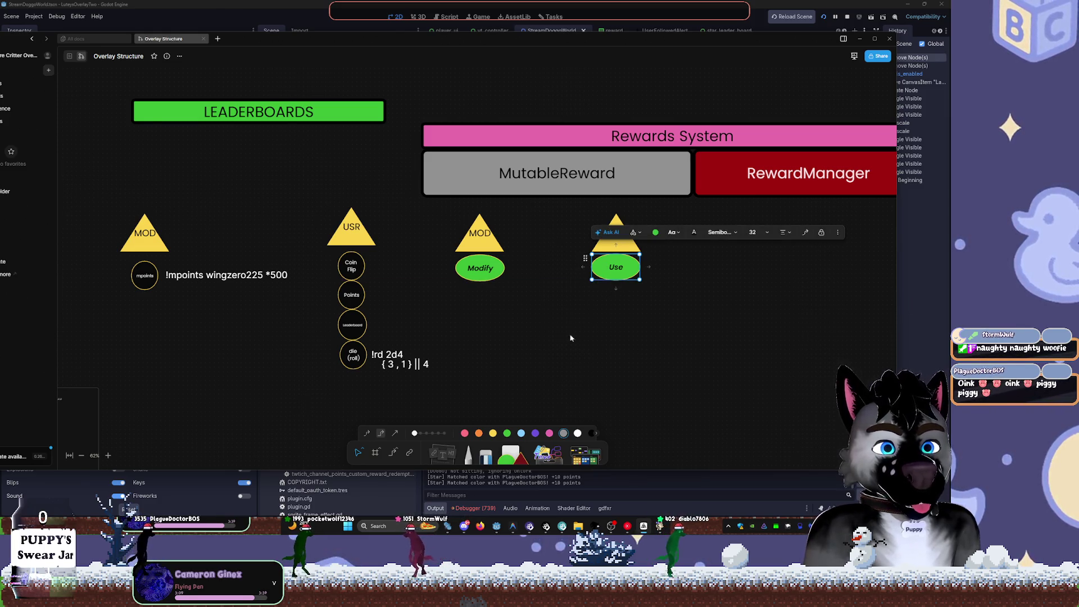
{"action": "left_click", "coordinate": [595, 359]}
- Pan the board and drag a blank rectangle out under the RewardManager box
{"action": "scroll", "coordinate": [613, 351], "scroll_direction": "down", "scroll_amount": 5}
{"action": "scroll", "coordinate": [573, 315], "scroll_direction": "up", "scroll_amount": 4}
{"action": "left_click_drag", "start_coordinate": [646, 266], "coordinate": [615, 310]}
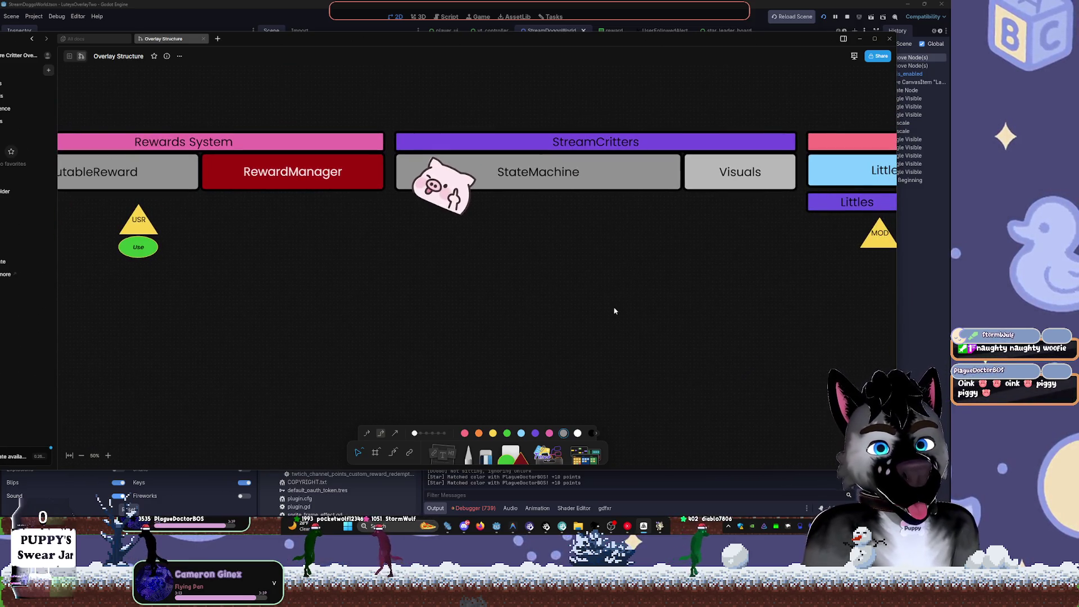
{"action": "scroll", "coordinate": [380, 241], "scroll_direction": "left", "scroll_amount": 3}
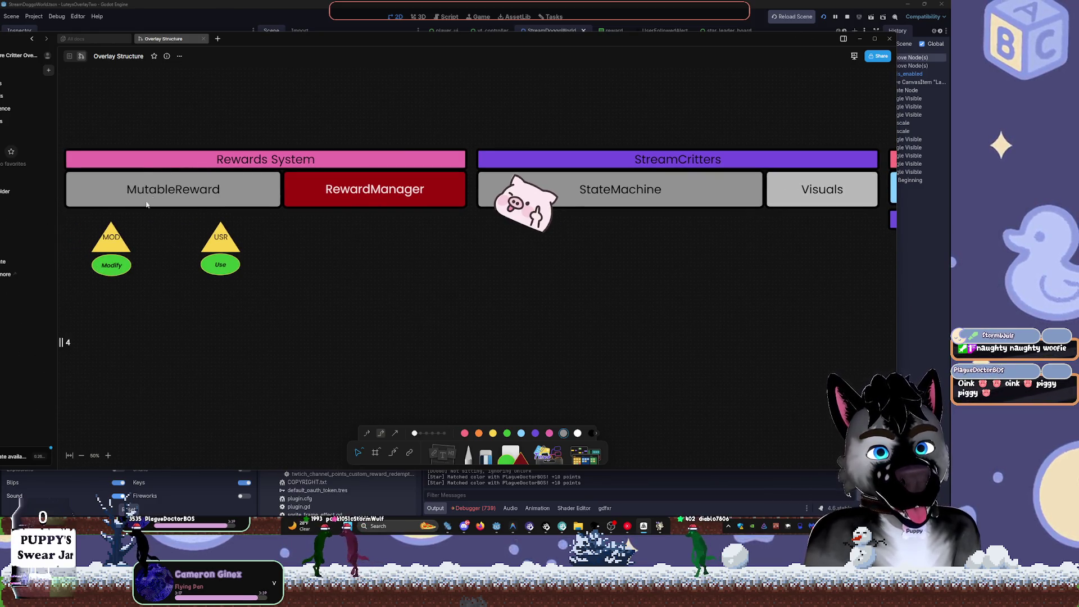
{"action": "scroll", "coordinate": [148, 155], "scroll_direction": "left", "scroll_amount": 8}
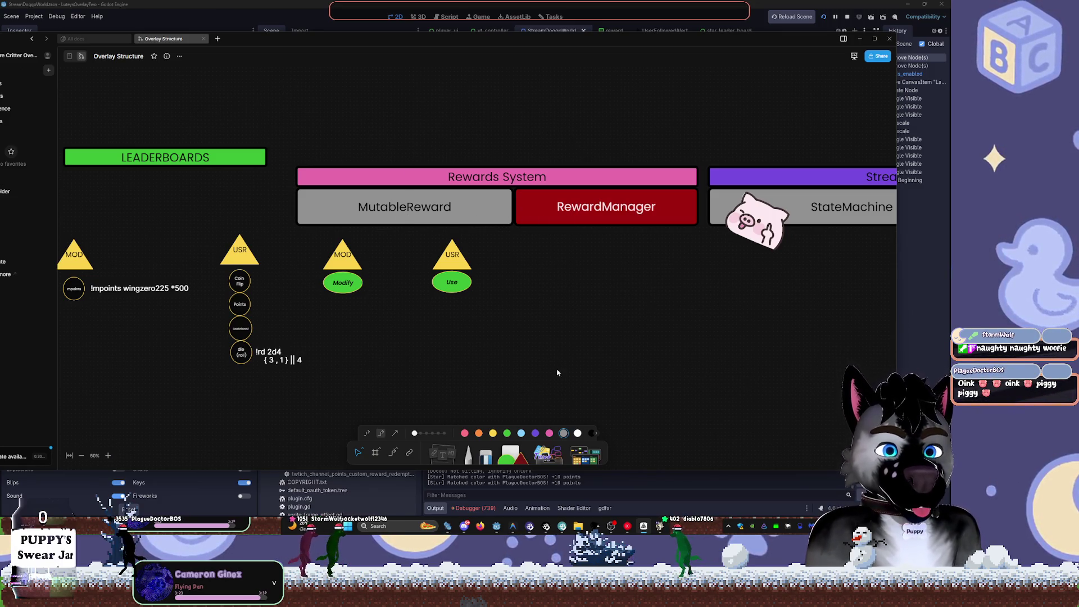
{"action": "mouse_move", "coordinate": [508, 449]}
{"action": "left_mouse_down"}
{"action": "mouse_move", "coordinate": [525, 236]}
{"action": "mouse_move", "coordinate": [631, 306]}
{"action": "mouse_move", "coordinate": [642, 277]}
{"action": "mouse_move", "coordinate": [614, 260]}
{"action": "mouse_move", "coordinate": [618, 279]}
{"action": "left_mouse_up"}
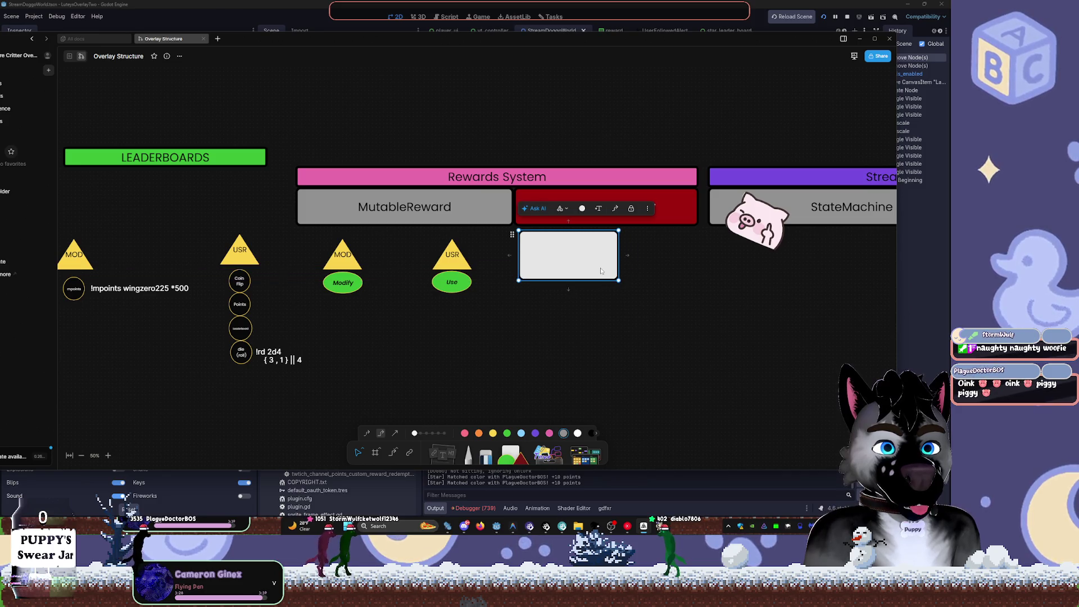
- Label the new box 'Reward Scheduler'
{"action": "left_click", "coordinate": [581, 212]}
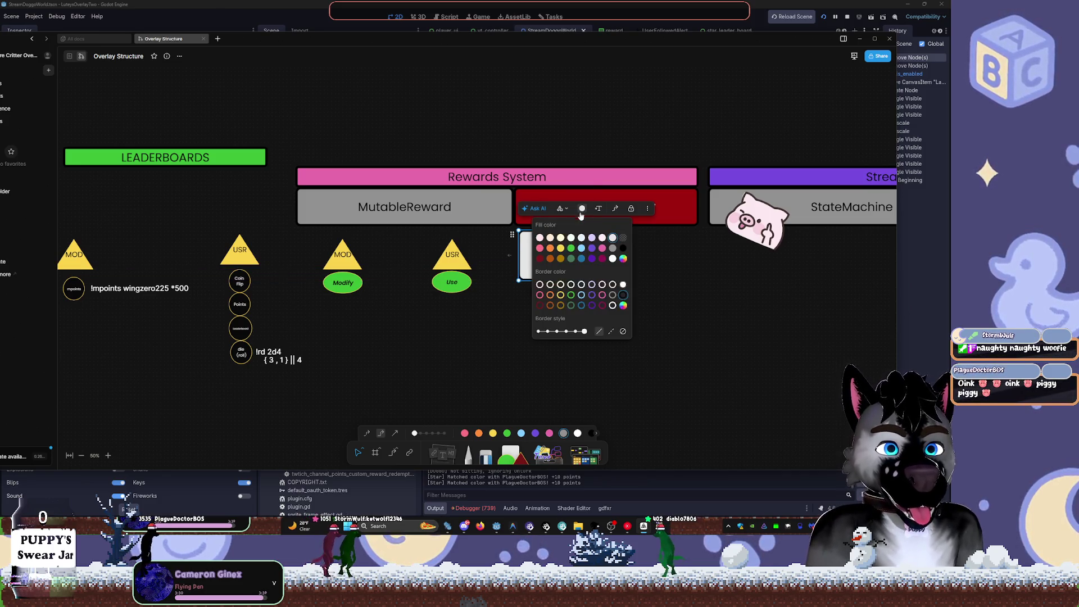
{"action": "left_click", "coordinate": [666, 285]}
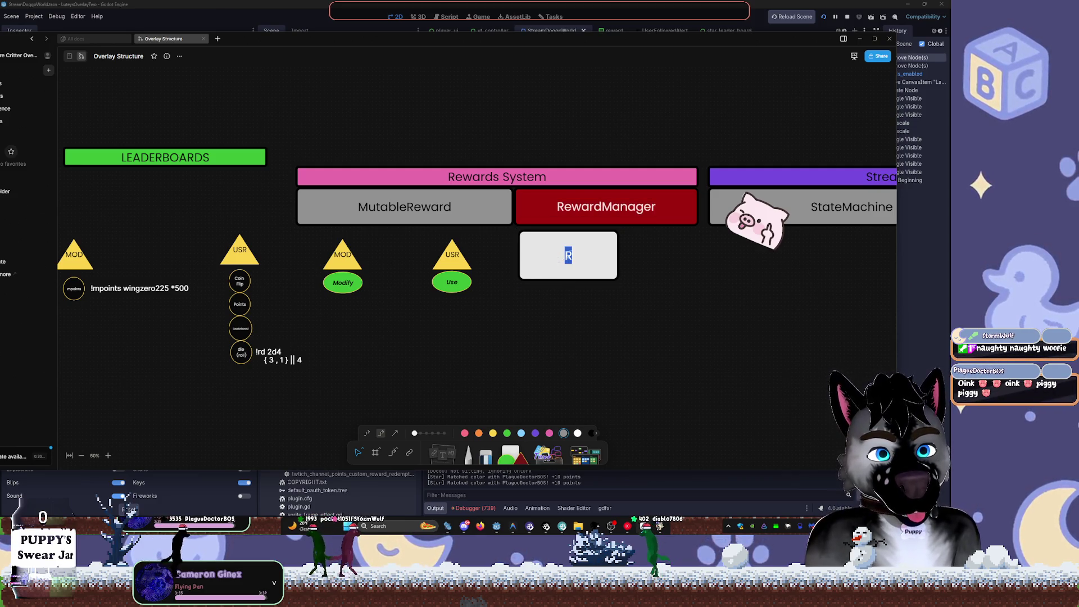
{"action": "left_click", "coordinate": [579, 273]}
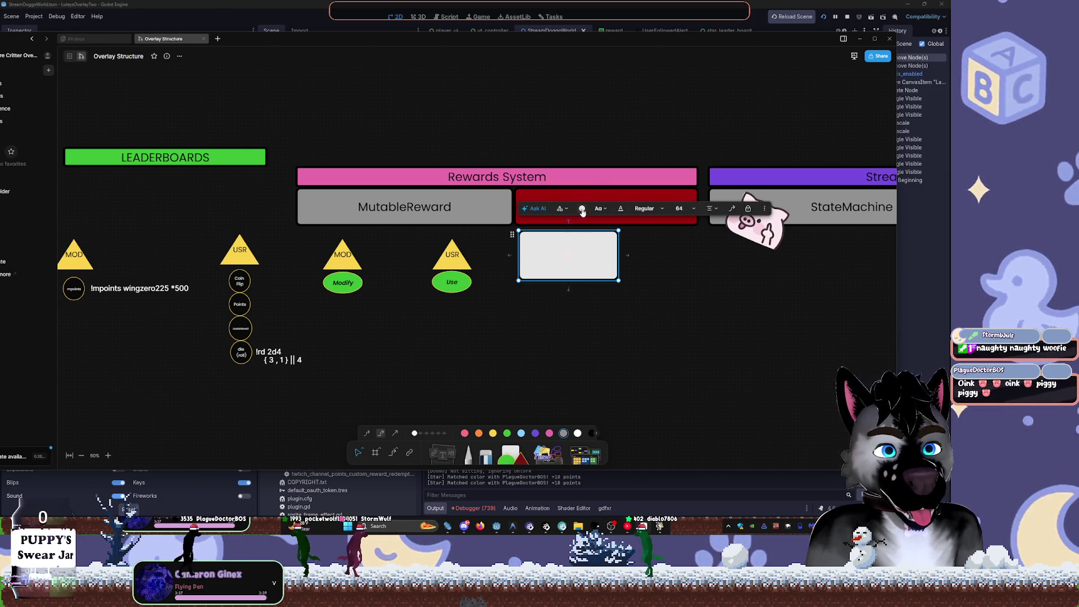
{"action": "left_click", "coordinate": [599, 209]}
{"action": "left_click", "coordinate": [620, 209]}
{"action": "left_click", "coordinate": [620, 209]}
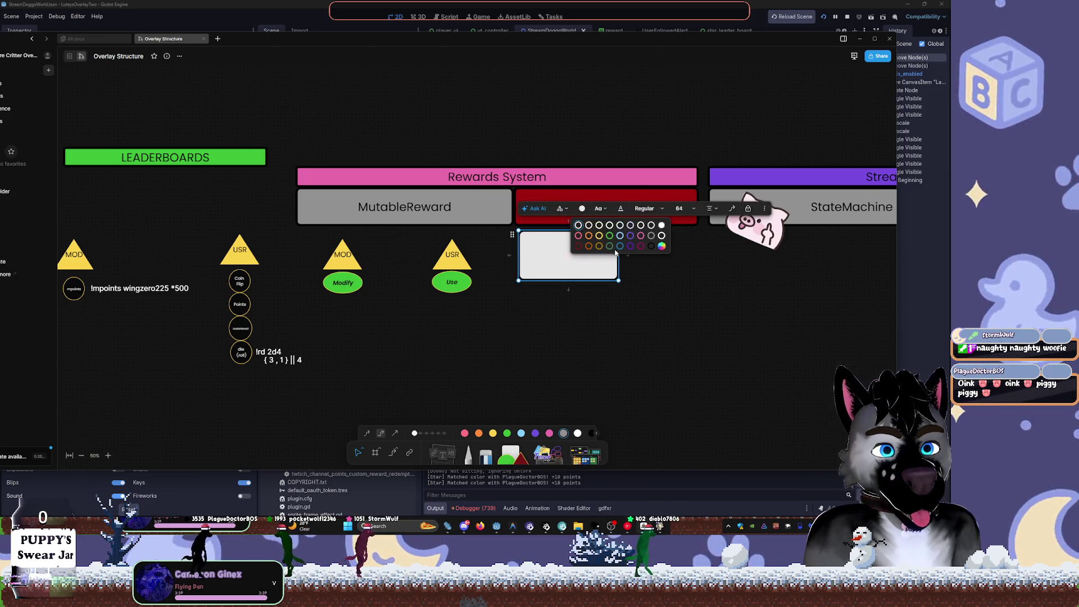
{"action": "type", "text": "R"}
{"action": "double_click", "coordinate": [576, 252]}
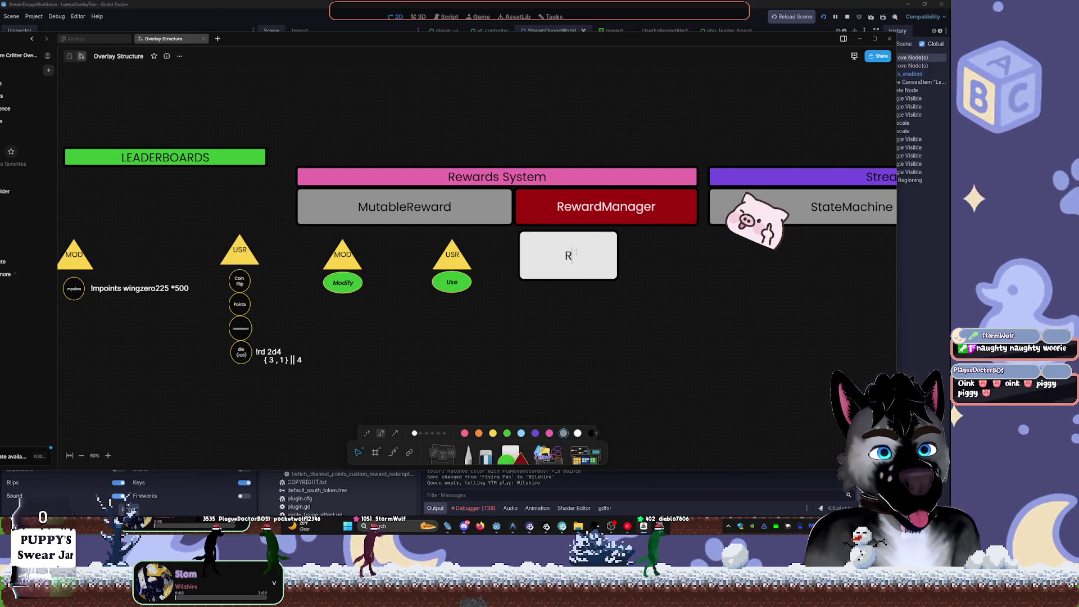
{"action": "type", "text": "eward S"}
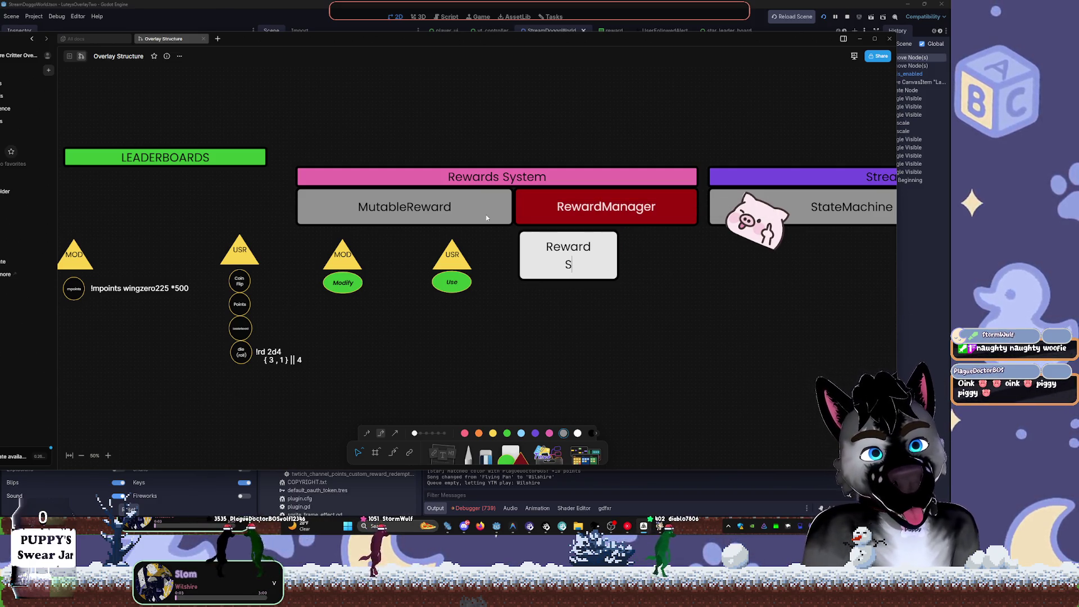
{"action": "type", "text": "chedul"}
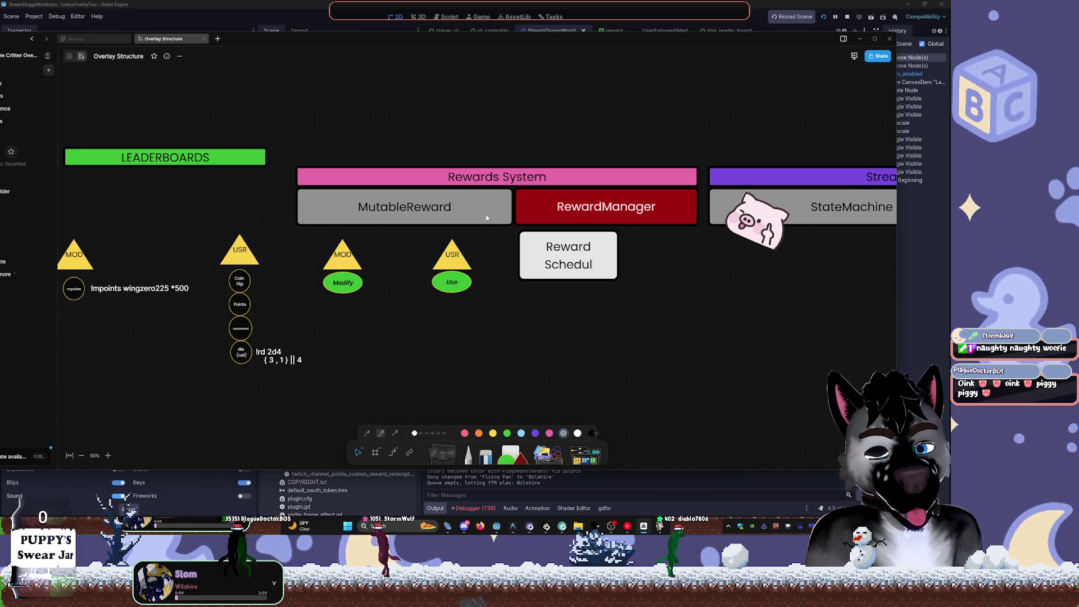
{"action": "type", "text": "er"}
{"action": "key", "text": "Escape"}
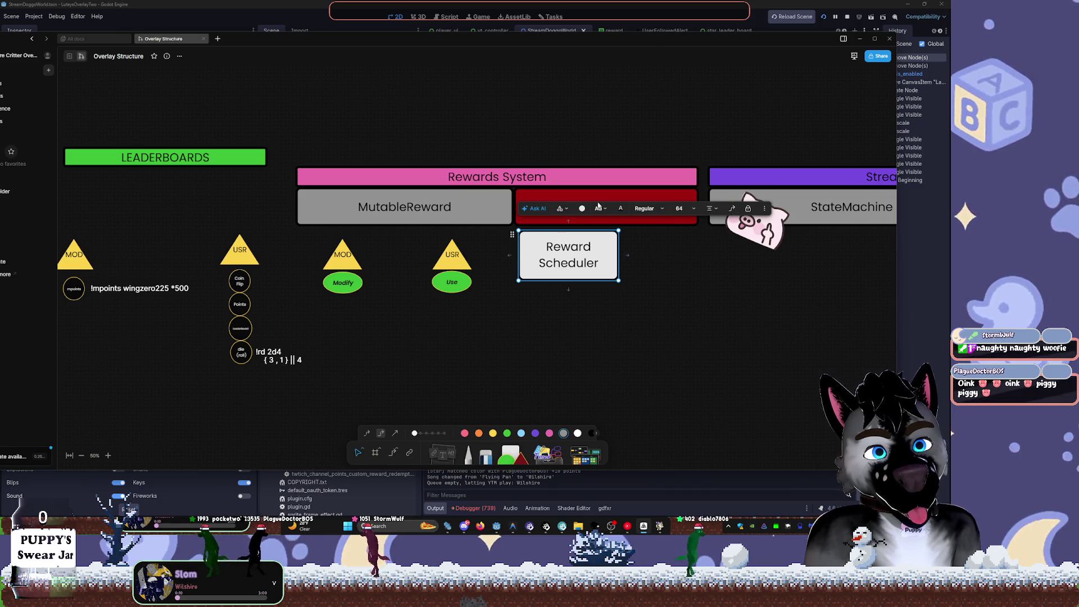
- Make the box a diamond, stretch it taller, and move it onto the MutableReward–RewardManager junction
{"action": "left_click", "coordinate": [562, 208]}
{"action": "left_click", "coordinate": [562, 225]}
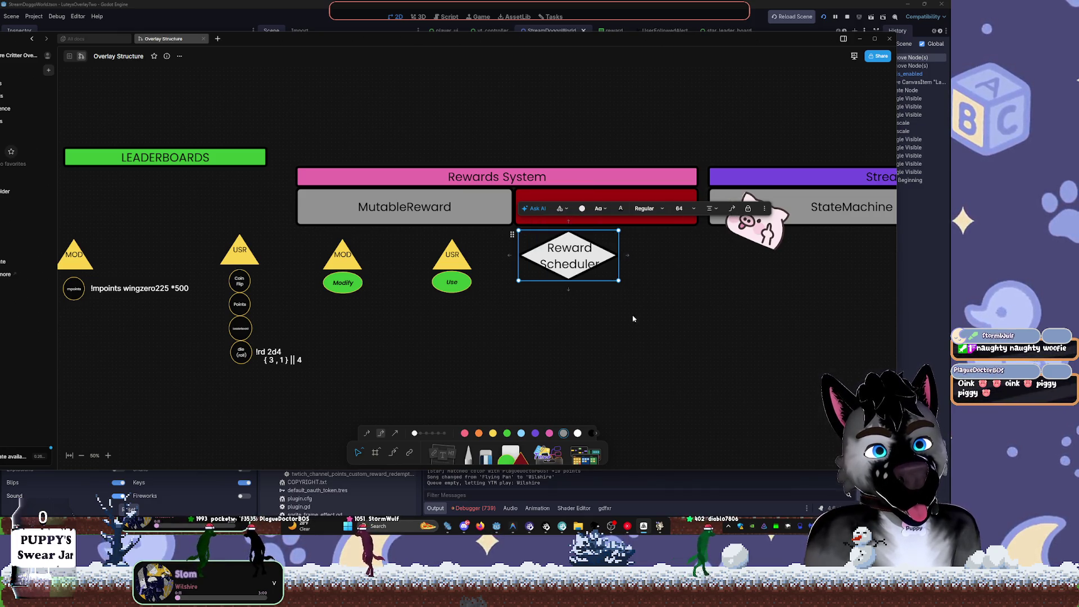
{"action": "left_click_drag", "start_coordinate": [596, 284], "coordinate": [596, 320]}
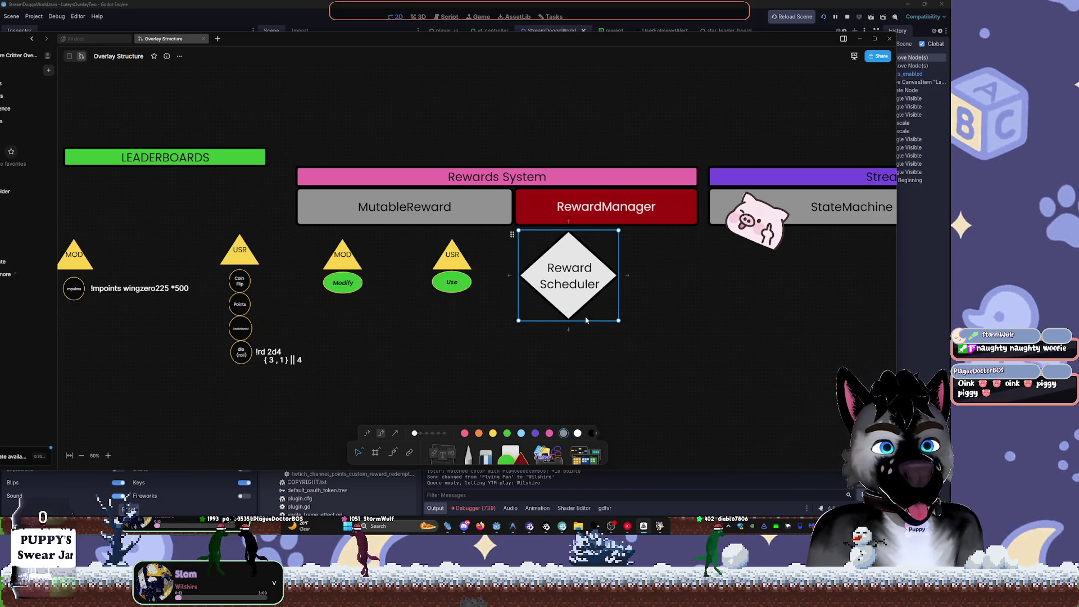
{"action": "mouse_move", "coordinate": [571, 285]}
{"action": "left_mouse_down"}
{"action": "mouse_move", "coordinate": [546, 253]}
{"action": "mouse_move", "coordinate": [516, 241]}
{"action": "left_mouse_up"}
{"action": "left_click", "coordinate": [583, 296]}
{"action": "scroll", "coordinate": [622, 330], "scroll_direction": "down", "scroll_amount": 2}
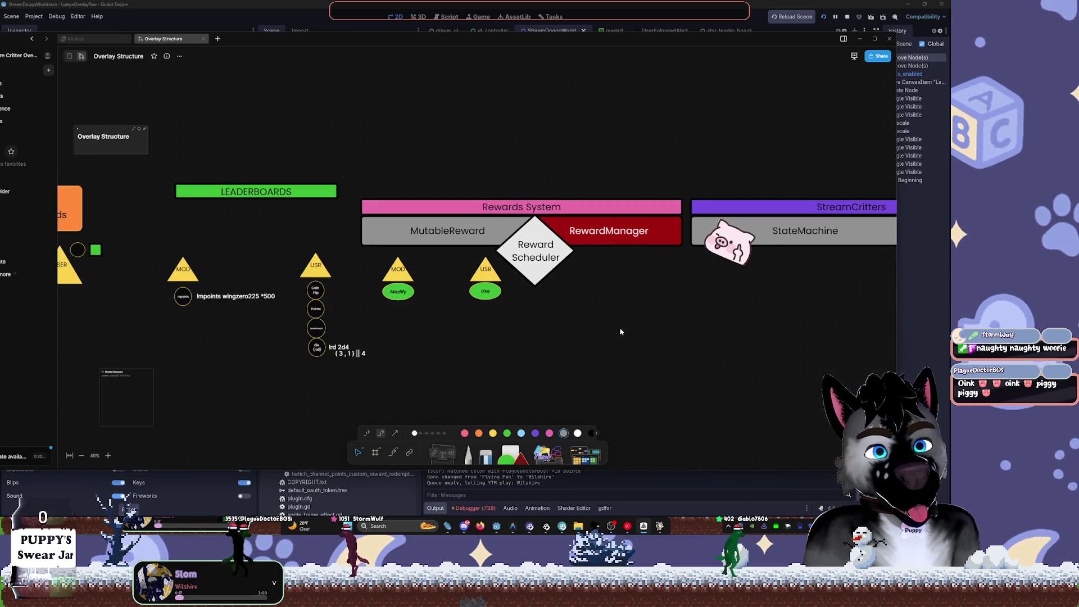
- Try resizing the Reward Scheduler diamond, then undo the change
{"action": "scroll", "coordinate": [667, 340], "scroll_direction": "down", "scroll_amount": 2}
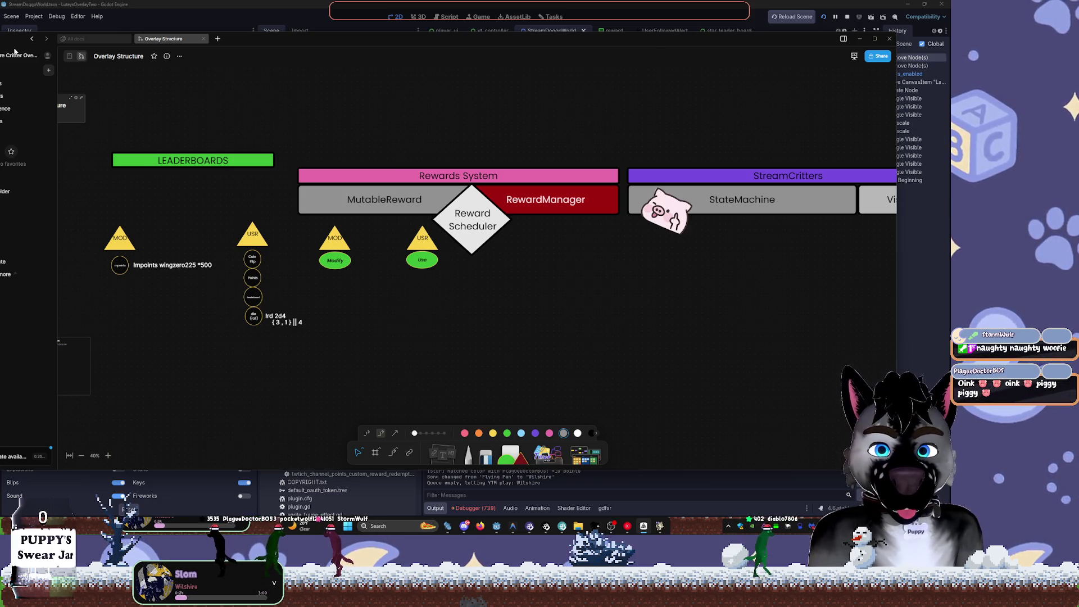
{"action": "left_click", "coordinate": [472, 252]}
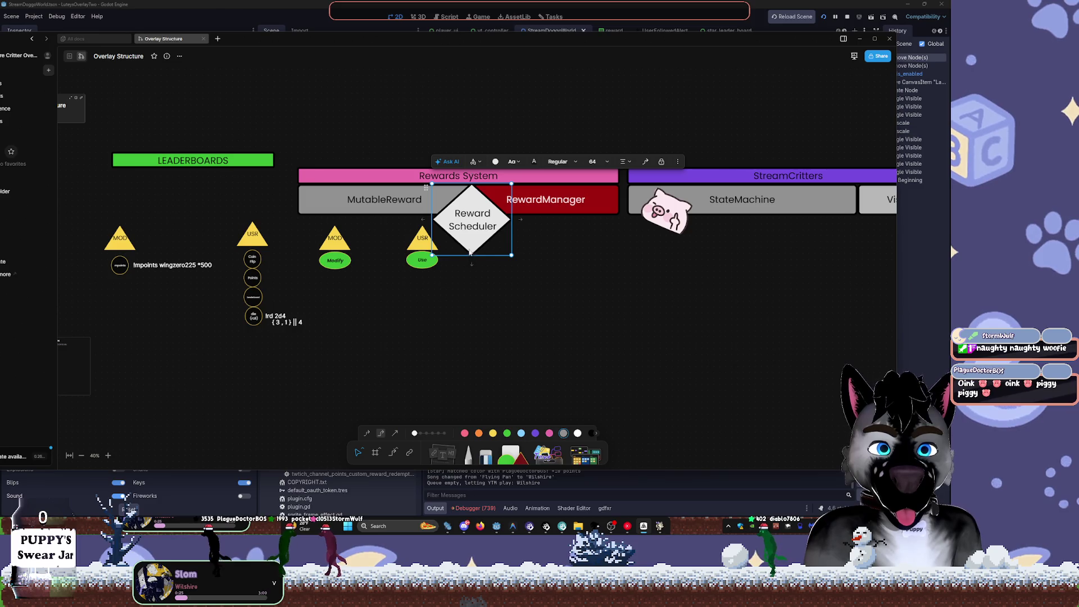
{"action": "left_click_drag", "start_coordinate": [470, 252], "coordinate": [499, 214]}
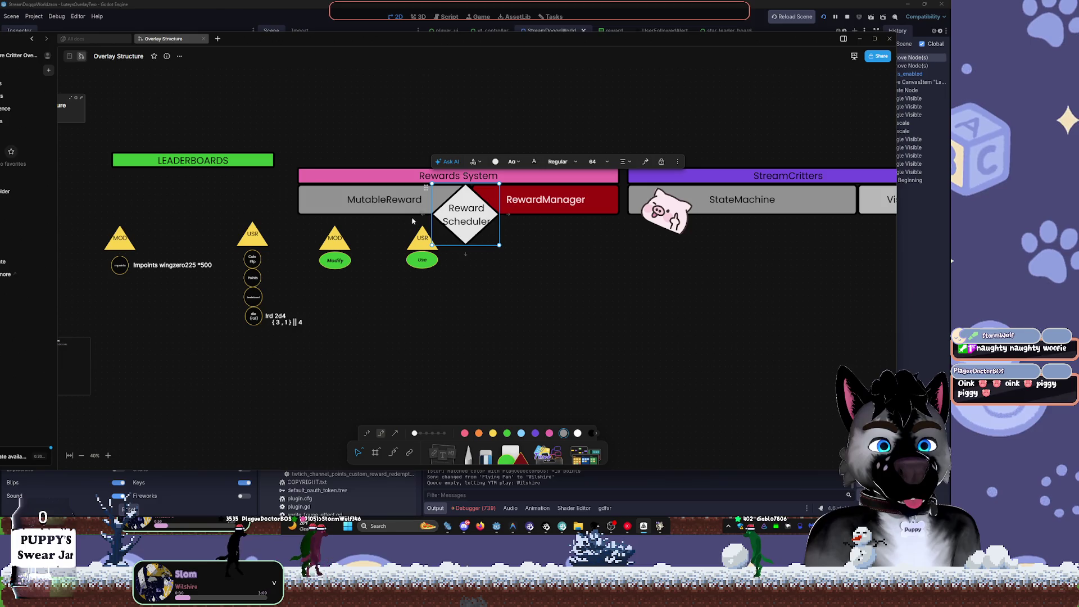
{"action": "left_click_drag", "start_coordinate": [431, 220], "coordinate": [444, 221]}
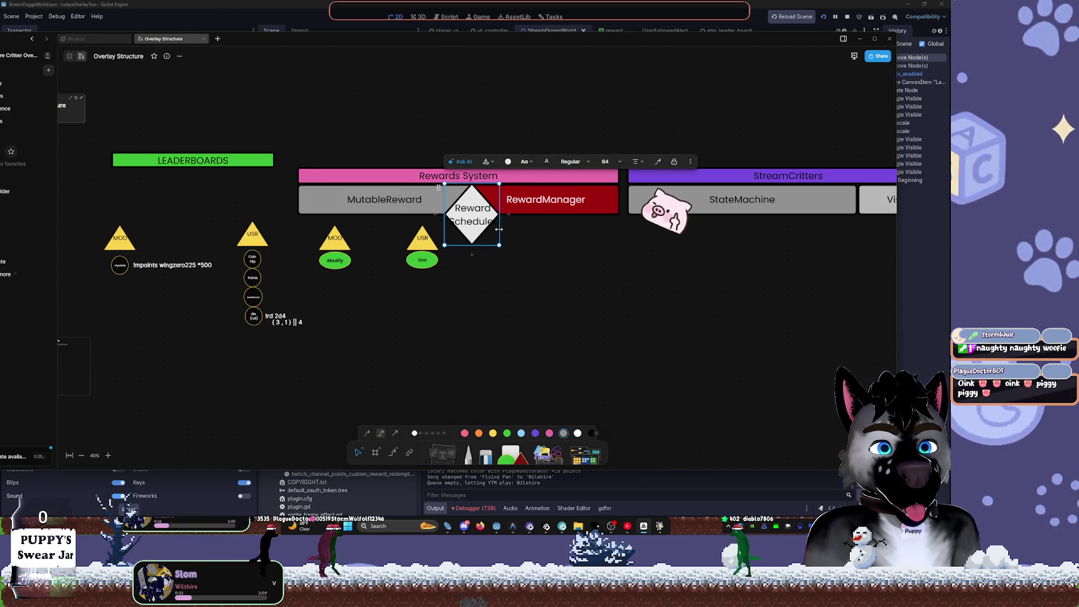
{"action": "key", "text": "ctrl+z"}
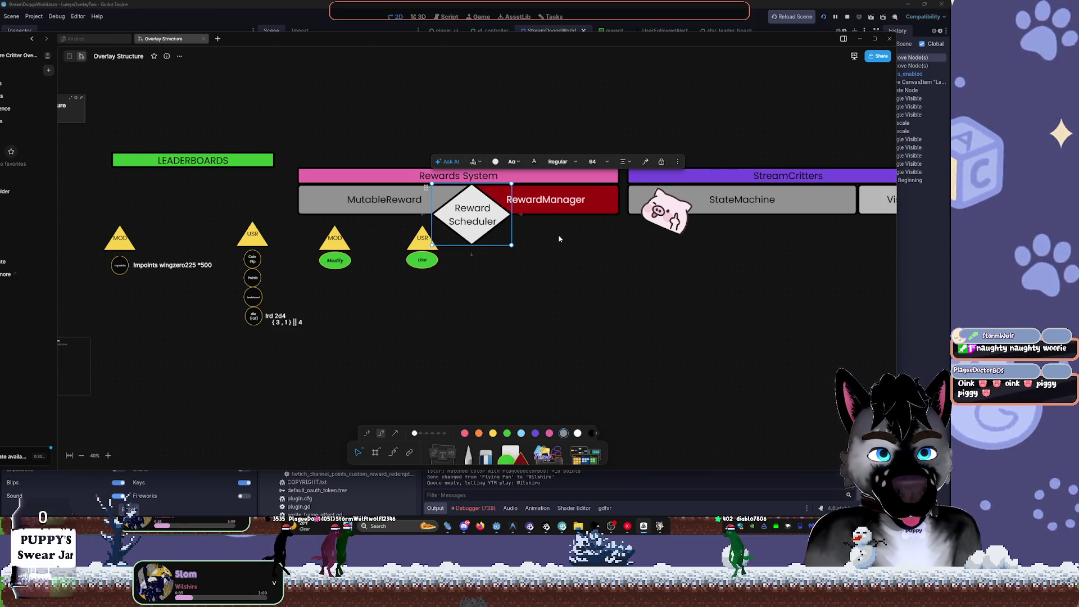
{"action": "left_click", "coordinate": [564, 284]}
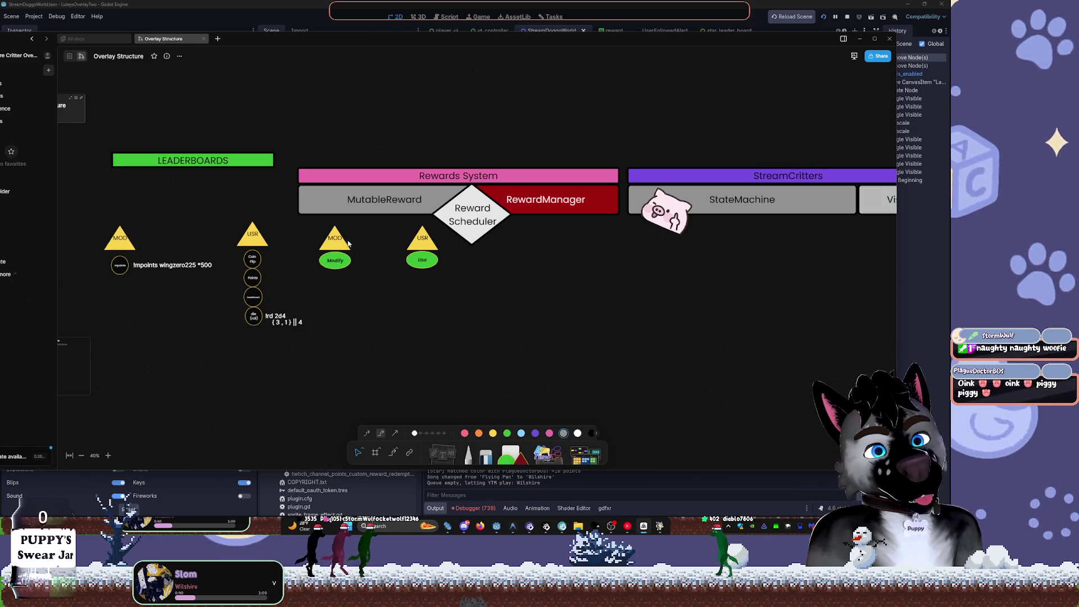
- Box-select the MOD and USR markers and move them beneath the diamond
{"action": "left_click_drag", "start_coordinate": [321, 234], "coordinate": [439, 288]}
{"action": "right_click", "coordinate": [435, 261]}
{"action": "key", "text": "Escape"}
{"action": "mouse_move", "coordinate": [329, 241]}
{"action": "left_mouse_down"}
{"action": "mouse_move", "coordinate": [438, 259]}
{"action": "mouse_move", "coordinate": [431, 248]}
{"action": "mouse_move", "coordinate": [452, 244]}
{"action": "mouse_move", "coordinate": [427, 230]}
{"action": "left_mouse_up"}
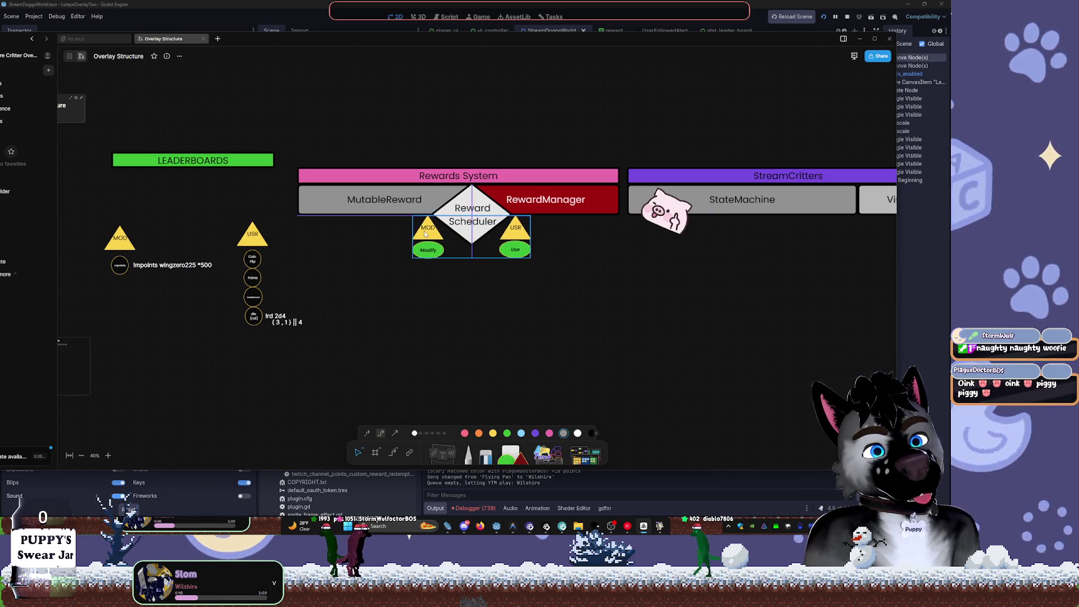
{"action": "key", "text": "Escape"}
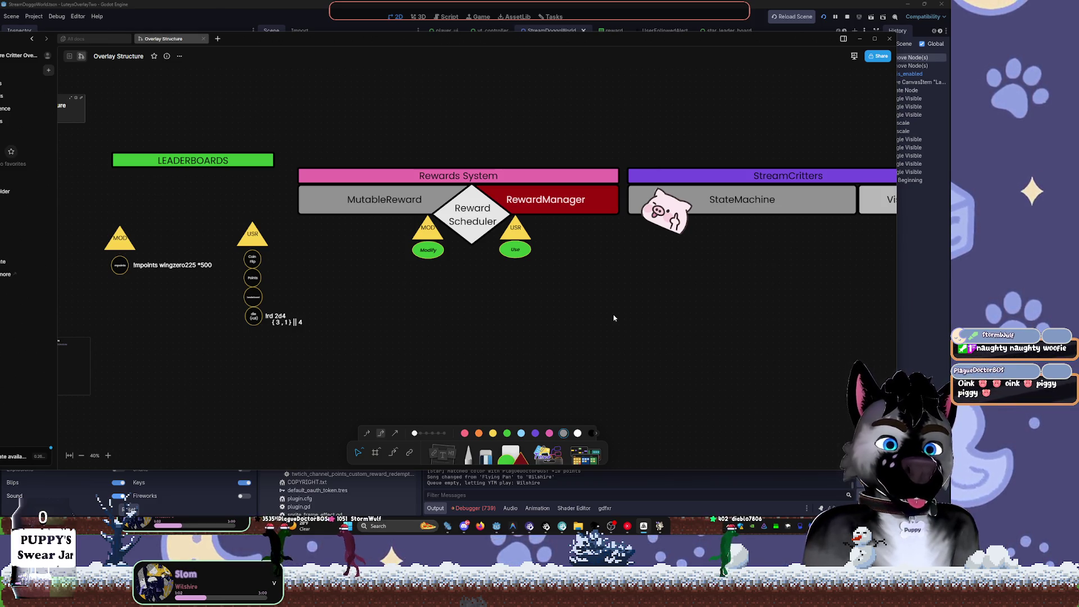
{"action": "key", "text": "super"}
{"action": "key", "text": "super"}
- Add a purple-filled shape below Reward Scheduler and widen it into a rectangle
{"action": "left_click", "coordinate": [510, 453]}
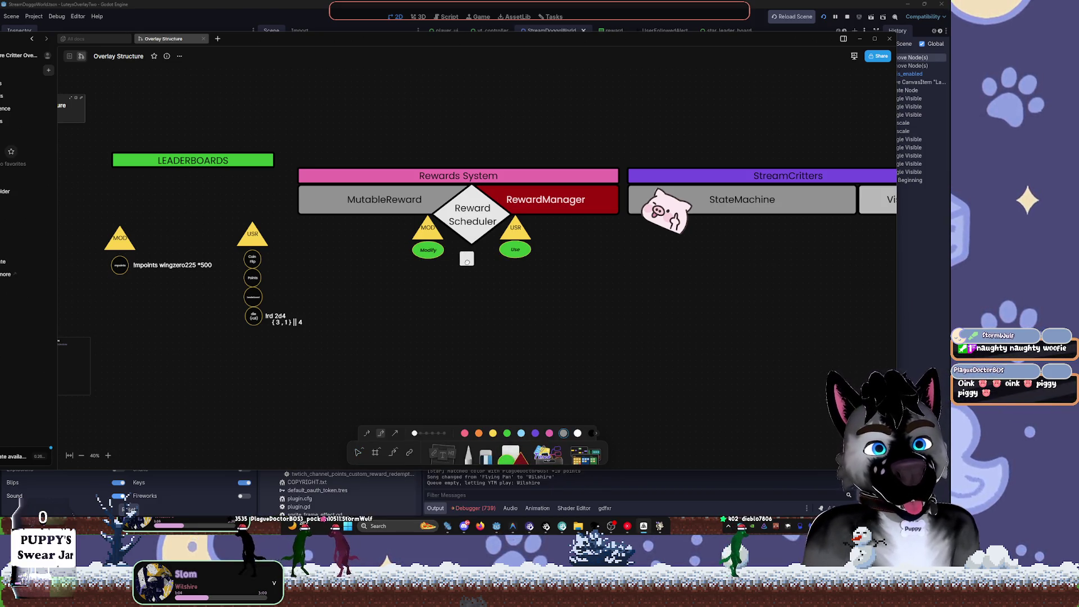
{"action": "left_click", "coordinate": [466, 258]}
{"action": "left_click", "coordinate": [499, 232]}
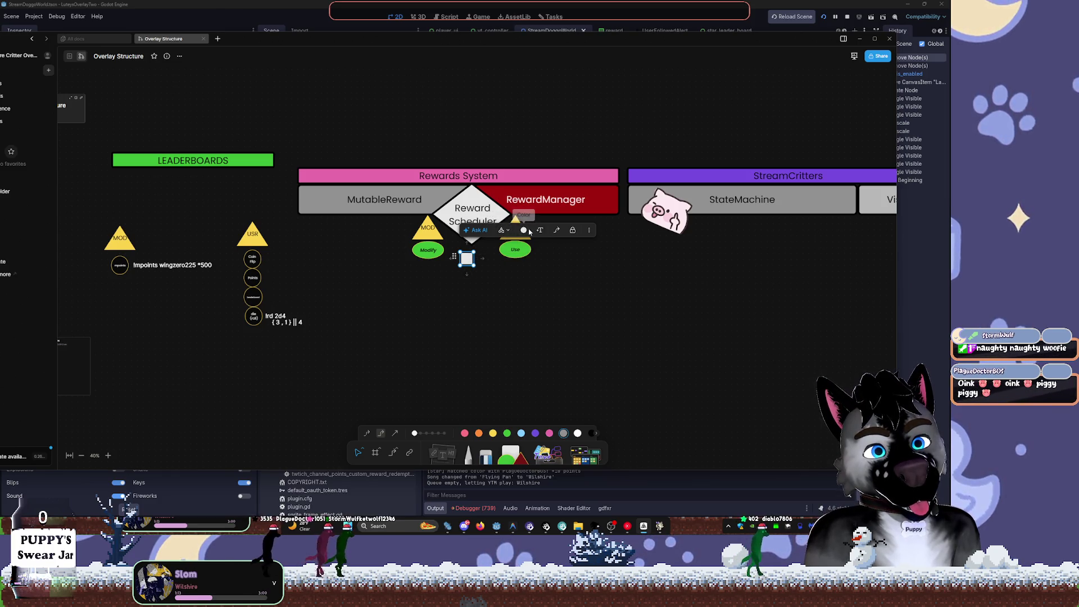
{"action": "left_click", "coordinate": [523, 230]}
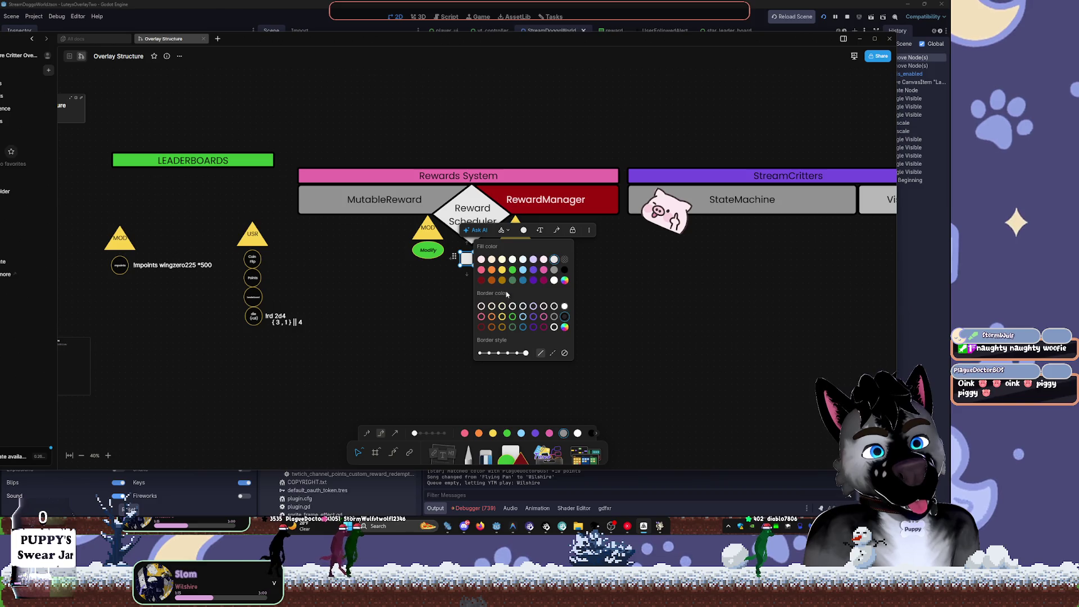
{"action": "left_click", "coordinate": [533, 272]}
{"action": "mouse_move", "coordinate": [473, 265]}
{"action": "left_mouse_down"}
{"action": "mouse_move", "coordinate": [495, 268]}
{"action": "mouse_move", "coordinate": [472, 261]}
{"action": "left_mouse_up"}
- Label the purple box 'event' and nudge it up under the diamond
{"action": "double_click", "coordinate": [472, 260]}
{"action": "type", "text": "event"}
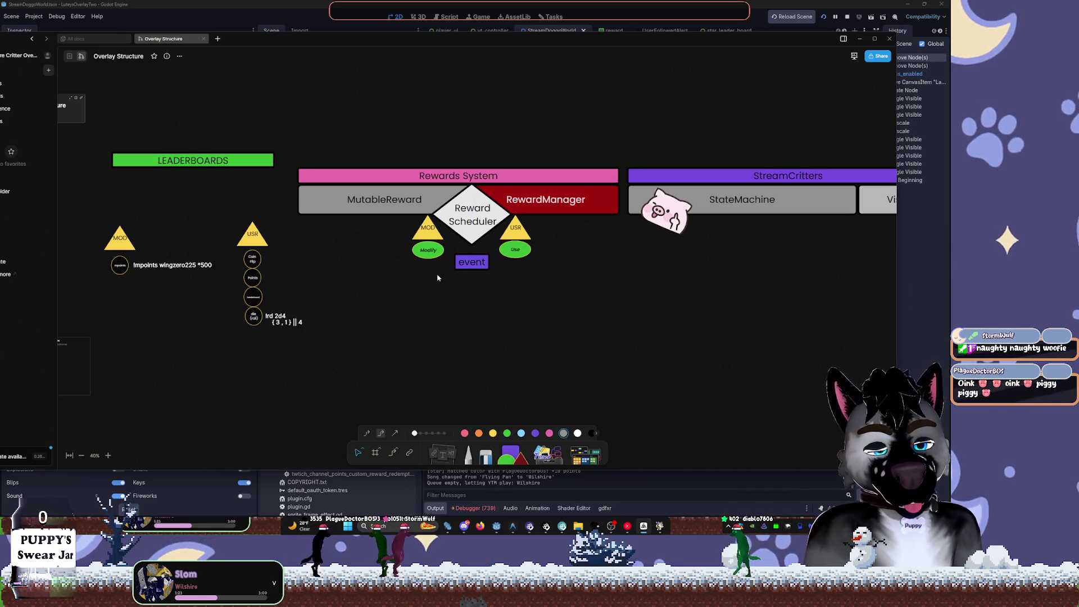
{"action": "left_click_drag", "start_coordinate": [479, 266], "coordinate": [480, 253]}
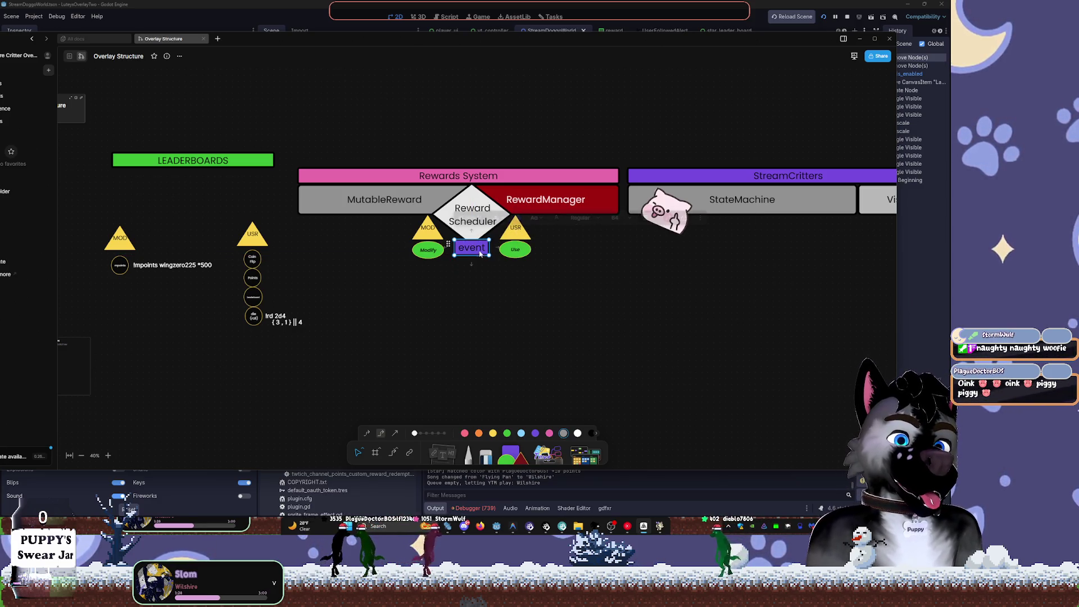
{"action": "scroll", "coordinate": [650, 380], "scroll_direction": "down", "scroll_amount": 5}
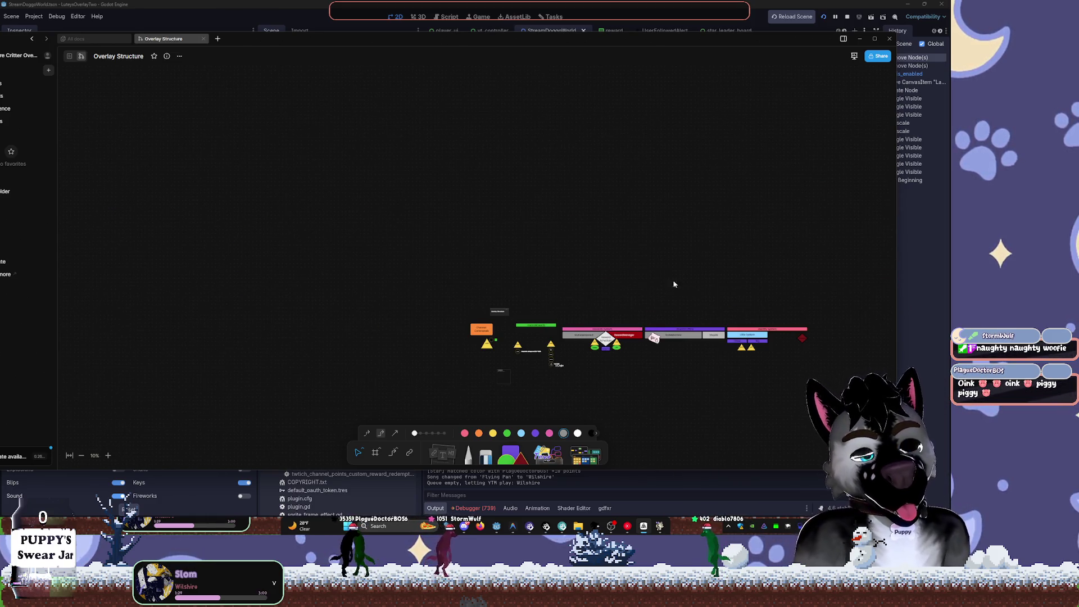
{"action": "key", "text": "alt+Tab"}
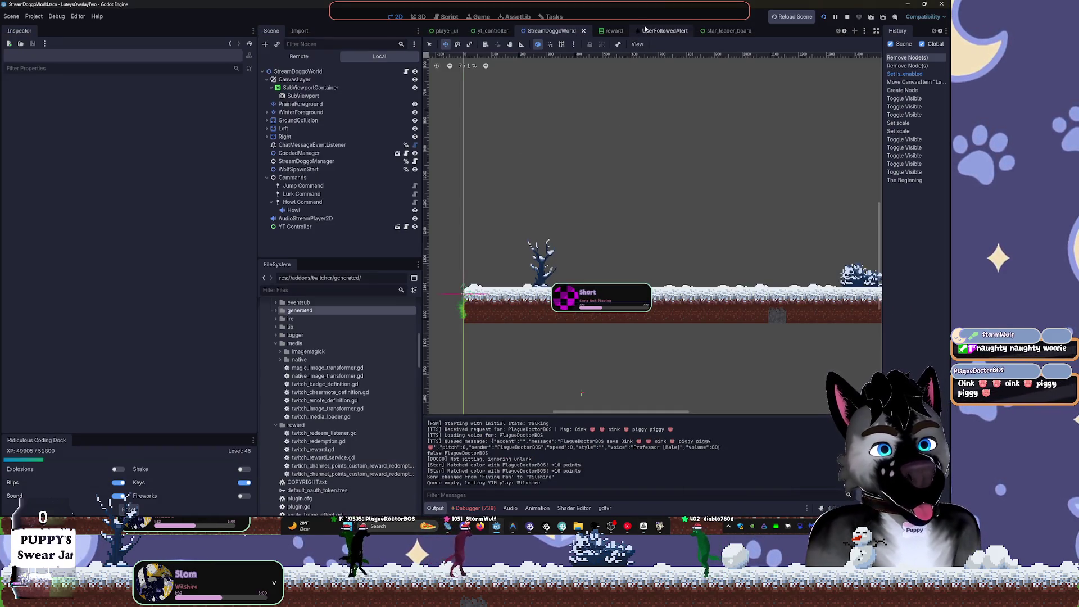
- Switch to the star_leader_board scene and collapse the Core folder in FileSystem
{"action": "left_click", "coordinate": [645, 30]}
{"action": "left_click", "coordinate": [725, 31]}
{"action": "scroll", "coordinate": [316, 348], "scroll_direction": "up", "scroll_amount": 3}
{"action": "scroll", "coordinate": [316, 349], "scroll_direction": "up", "scroll_amount": 3}
{"action": "left_click", "coordinate": [297, 388]}
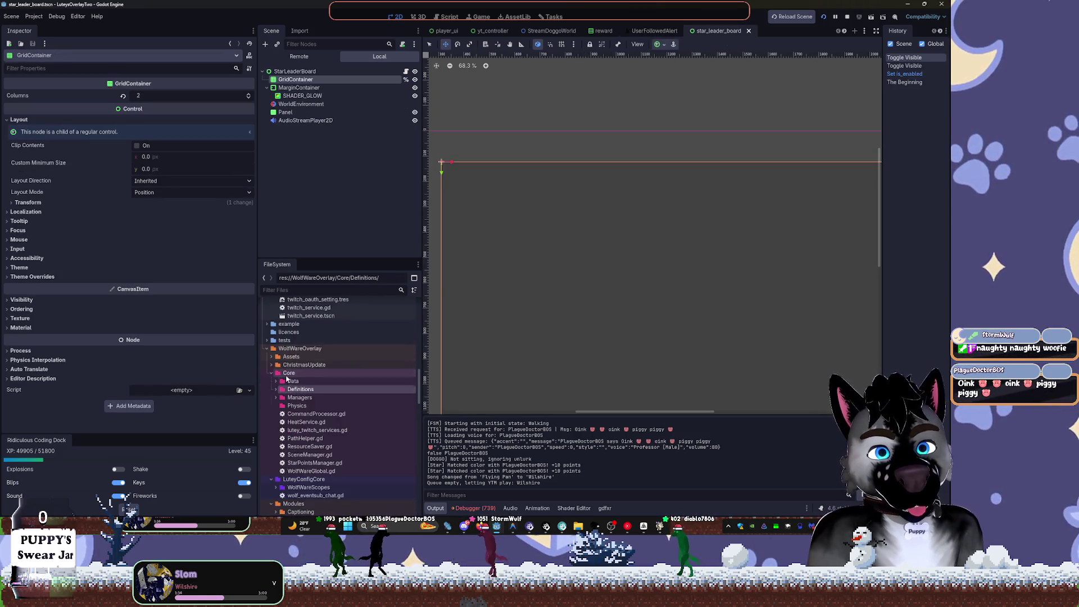
{"action": "double_click", "coordinate": [288, 373]}
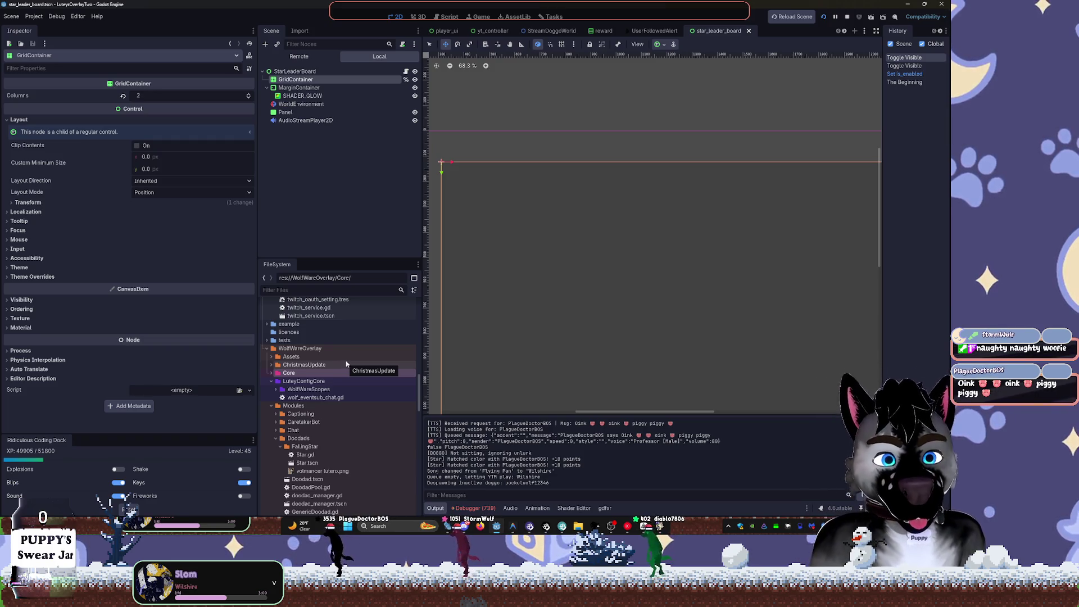
- Browse Doodads and FallingStar, then collapse Doodads, EventSubReactions, LeaderBoard and Minigames
{"action": "left_click", "coordinate": [333, 439]}
{"action": "left_click", "coordinate": [333, 446]}
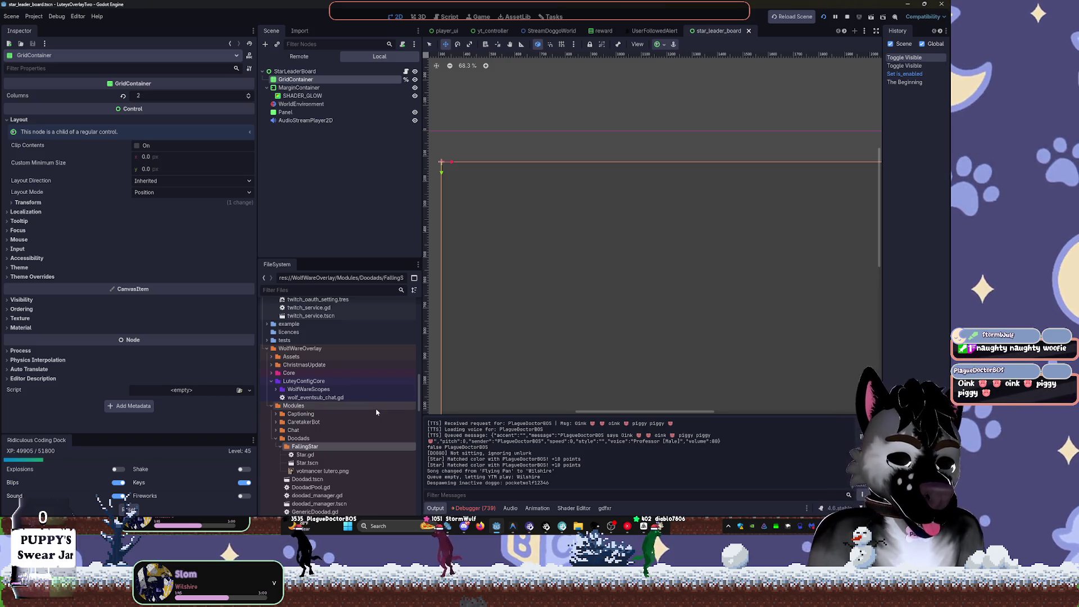
{"action": "key", "text": "Left"}
{"action": "key", "text": "Left"}
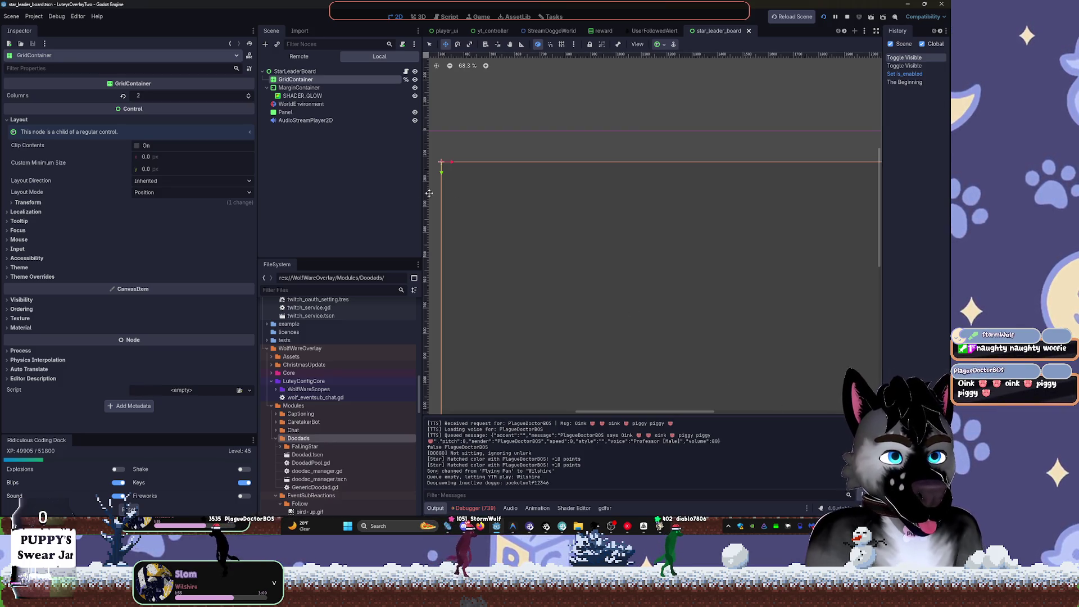
{"action": "scroll", "coordinate": [664, 262], "scroll_direction": "down", "scroll_amount": 5}
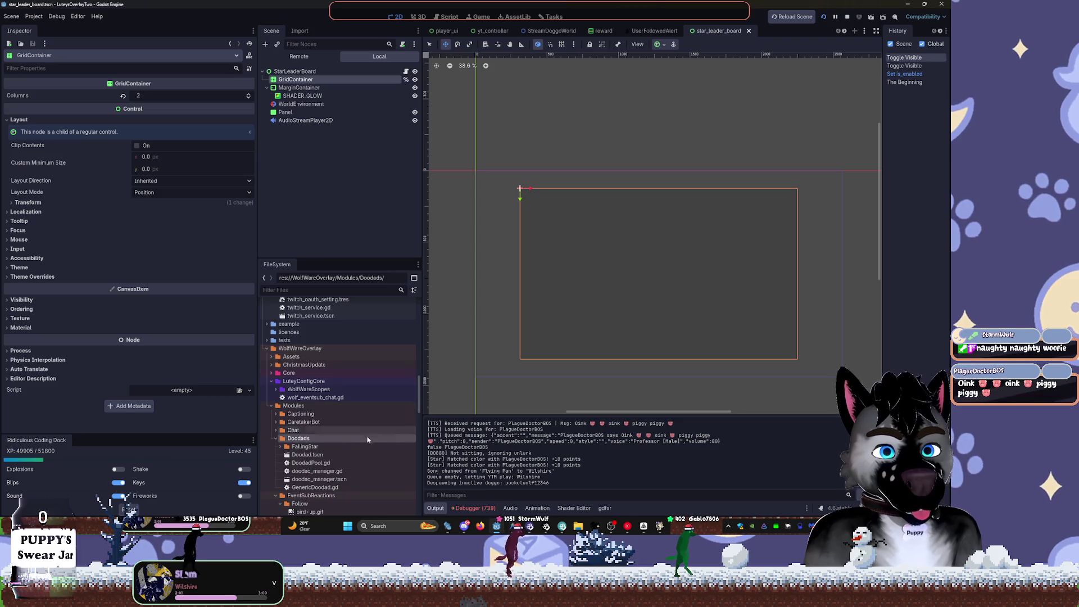
{"action": "left_click", "coordinate": [275, 438]}
{"action": "left_click", "coordinate": [275, 446]}
{"action": "left_click", "coordinate": [275, 471]}
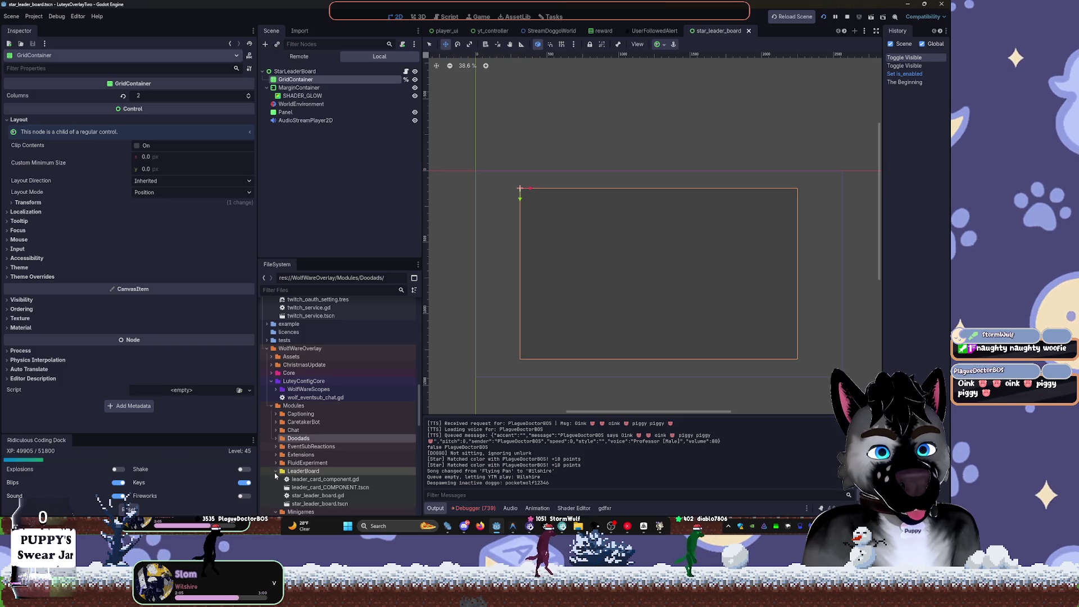
{"action": "scroll", "coordinate": [276, 455], "scroll_direction": "down", "scroll_amount": 1}
{"action": "left_click", "coordinate": [275, 453]}
{"action": "left_click", "coordinate": [276, 453]}
- Expand the SongRequest folder in the FileSystem dock
{"action": "left_click", "coordinate": [276, 469]}
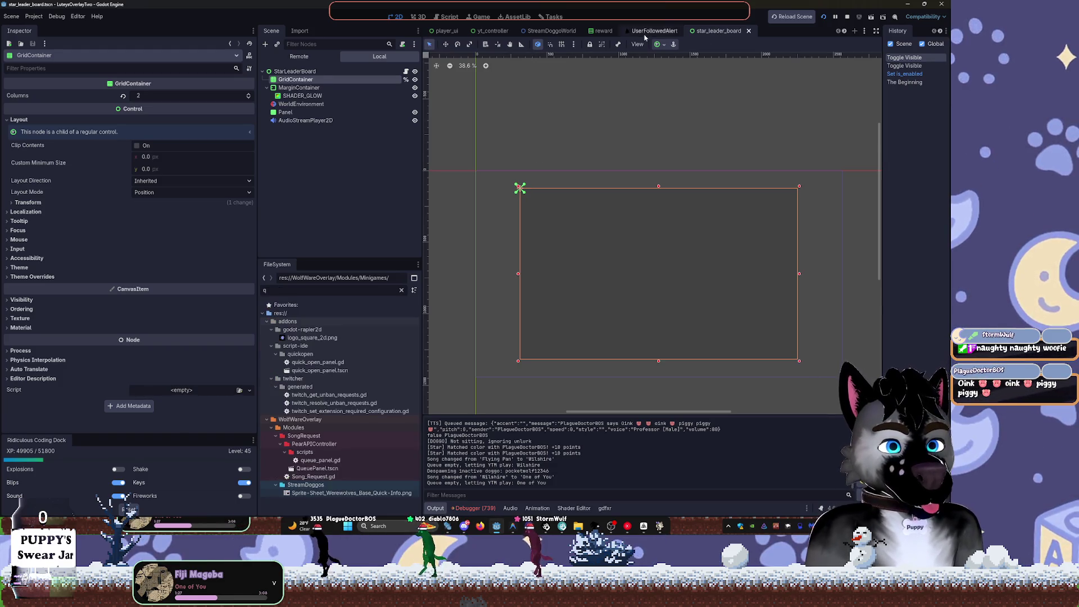
- In UserFollowedAlert, widen the alert panel rightward and start adding a child node under Panel
{"action": "left_click", "coordinate": [654, 30]}
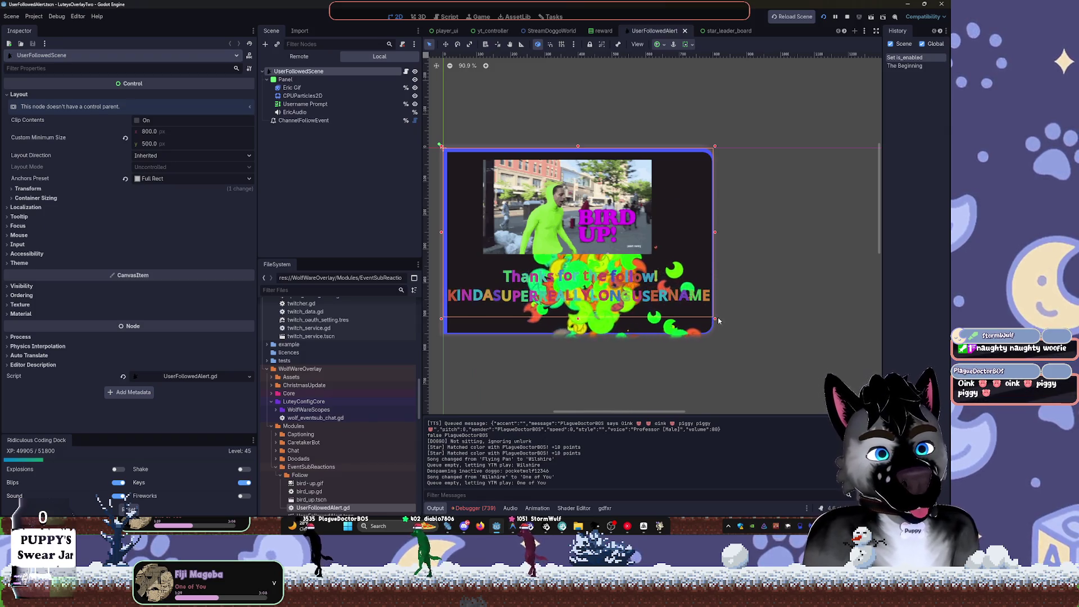
{"action": "left_click_drag", "start_coordinate": [721, 337], "coordinate": [741, 333]}
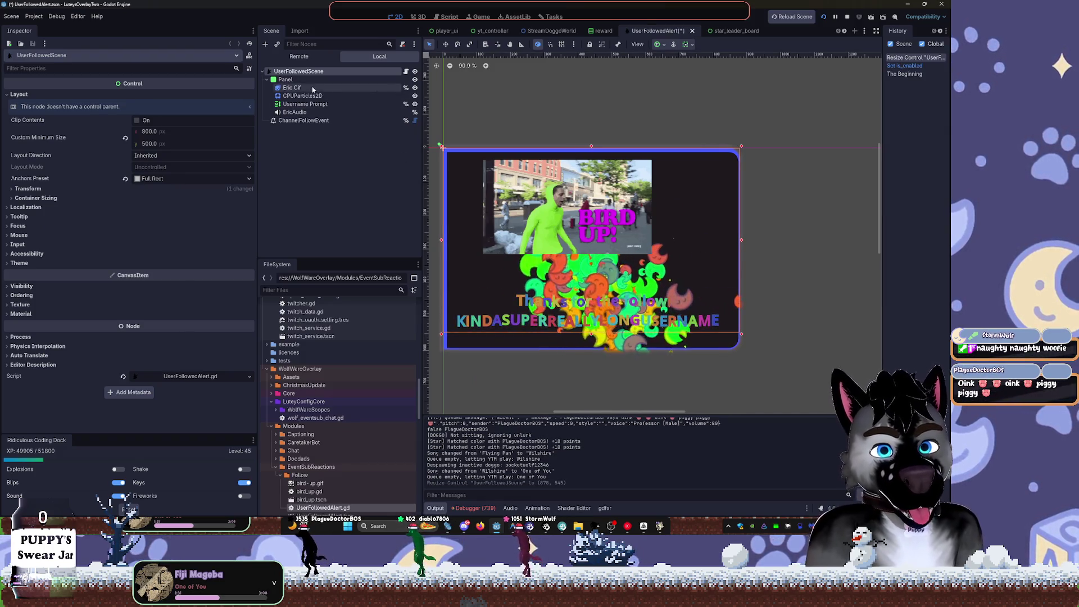
{"action": "left_click", "coordinate": [289, 79]}
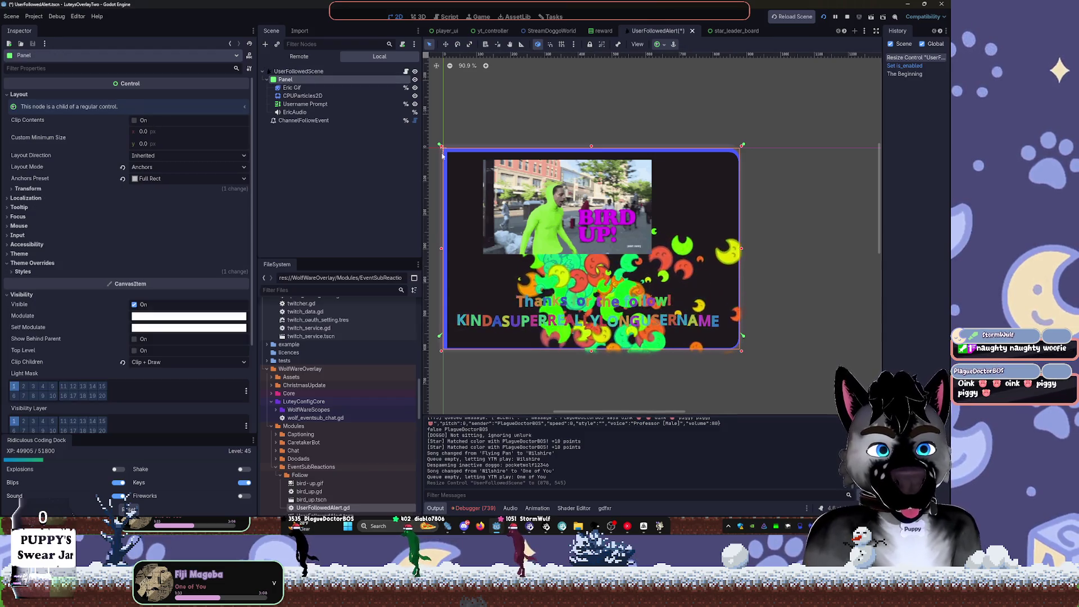
{"action": "left_click", "coordinate": [292, 87]}
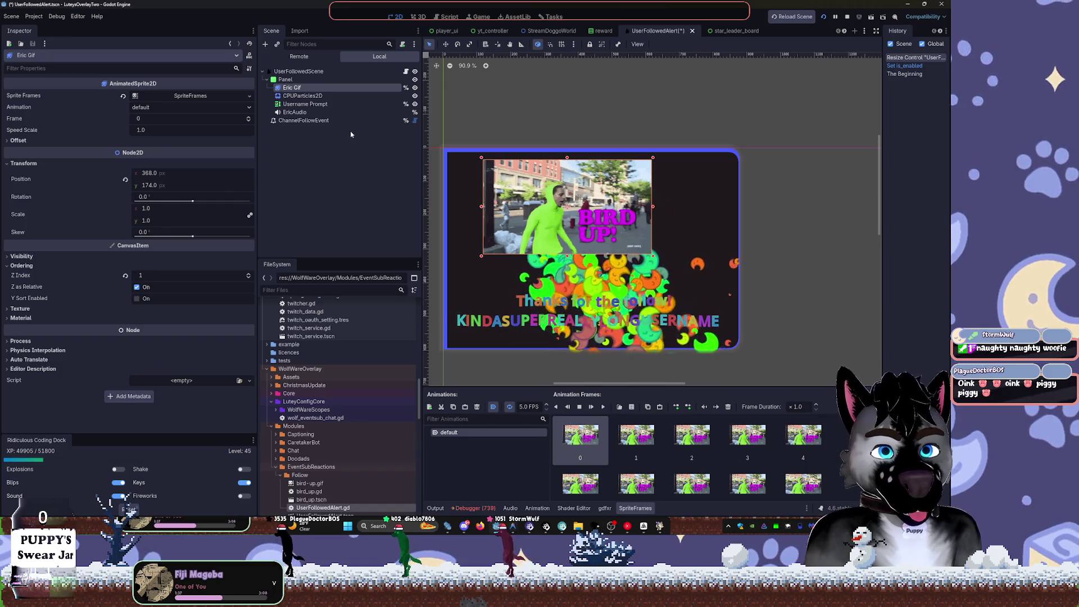
{"action": "left_click", "coordinate": [287, 79]}
{"action": "left_click", "coordinate": [298, 87]}
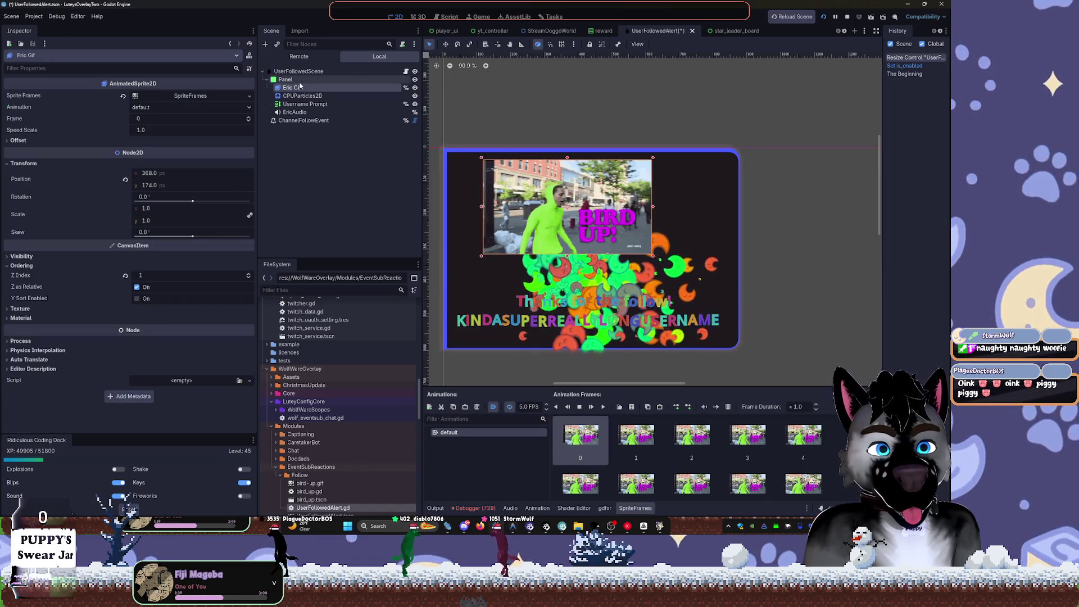
{"action": "left_click", "coordinate": [300, 80]}
{"action": "key", "text": "ctrl+a"}
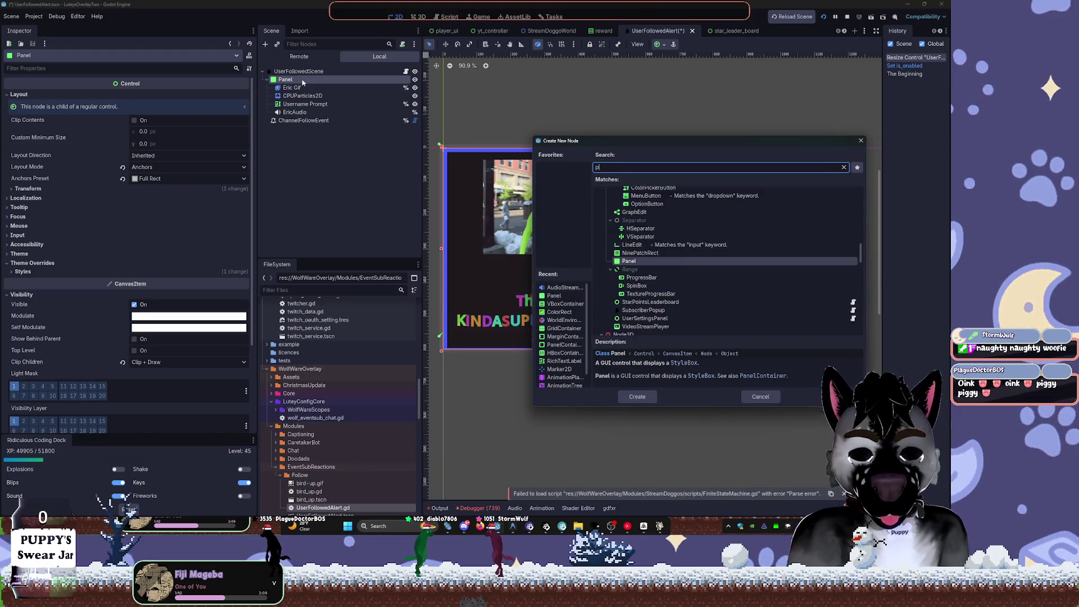
- Add a small inner Panel over the gif's top-left corner and move Eric Gif into it
{"action": "key", "text": "Escape"}
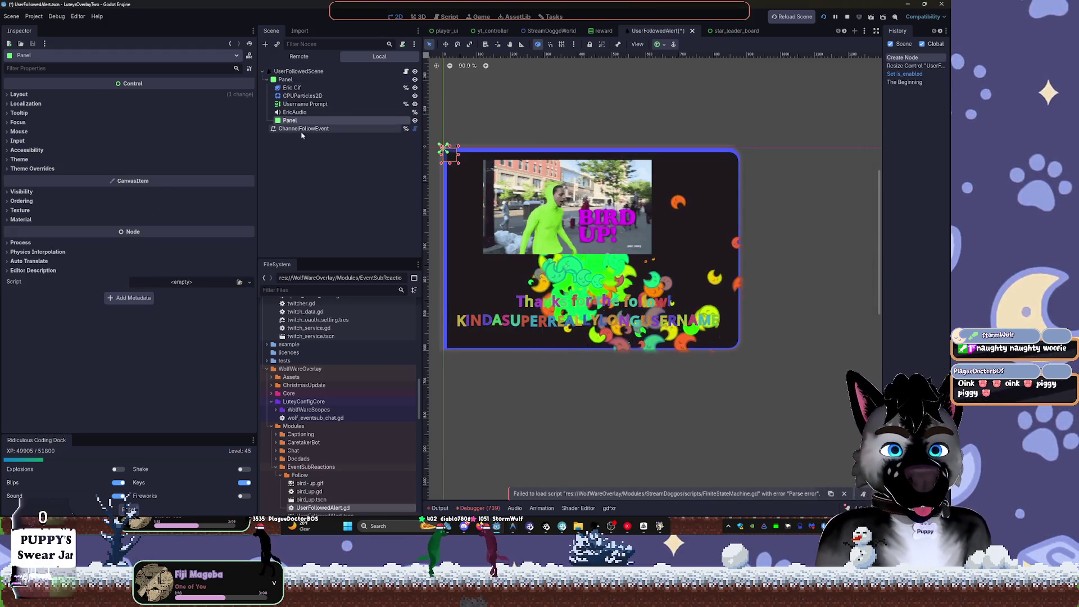
{"action": "mouse_move", "coordinate": [459, 164]}
{"action": "left_mouse_down"}
{"action": "mouse_move", "coordinate": [475, 190]}
{"action": "mouse_move", "coordinate": [492, 186]}
{"action": "left_mouse_up"}
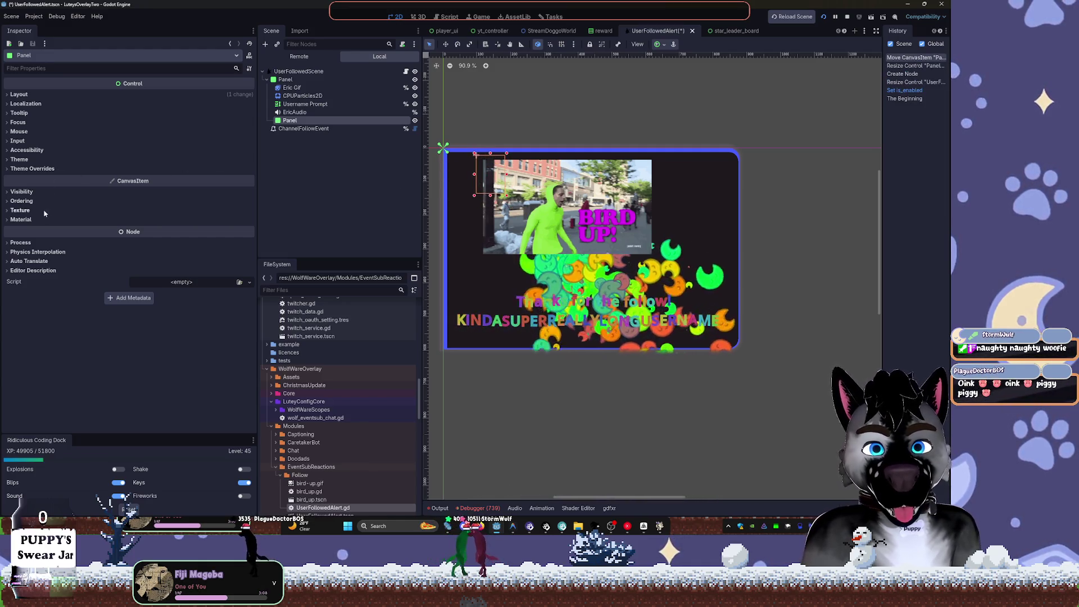
{"action": "left_click", "coordinate": [23, 201]}
{"action": "left_click_drag", "start_coordinate": [289, 121], "coordinate": [290, 91]}
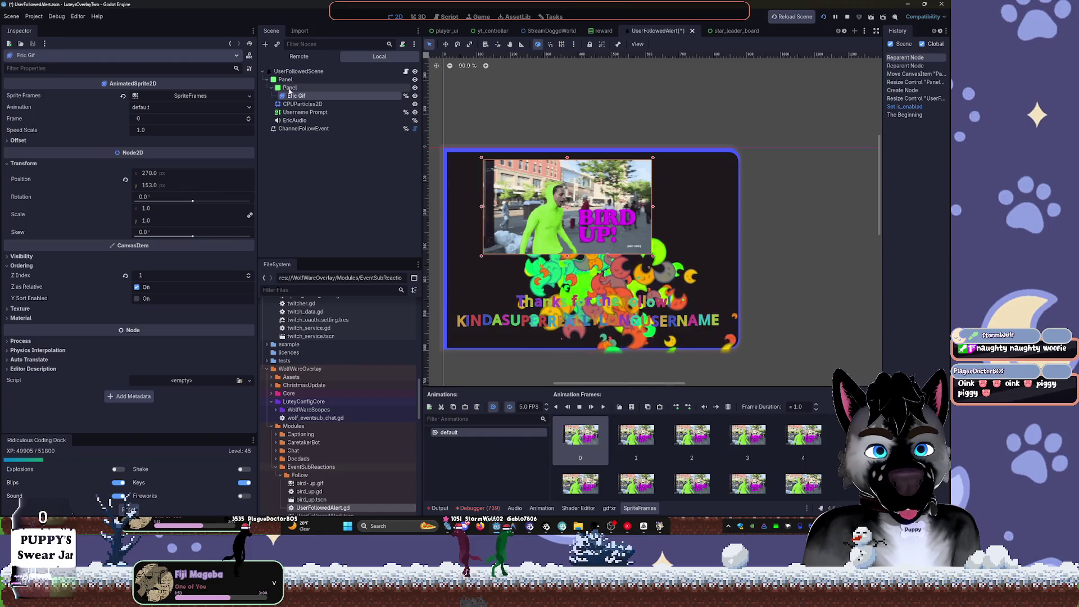
{"action": "left_click", "coordinate": [289, 89]}
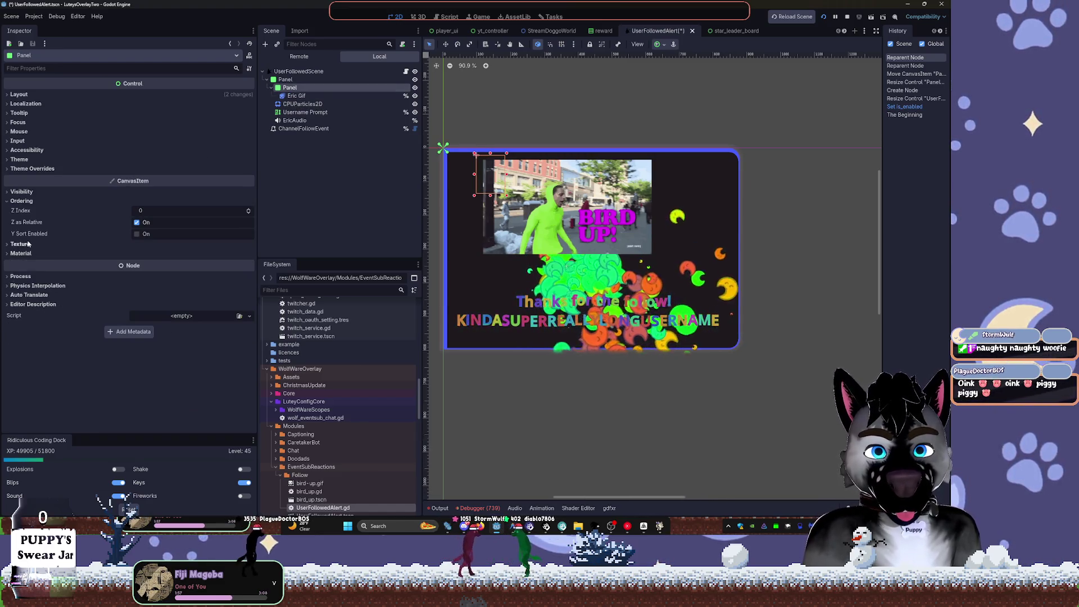
- Set the inner Panel's Visibility Clip Children to Clip + Draw
{"action": "left_click", "coordinate": [23, 201]}
{"action": "left_click", "coordinate": [23, 191]}
{"action": "left_click", "coordinate": [22, 191]}
{"action": "left_click", "coordinate": [28, 160]}
{"action": "left_click", "coordinate": [28, 161]}
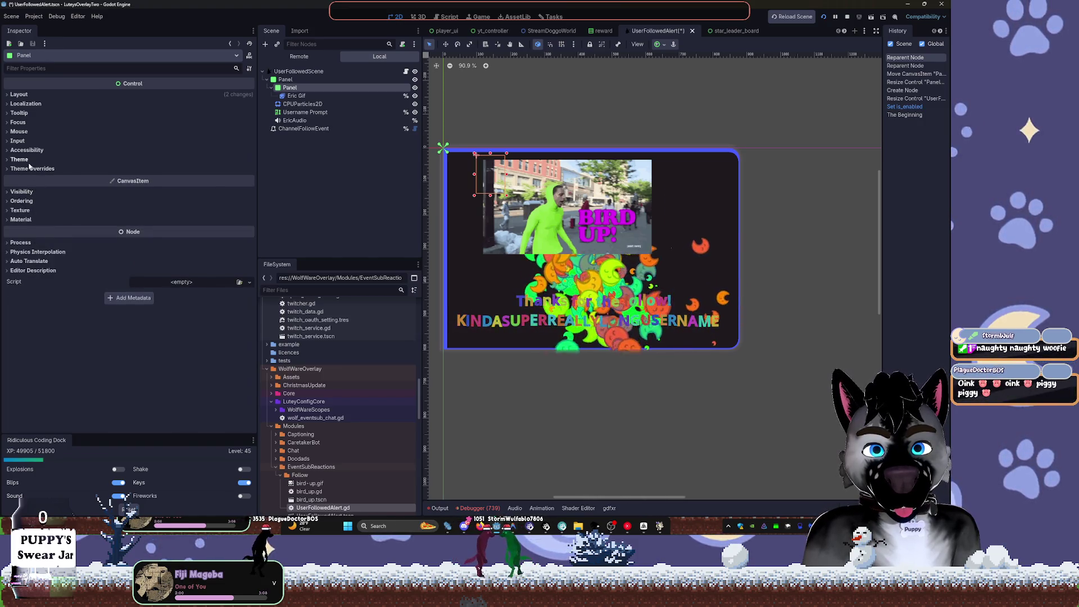
{"action": "left_click", "coordinate": [22, 201]}
{"action": "left_click", "coordinate": [23, 244]}
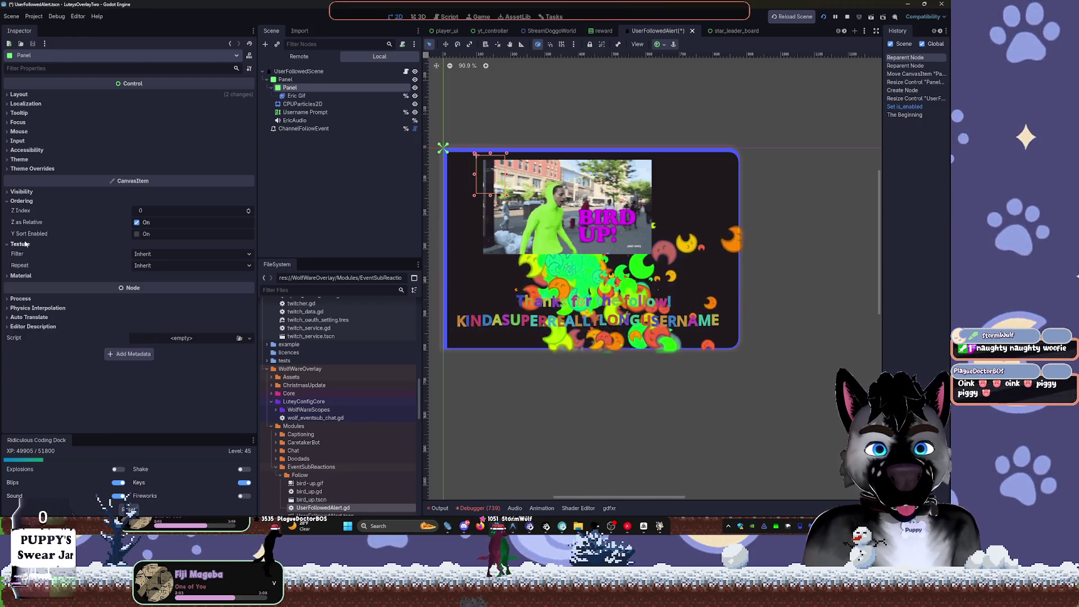
{"action": "left_click", "coordinate": [22, 192]}
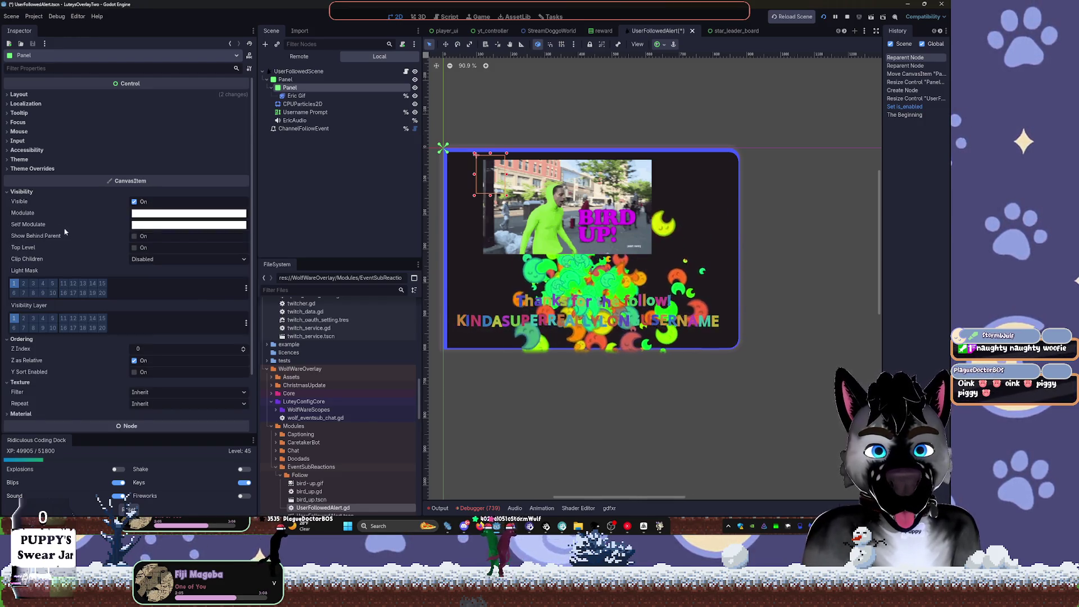
{"action": "mouse_move", "coordinate": [71, 245]}
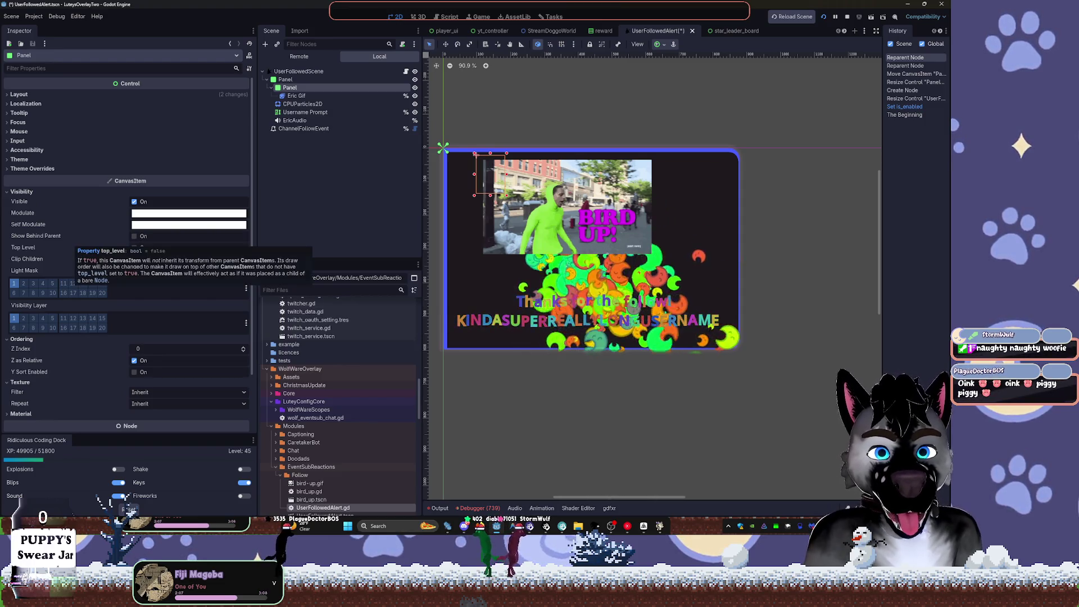
{"action": "left_click", "coordinate": [160, 259]}
{"action": "left_click", "coordinate": [155, 290]}
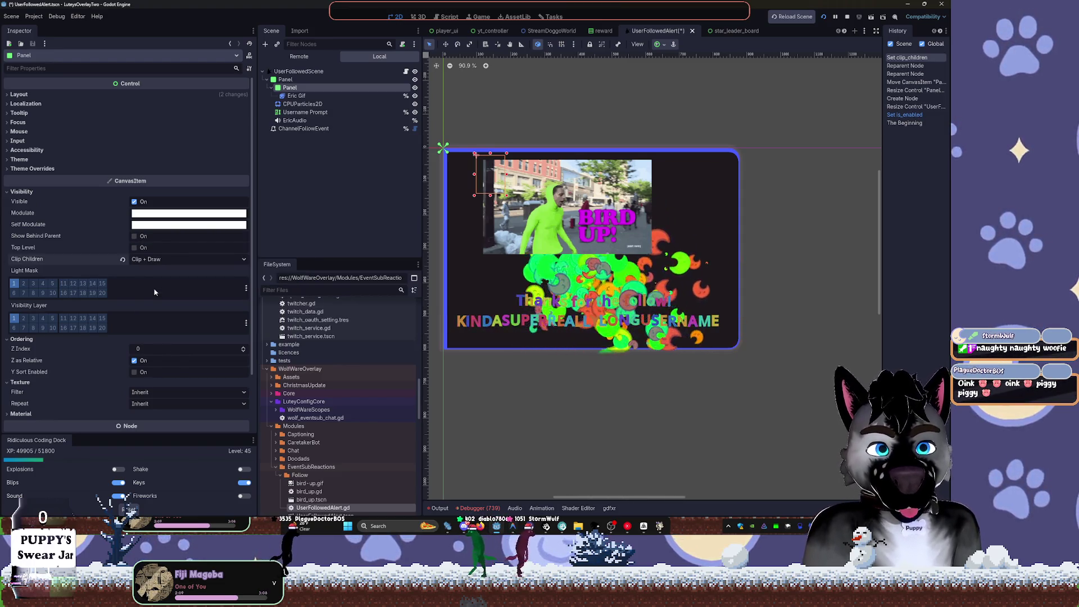
{"action": "left_click", "coordinate": [340, 189]}
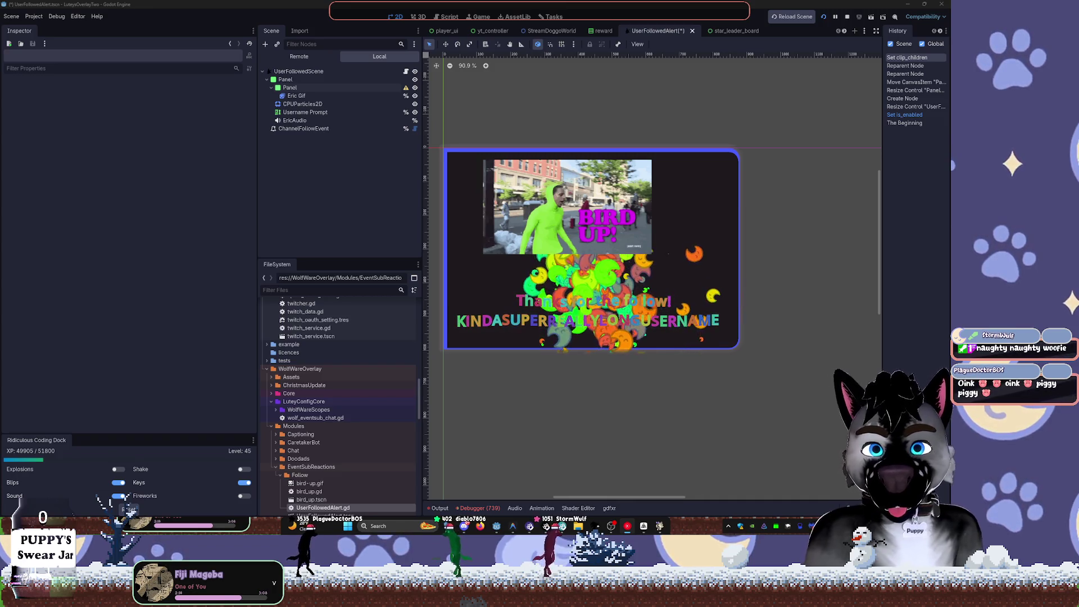
{"action": "left_click", "coordinate": [295, 96]}
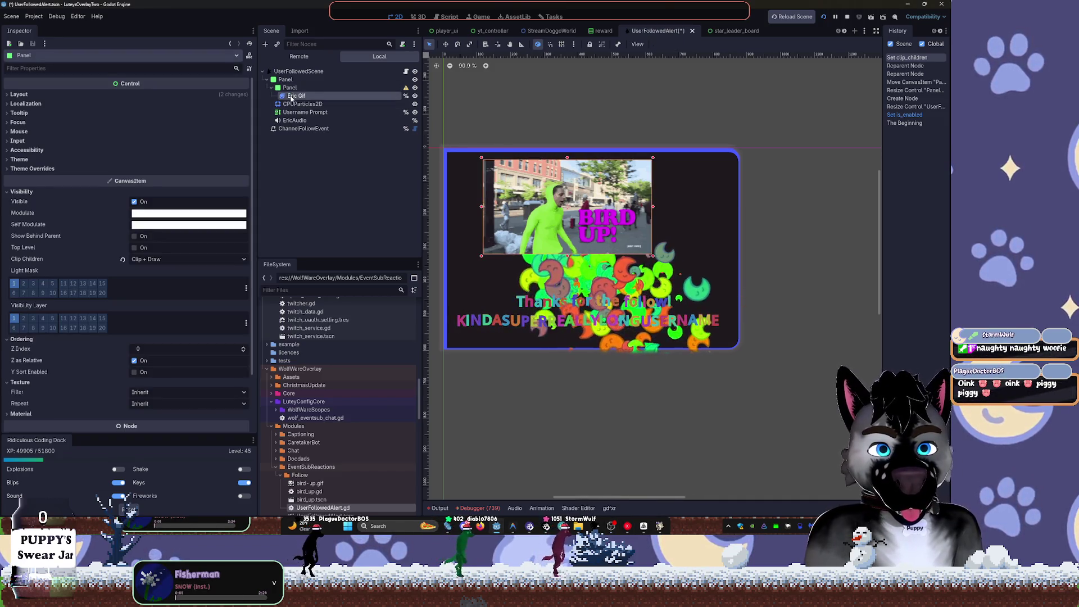
- Undo the reparent, then duplicate Eric Gif as Eric Gif2, nested under it and shifted up-right
{"action": "key", "text": "ctrl+z"}
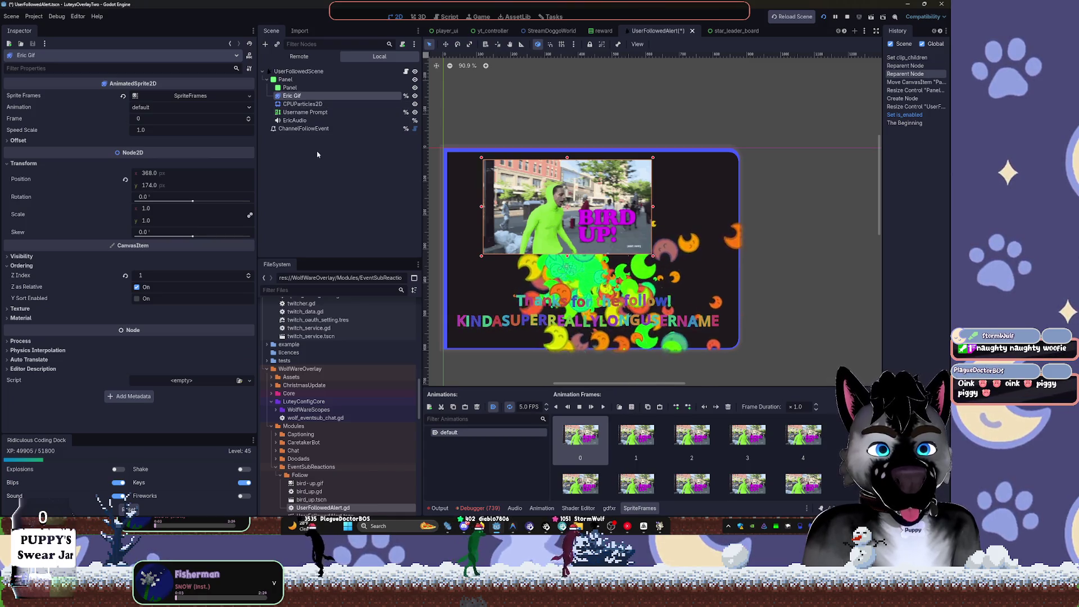
{"action": "double_click", "coordinate": [290, 96]}
{"action": "key", "text": "Escape"}
{"action": "key", "text": "ctrl+d"}
{"action": "left_click_drag", "start_coordinate": [293, 104], "coordinate": [292, 97]}
{"action": "key", "text": "w"}
{"action": "left_click_drag", "start_coordinate": [527, 201], "coordinate": [578, 173]}
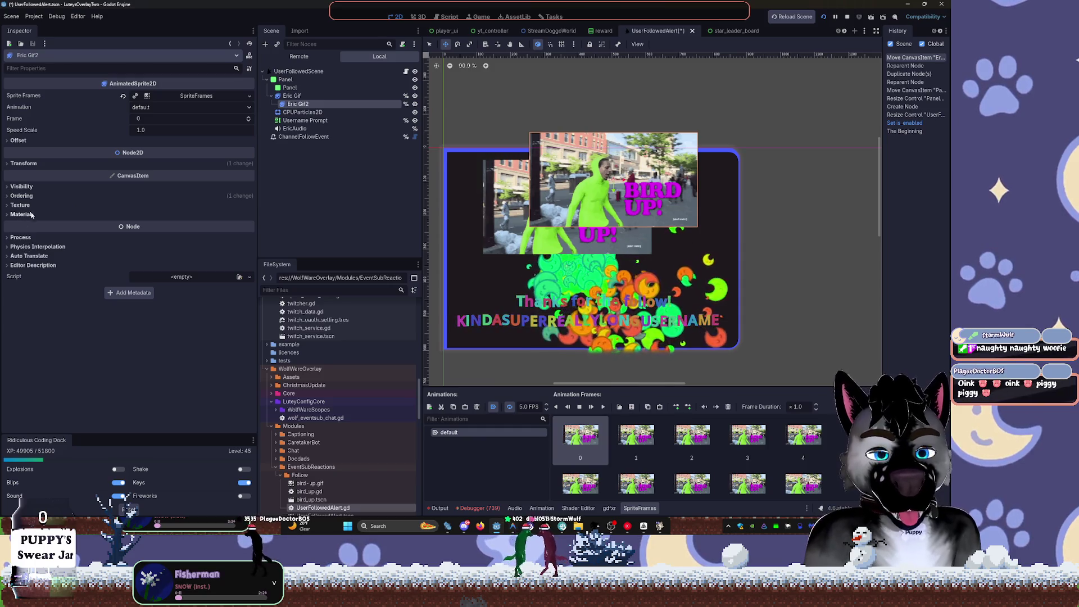
- Try Clip + Draw on Eric Gif2's Clip Children, then undo it
{"action": "left_click", "coordinate": [23, 187]}
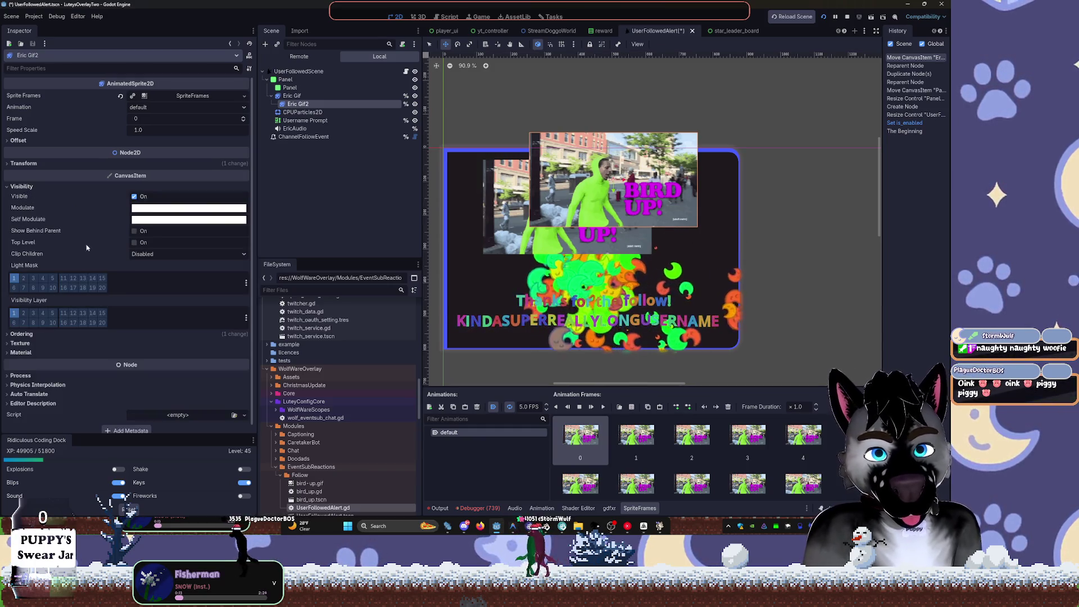
{"action": "left_click", "coordinate": [169, 254]}
{"action": "left_click", "coordinate": [161, 286]}
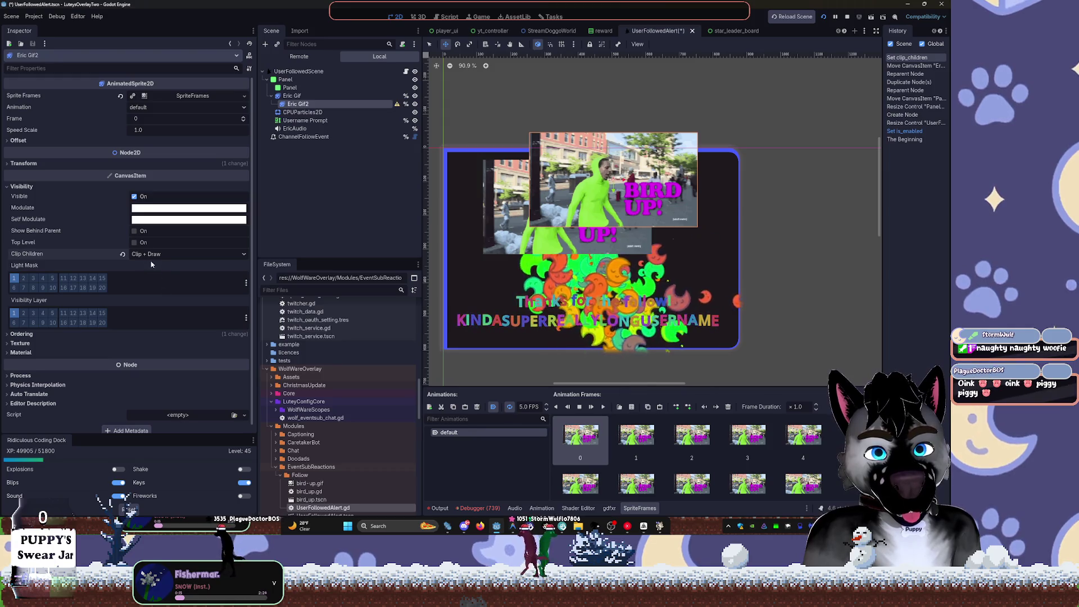
{"action": "left_click", "coordinate": [292, 171]}
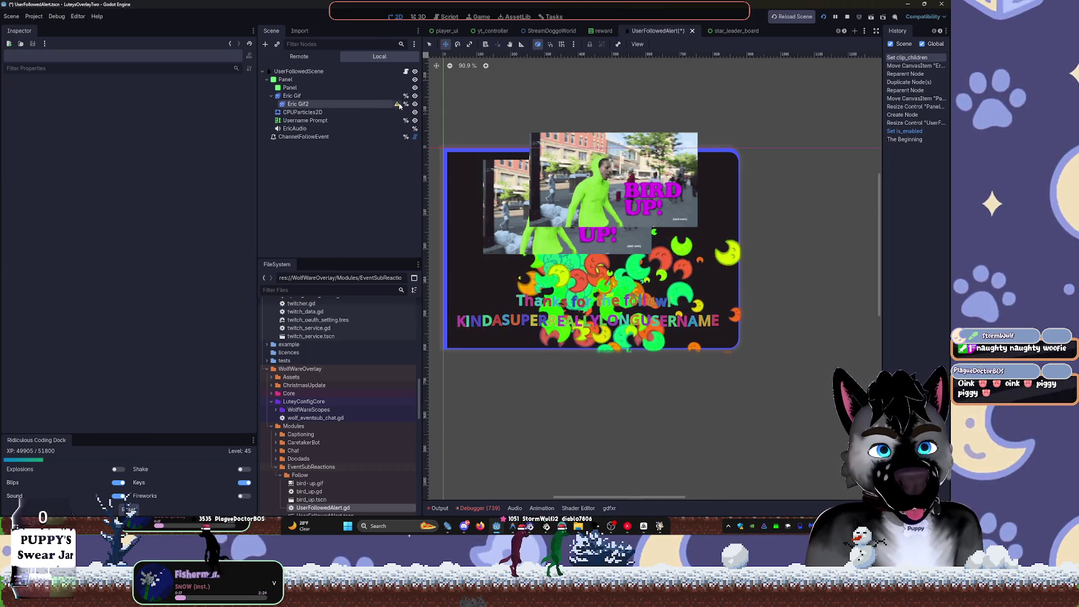
{"action": "key", "text": "ctrl+z"}
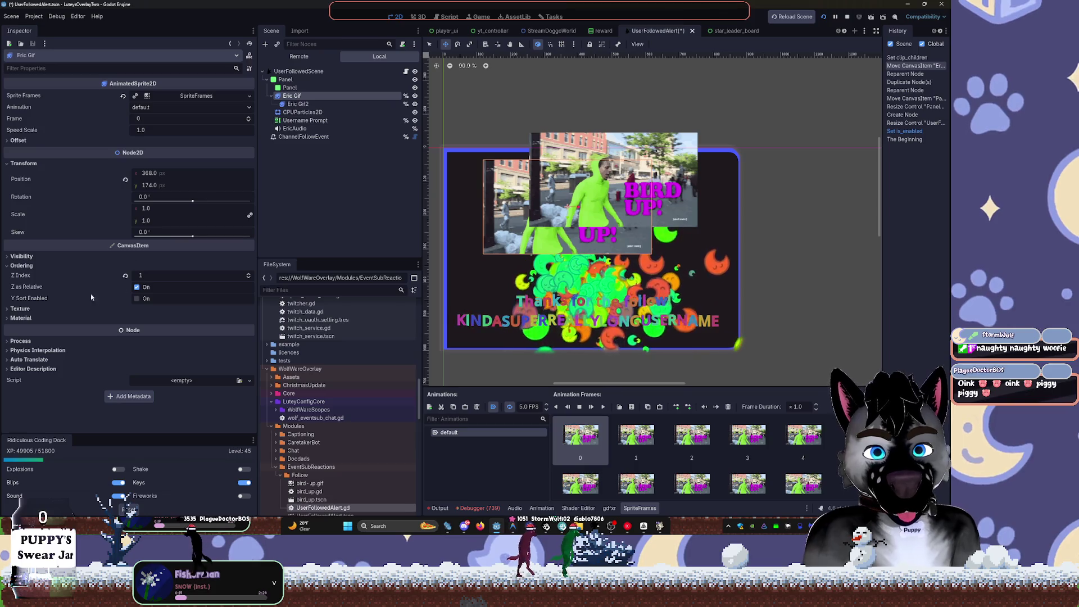
- Try Clip Only and Clip + Draw on Eric Gif, nudge both sprites, then undo the duplicate
{"action": "left_click", "coordinate": [35, 266]}
{"action": "left_click", "coordinate": [29, 259]}
{"action": "left_click", "coordinate": [158, 323]}
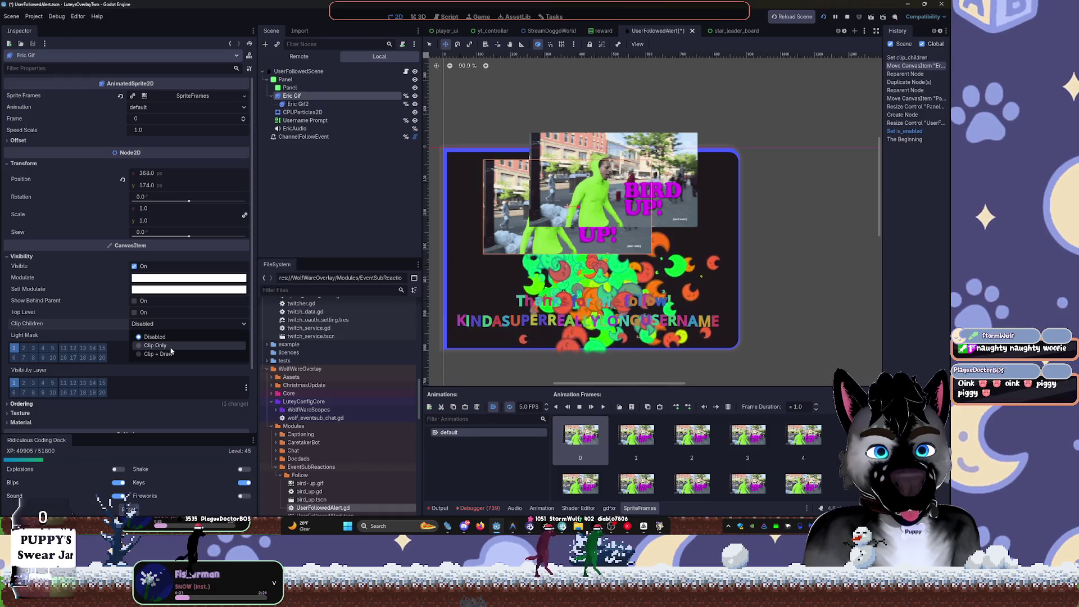
{"action": "left_click", "coordinate": [157, 345]}
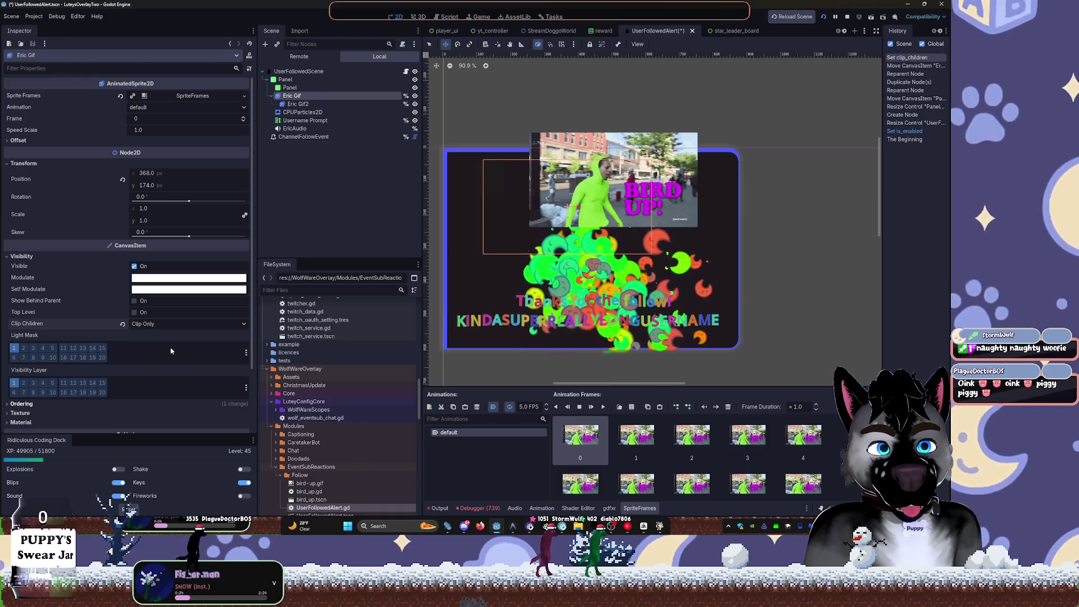
{"action": "left_click", "coordinate": [152, 324]}
{"action": "left_click", "coordinate": [158, 355]}
{"action": "left_click_drag", "start_coordinate": [602, 177], "coordinate": [603, 166]}
{"action": "left_click", "coordinate": [298, 104]}
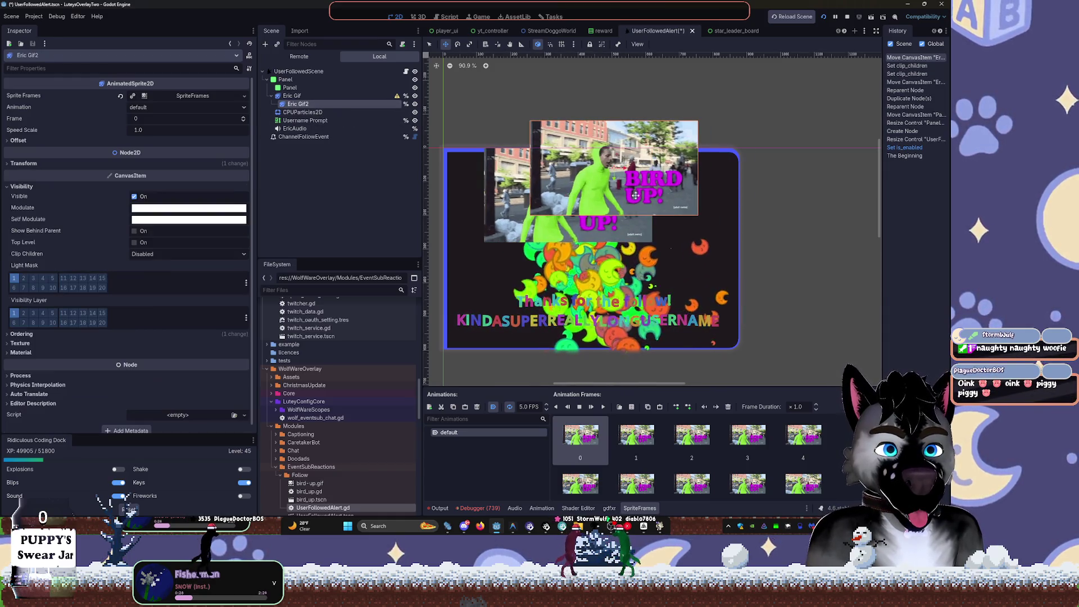
{"action": "mouse_move", "coordinate": [613, 170]}
{"action": "left_mouse_down"}
{"action": "mouse_move", "coordinate": [738, 167]}
{"action": "mouse_move", "coordinate": [615, 171]}
{"action": "mouse_move", "coordinate": [614, 181]}
{"action": "left_mouse_up"}
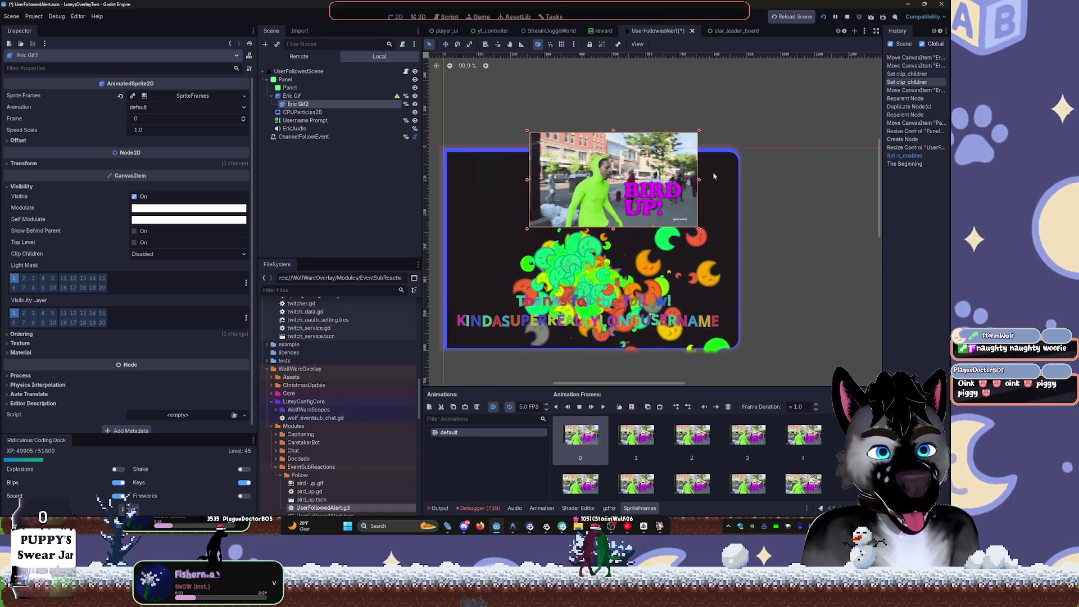
{"action": "key", "text": "ctrl+z"}
{"action": "key", "text": "ctrl+z"}
{"action": "key", "text": "ctrl+z"}
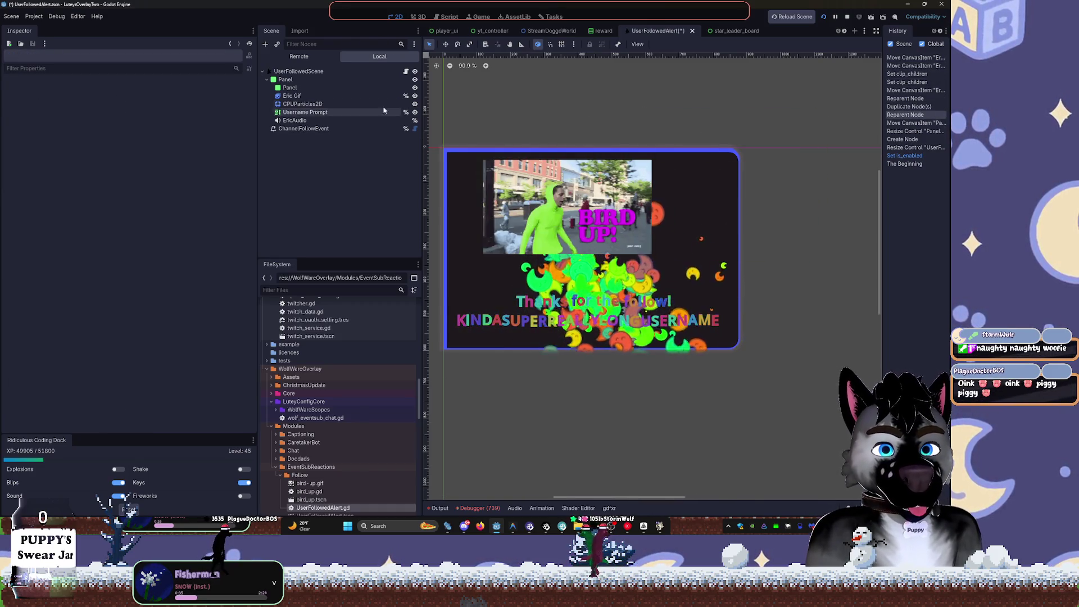
{"action": "left_click", "coordinate": [359, 88]}
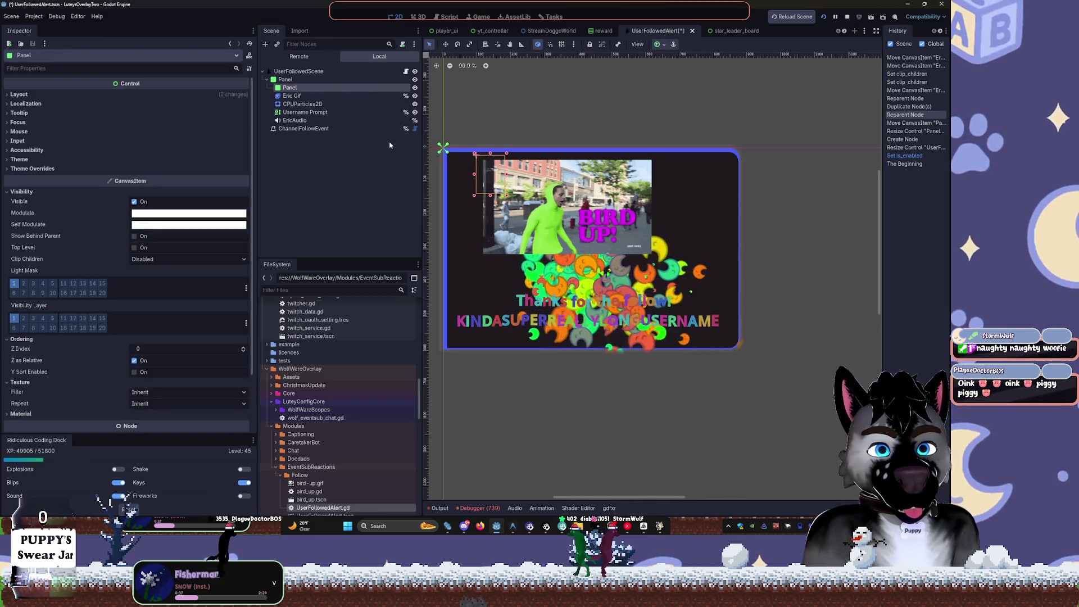
- Delete the inner Panel, move Eric Gif below Username Prompt, and scale it up
{"action": "key", "text": "Delete"}
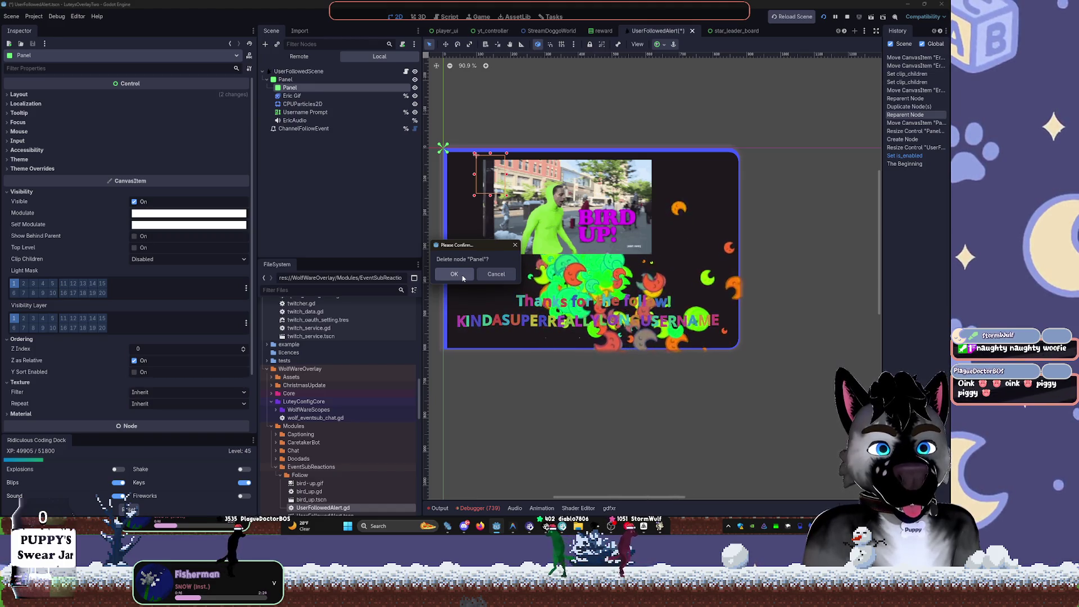
{"action": "left_click", "coordinate": [454, 275]}
{"action": "left_click", "coordinate": [325, 88]}
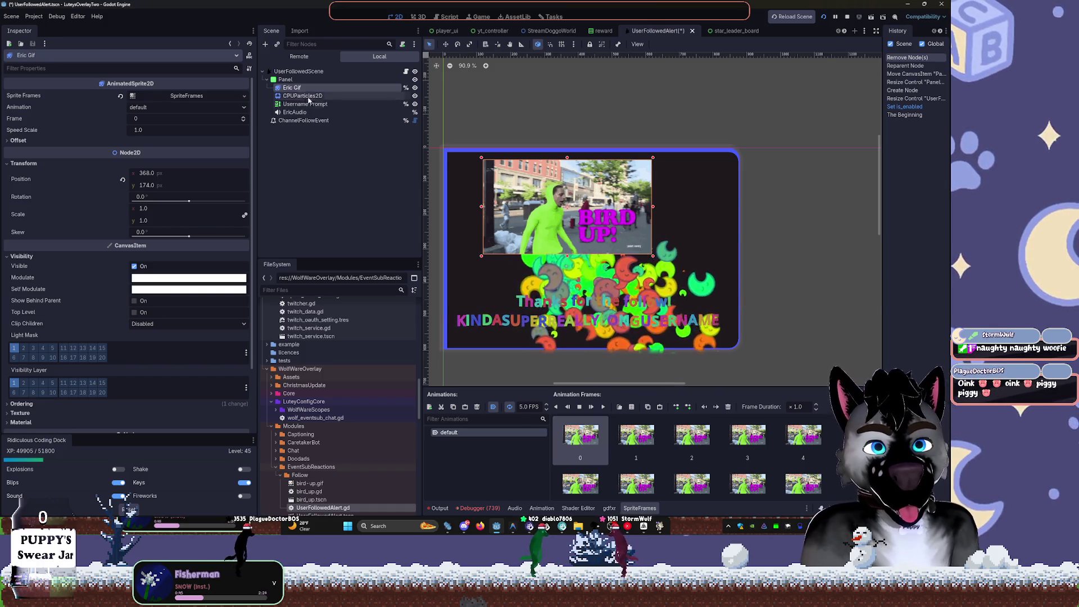
{"action": "left_click_drag", "start_coordinate": [276, 88], "coordinate": [315, 108]}
{"action": "mouse_move", "coordinate": [656, 252]}
{"action": "left_mouse_down"}
{"action": "mouse_move", "coordinate": [729, 321]}
{"action": "mouse_move", "coordinate": [730, 337]}
{"action": "mouse_move", "coordinate": [722, 310]}
{"action": "left_mouse_up"}
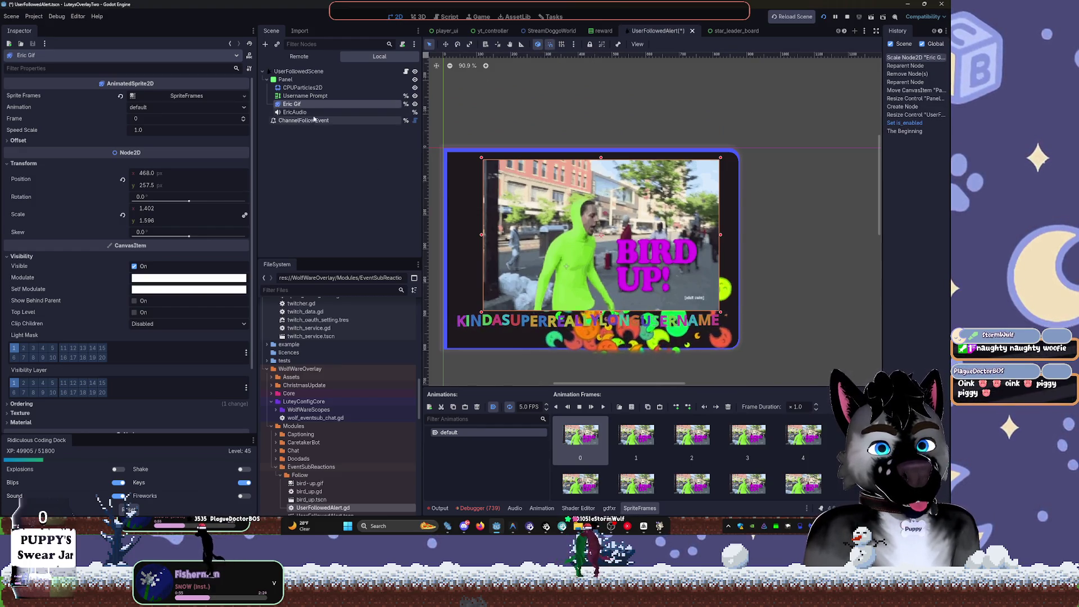
- Check EricAudio, preview the Eric Gif animation, then hide Eric Gif
{"action": "left_click", "coordinate": [295, 112]}
{"action": "left_click", "coordinate": [295, 104]}
{"action": "left_click", "coordinate": [306, 113]}
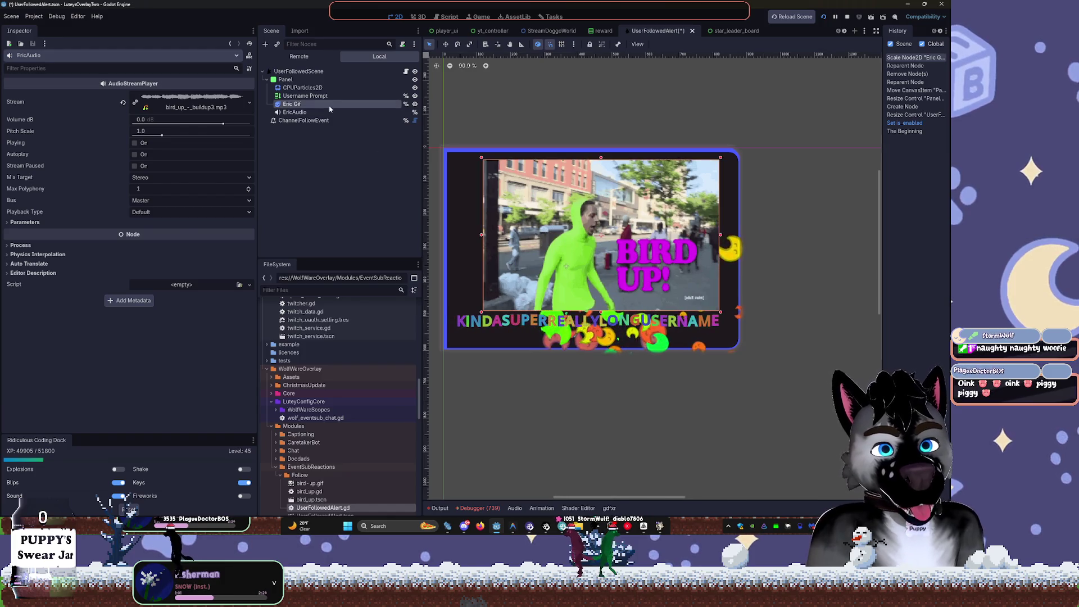
{"action": "left_click", "coordinate": [315, 104]}
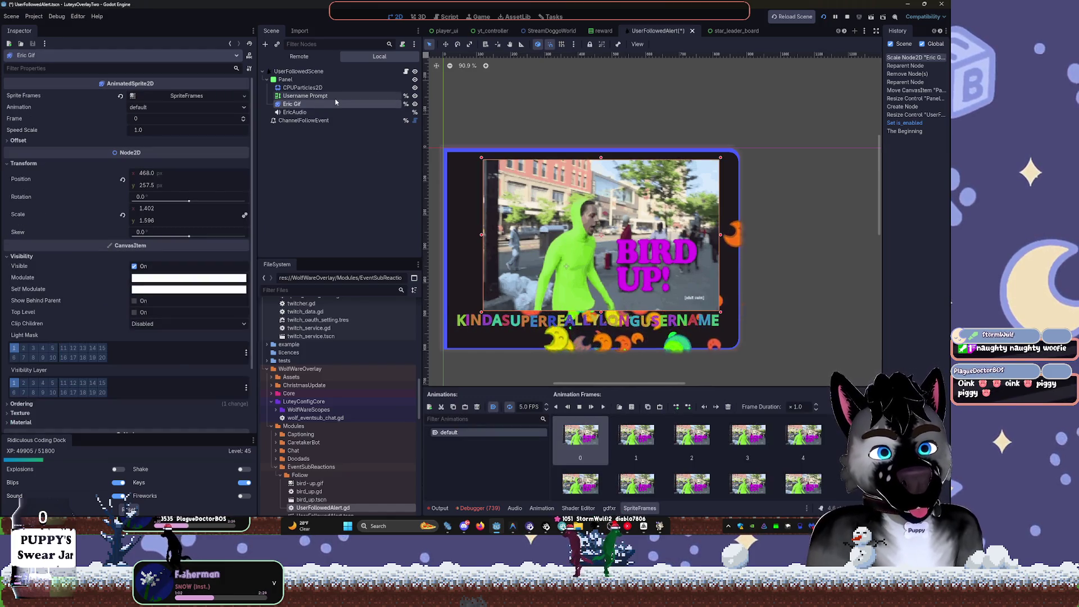
{"action": "left_click", "coordinate": [603, 408]}
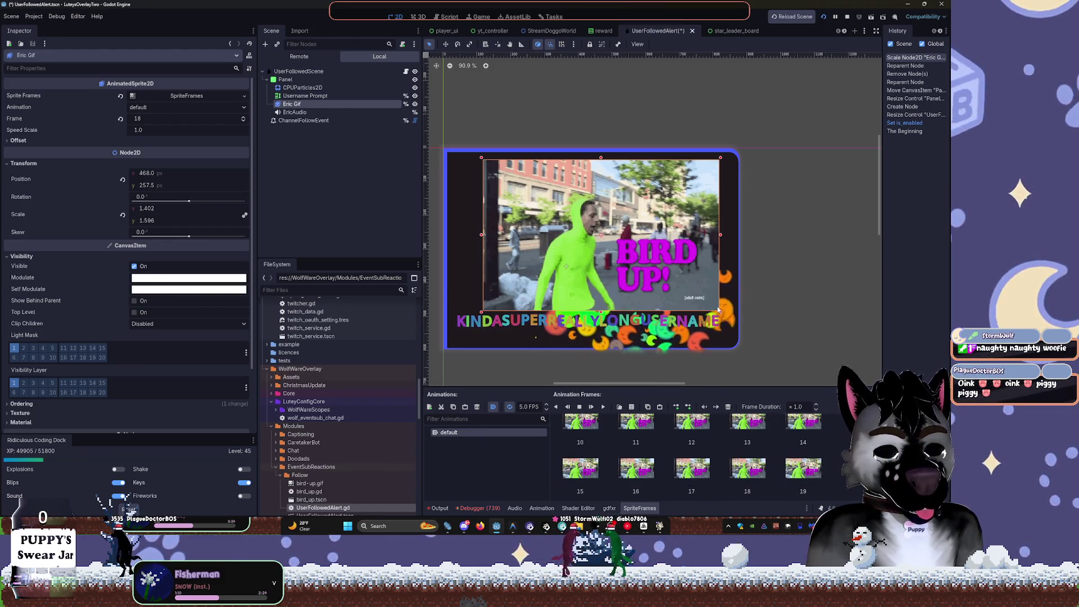
{"action": "left_click", "coordinate": [416, 105]}
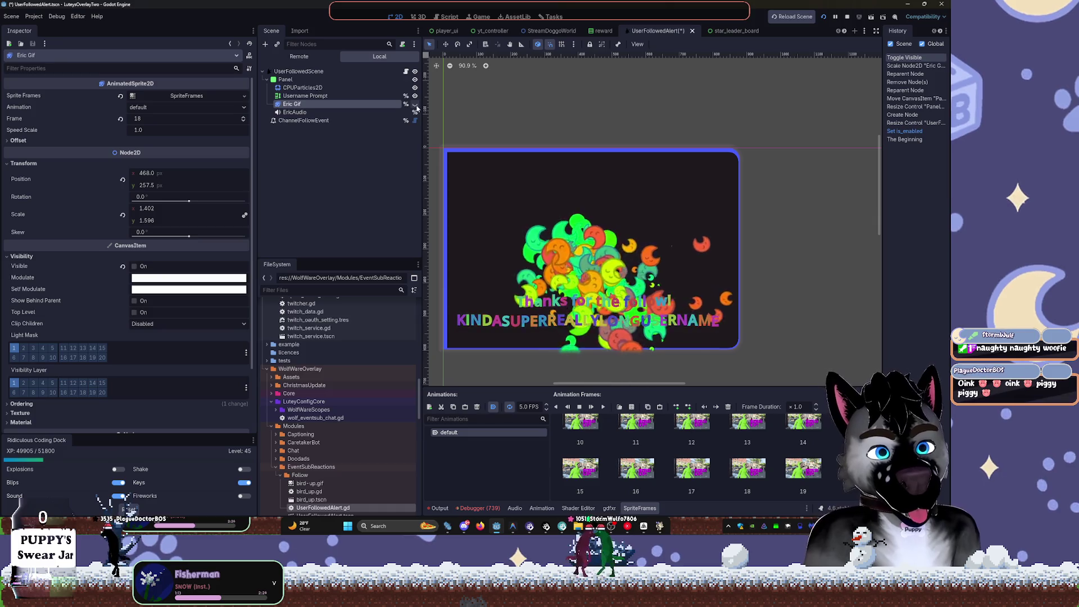
- Duplicate CPUParticles2D and drag the copy, CPUParticles2D2, to a new spot on the alert
{"action": "left_click", "coordinate": [302, 87]}
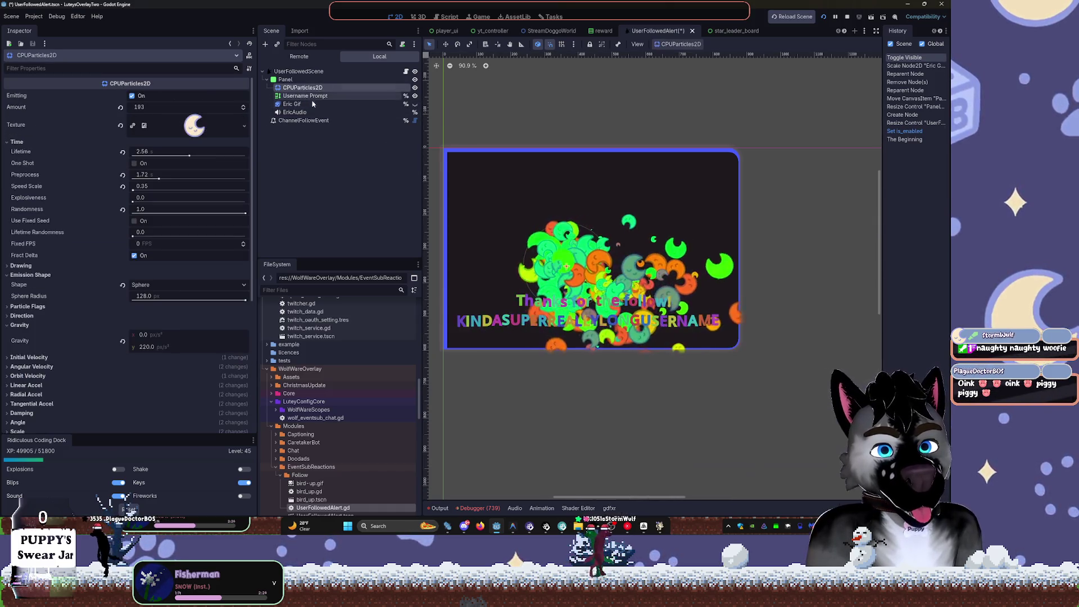
{"action": "key", "text": "ctrl+d"}
{"action": "mouse_move", "coordinate": [538, 219]}
{"action": "left_mouse_down"}
{"action": "mouse_move", "coordinate": [484, 185]}
{"action": "mouse_move", "coordinate": [566, 175]}
{"action": "left_mouse_up"}
{"action": "left_click_drag", "start_coordinate": [684, 183], "coordinate": [682, 187]}
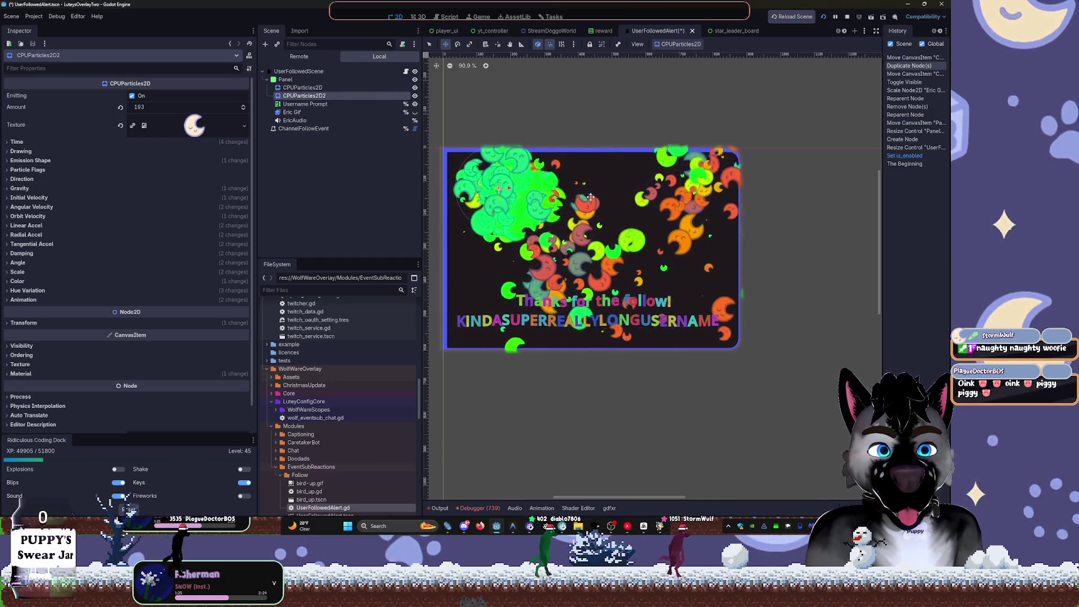
{"action": "scroll", "coordinate": [523, 251], "scroll_direction": "up", "scroll_amount": 3}
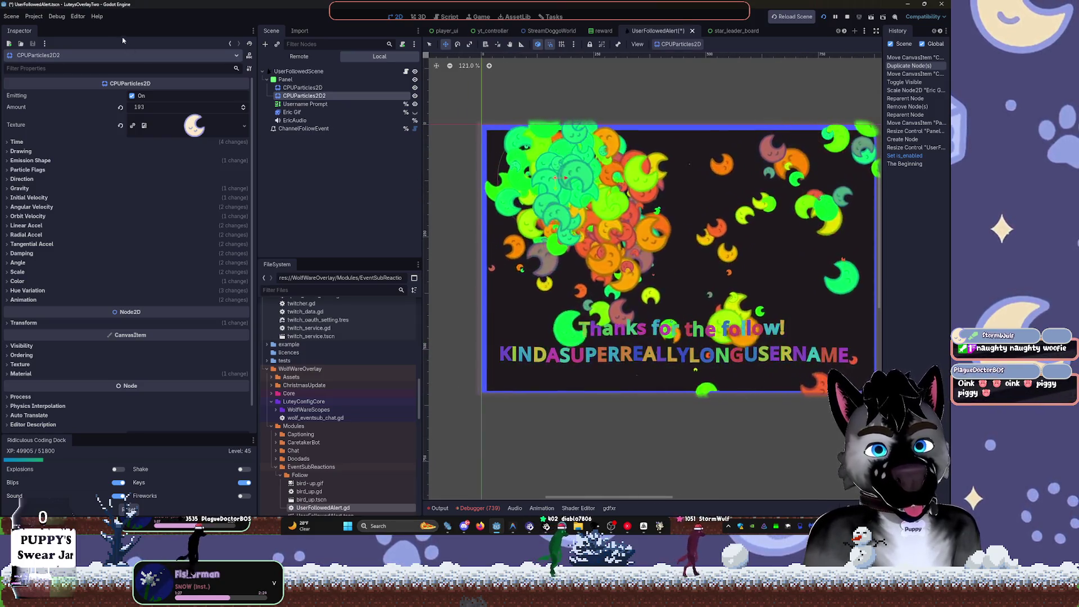
{"action": "left_click", "coordinate": [78, 16]}
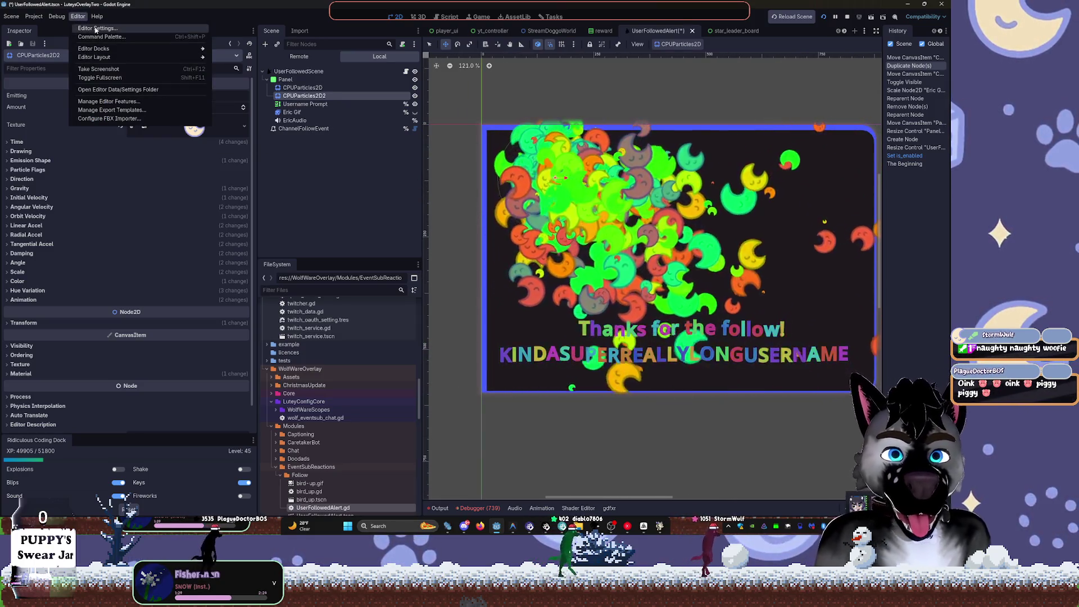
- Lower the editor theme Base Color's HSV value to 12, changing it from 222636 to 13161f
{"action": "mouse_move", "coordinate": [113, 49]}
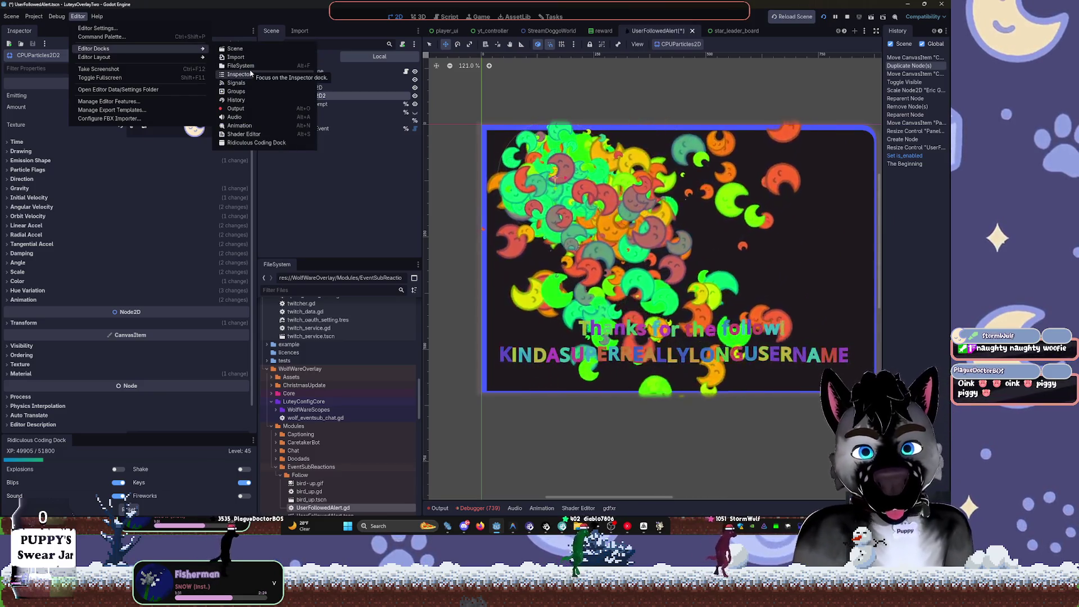
{"action": "left_click", "coordinate": [97, 27]}
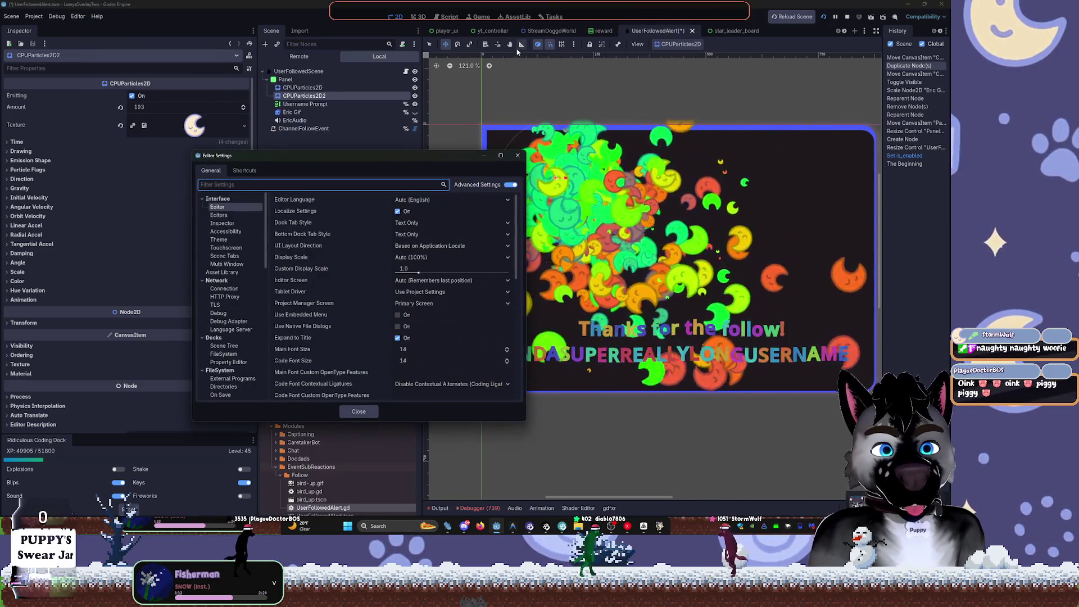
{"action": "left_click", "coordinate": [245, 217]}
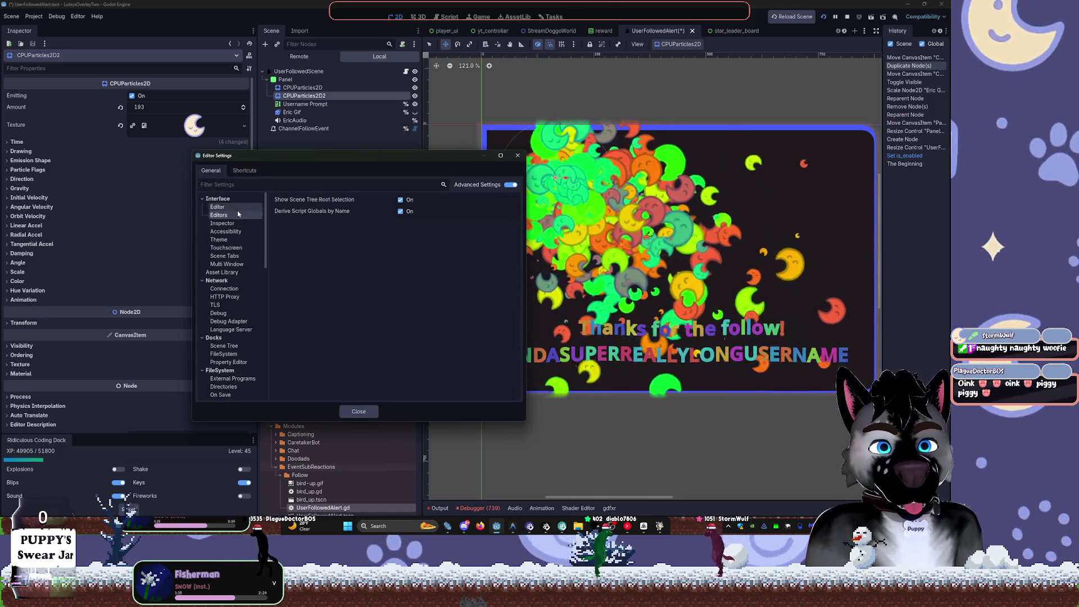
{"action": "left_click", "coordinate": [219, 239]}
{"action": "left_click", "coordinate": [453, 258]}
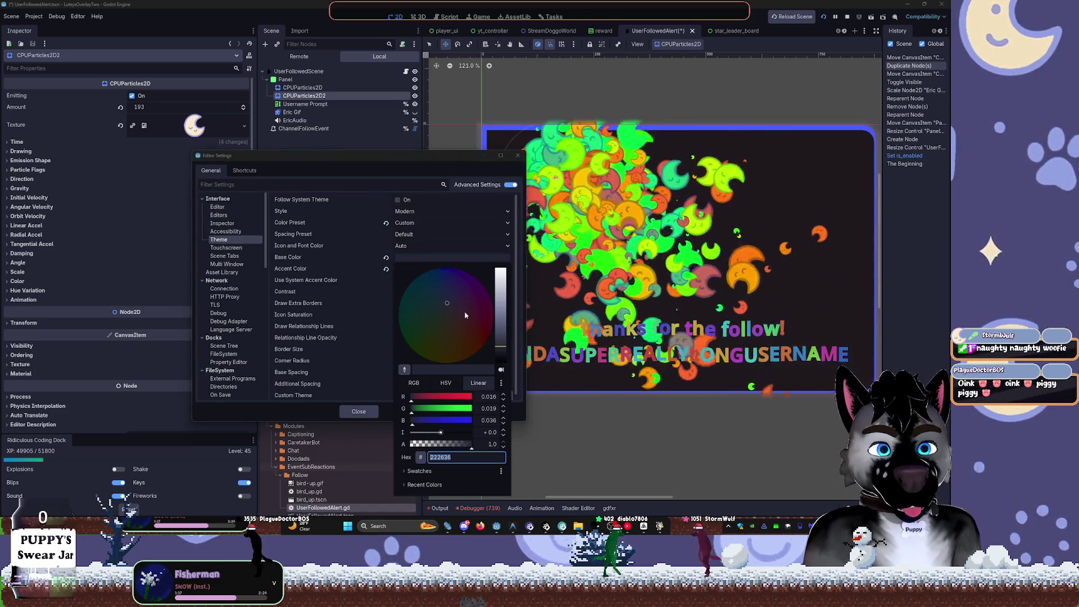
{"action": "left_click", "coordinate": [446, 383]}
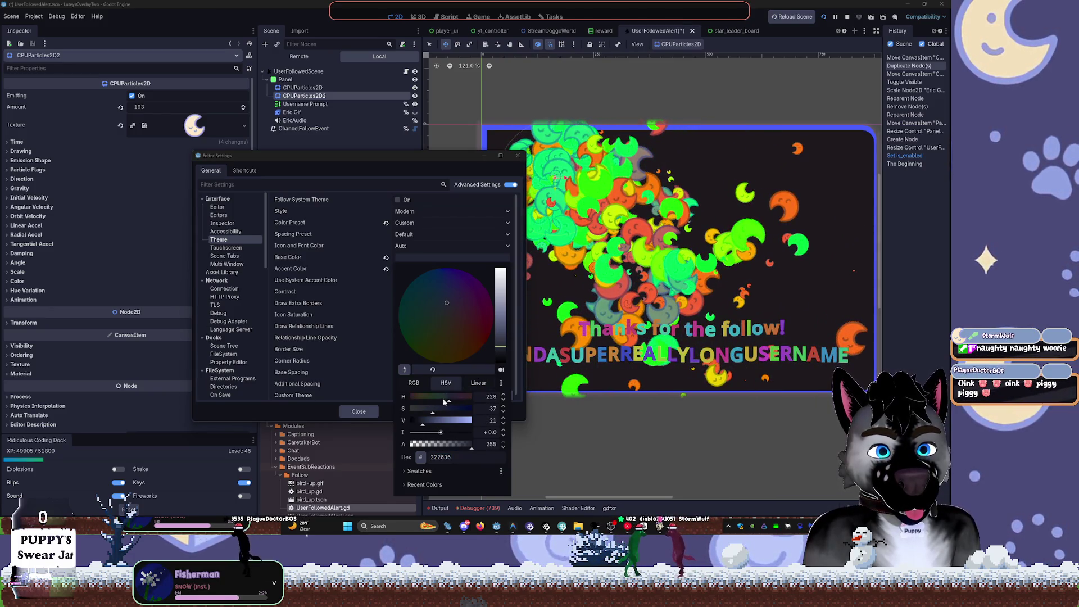
{"action": "left_click", "coordinate": [418, 423]}
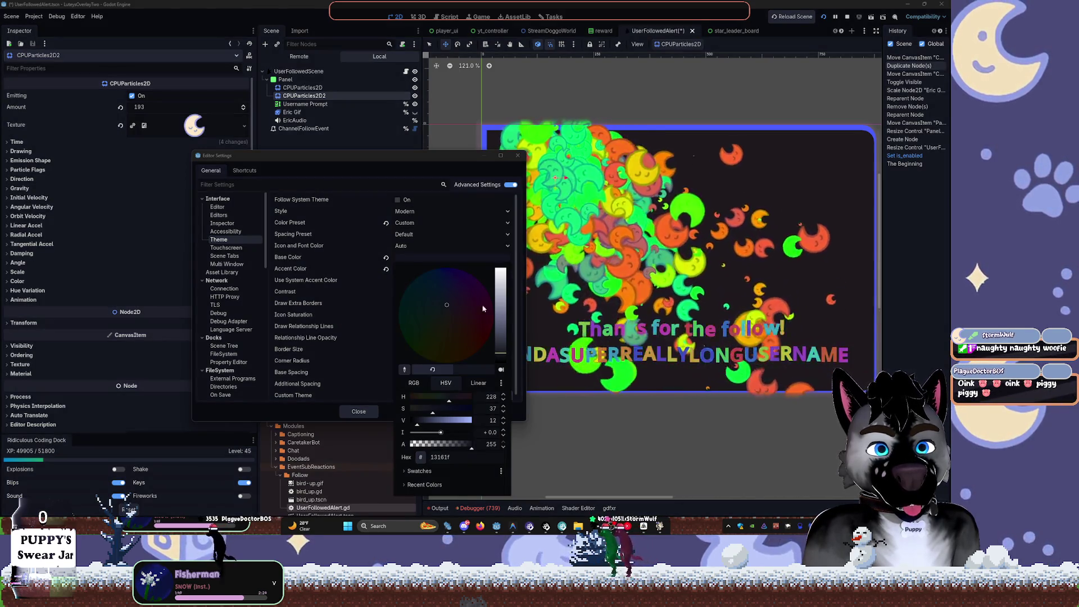
{"action": "left_click", "coordinate": [493, 164]}
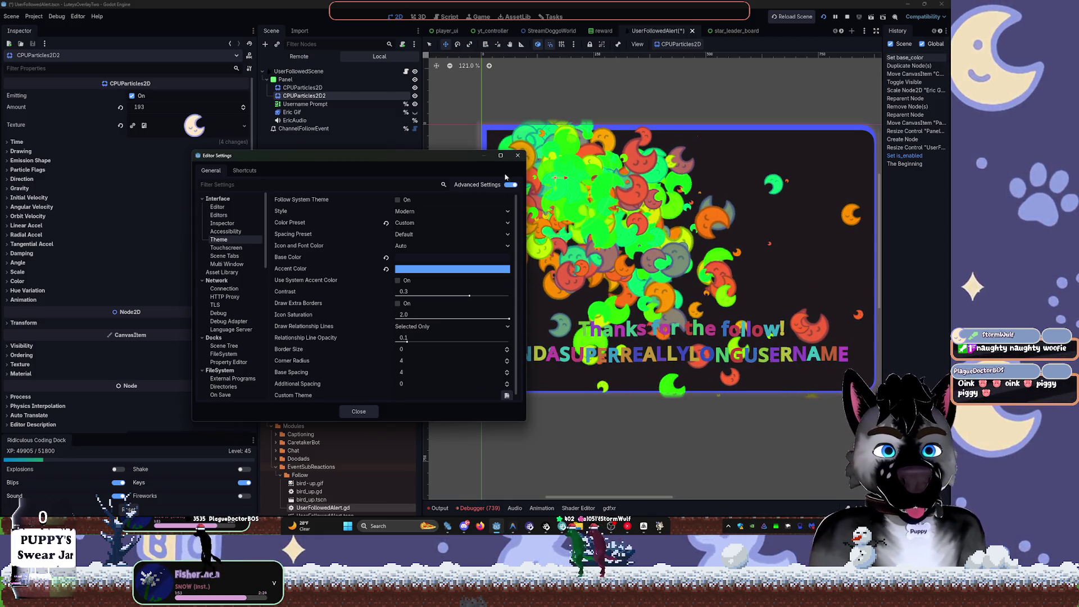
{"action": "key", "text": "Escape"}
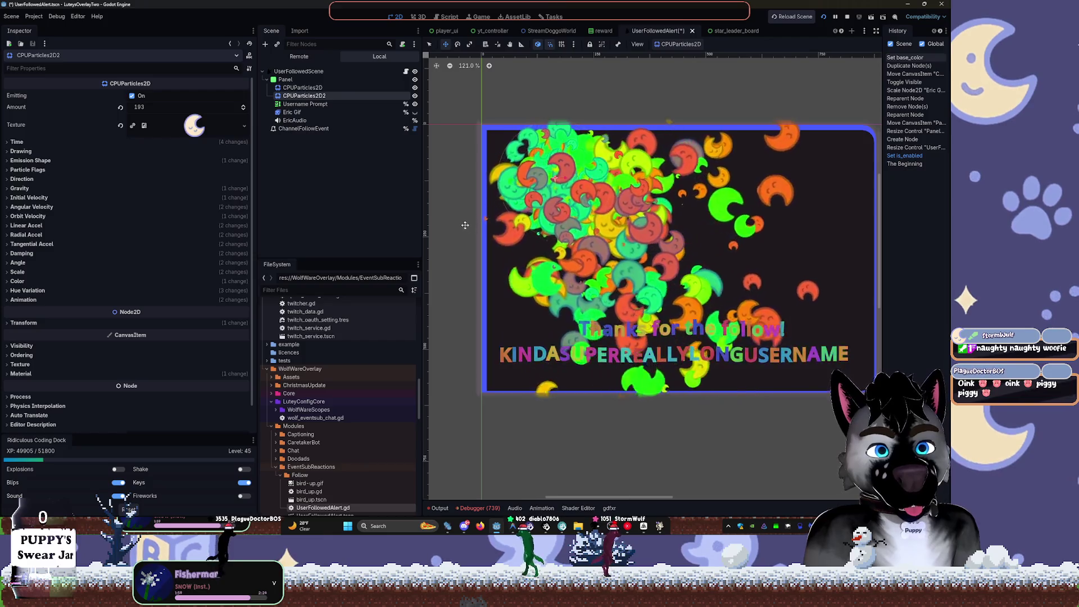
- Move the original CPUParticles2D to the right and delete CPUParticles2D2
{"action": "left_click", "coordinate": [316, 88]}
{"action": "left_click_drag", "start_coordinate": [548, 163], "coordinate": [687, 178]}
{"action": "key", "text": "Delete"}
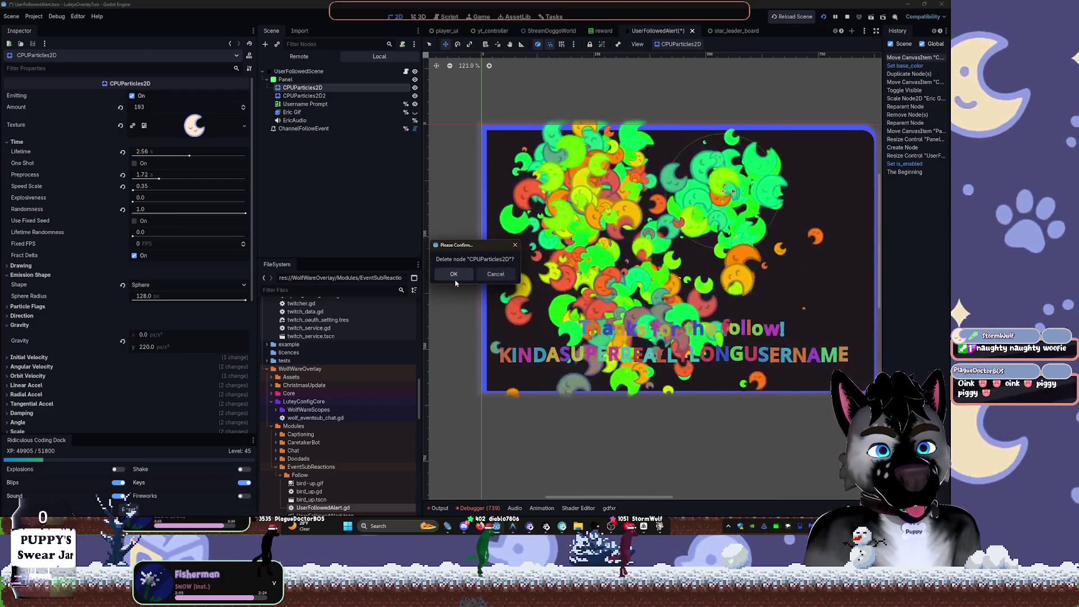
{"action": "left_click", "coordinate": [495, 274]}
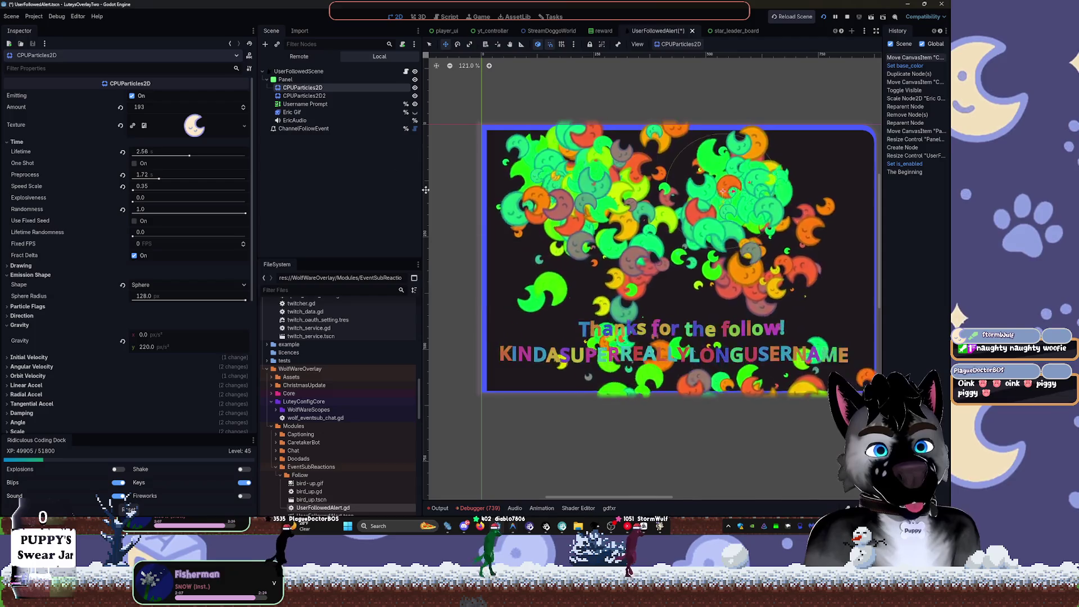
{"action": "key", "text": "Delete"}
{"action": "key", "text": "Return"}
{"action": "left_click", "coordinate": [298, 104]}
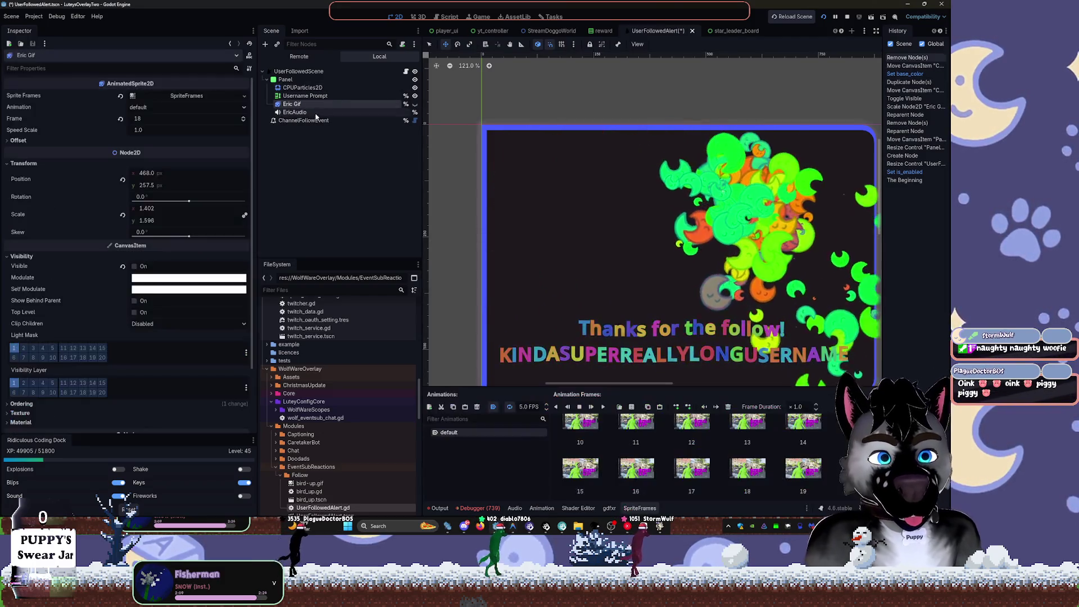
{"action": "left_click", "coordinate": [308, 112]}
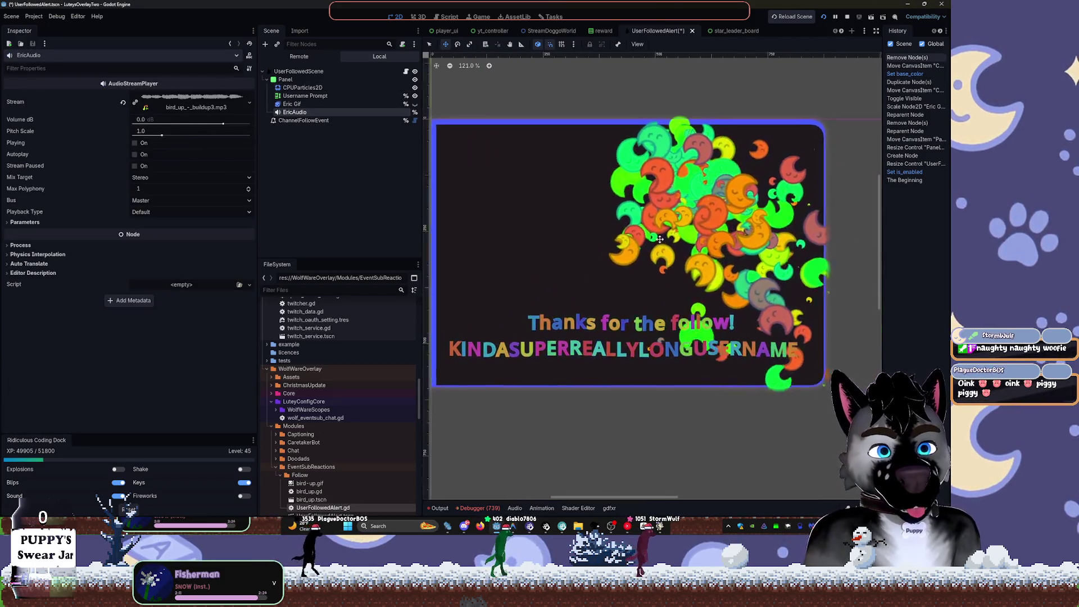
- Drag CPUParticles2D left and reset its animation Offset Min and Max from 0.3264 to 0
{"action": "left_click", "coordinate": [302, 88]}
{"action": "mouse_move", "coordinate": [778, 183]}
{"action": "left_mouse_down"}
{"action": "mouse_move", "coordinate": [555, 176]}
{"action": "mouse_move", "coordinate": [534, 193]}
{"action": "left_mouse_up"}
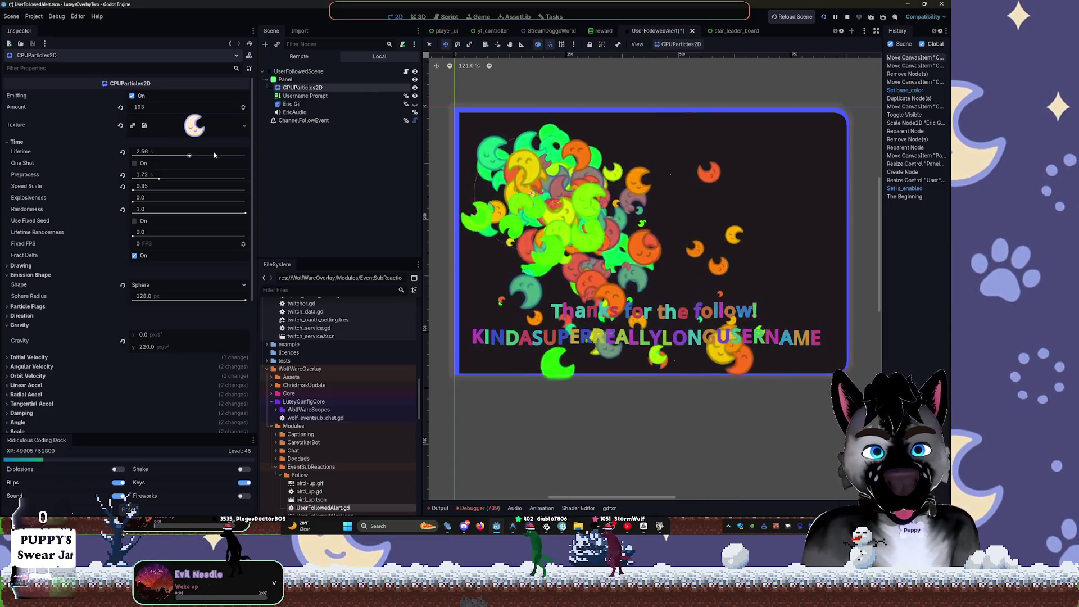
{"action": "scroll", "coordinate": [62, 281], "scroll_direction": "down", "scroll_amount": 5}
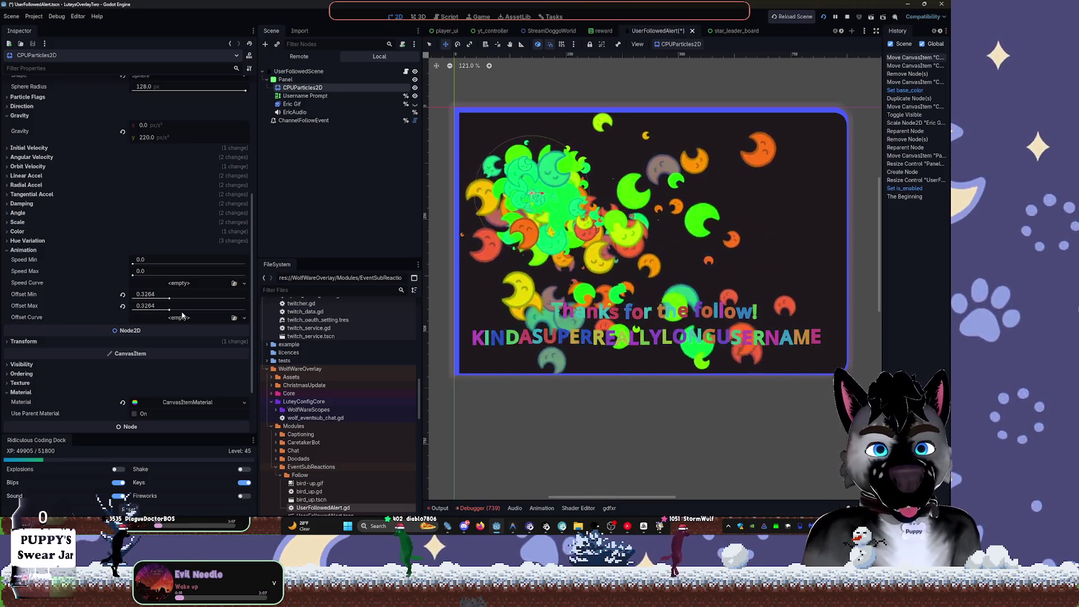
{"action": "left_click", "coordinate": [123, 305]}
- Reset Hue Variation Min to 0, restoring the maximum hue variation and its curve after resetting them
{"action": "left_click", "coordinate": [40, 251]}
{"action": "left_click", "coordinate": [37, 242]}
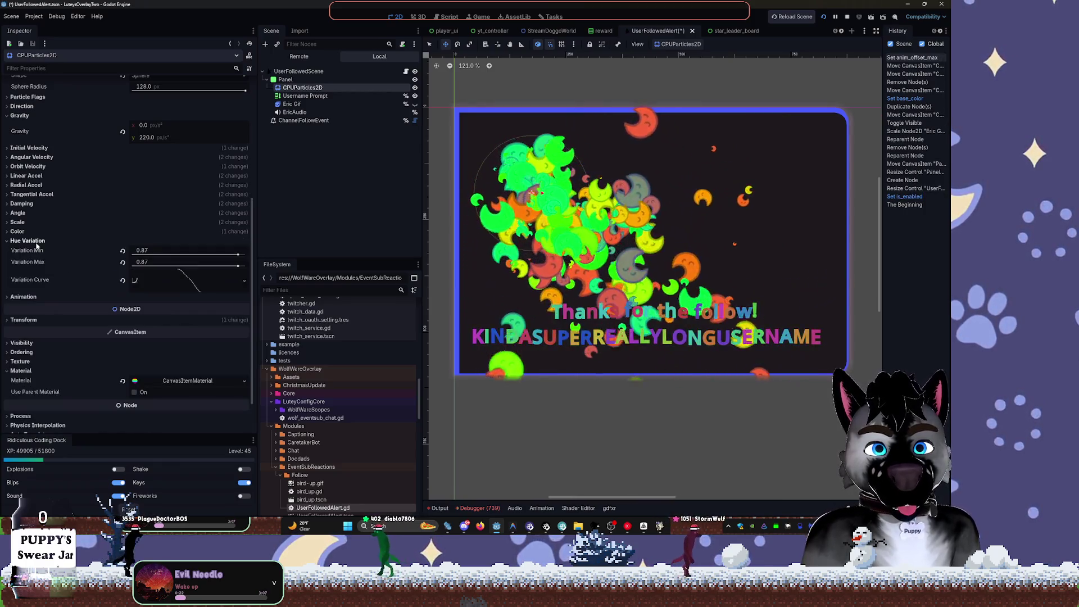
{"action": "left_click", "coordinate": [122, 251]}
{"action": "left_click", "coordinate": [122, 262]}
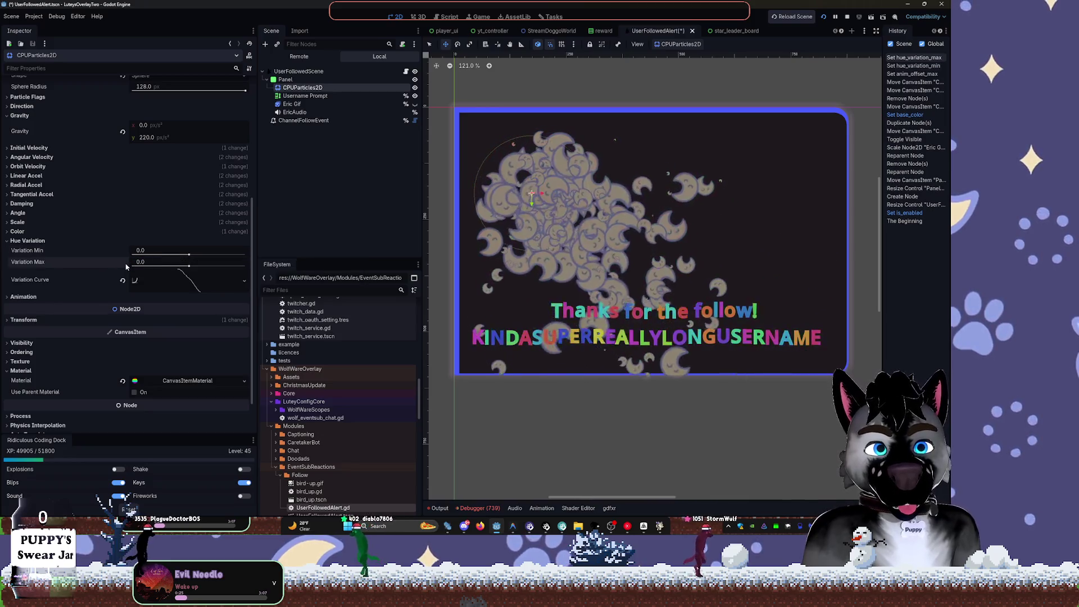
{"action": "left_click", "coordinate": [123, 280]}
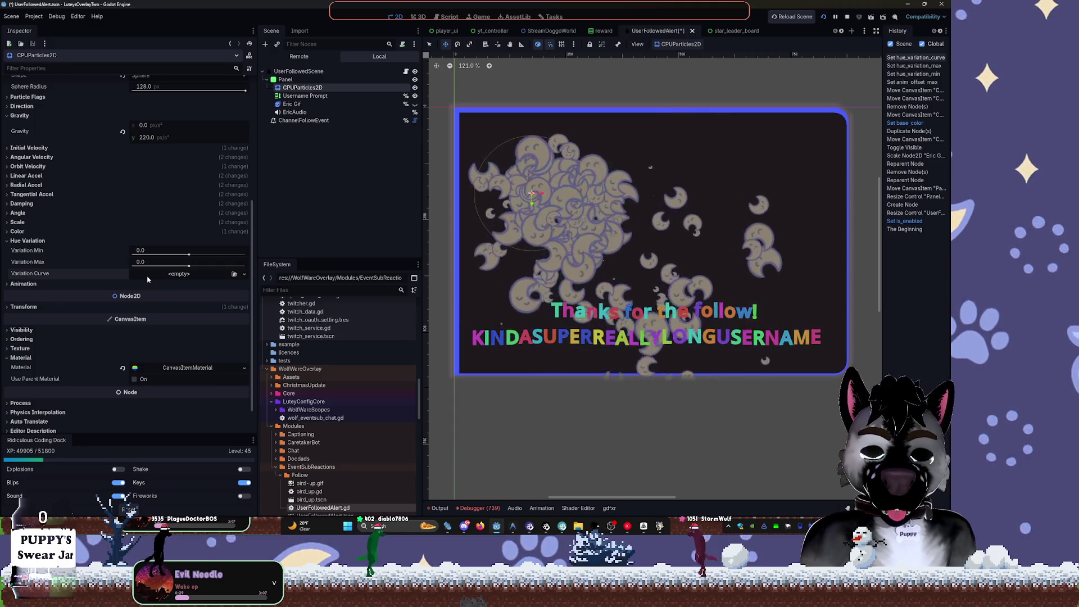
{"action": "key", "text": "ctrl+z"}
{"action": "key", "text": "ctrl+z"}
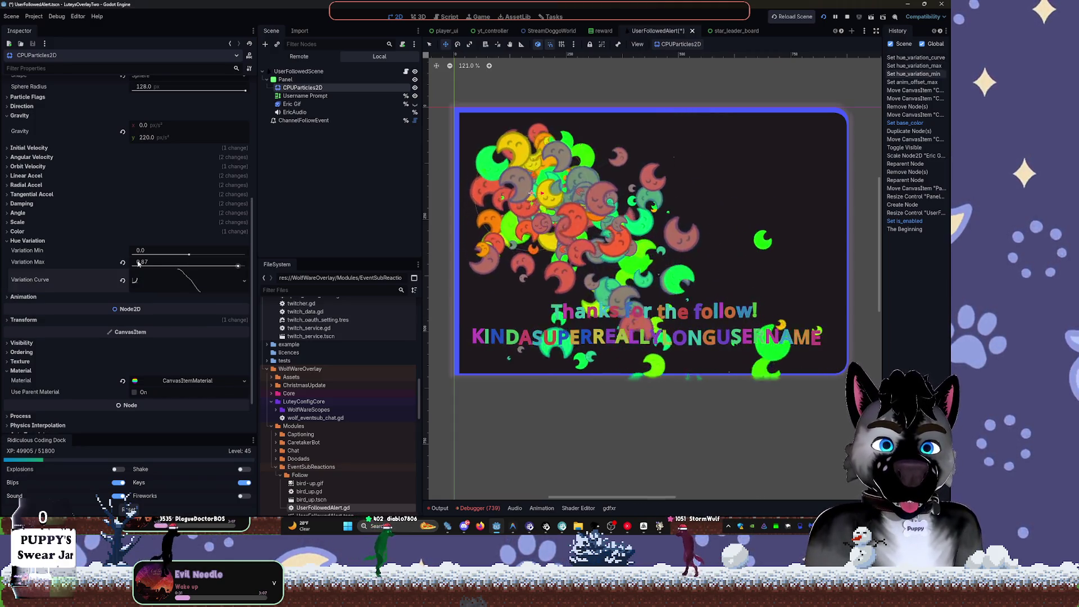
{"action": "left_click", "coordinate": [136, 281]}
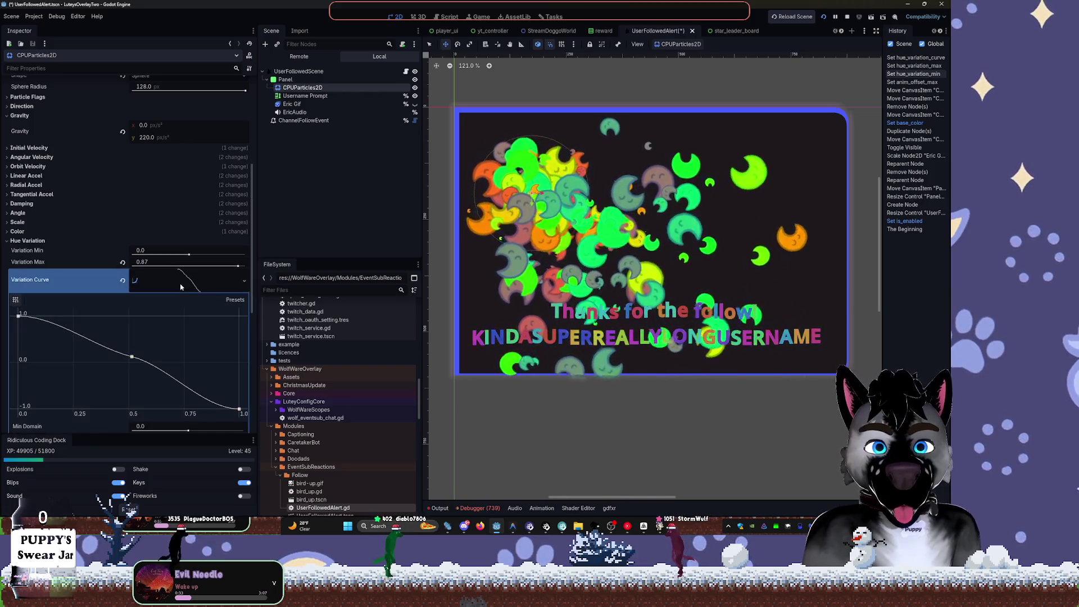
- Adjust the Hue Variation curve's minimum and maximum domain
{"action": "scroll", "coordinate": [84, 330], "scroll_direction": "down", "scroll_amount": 4}
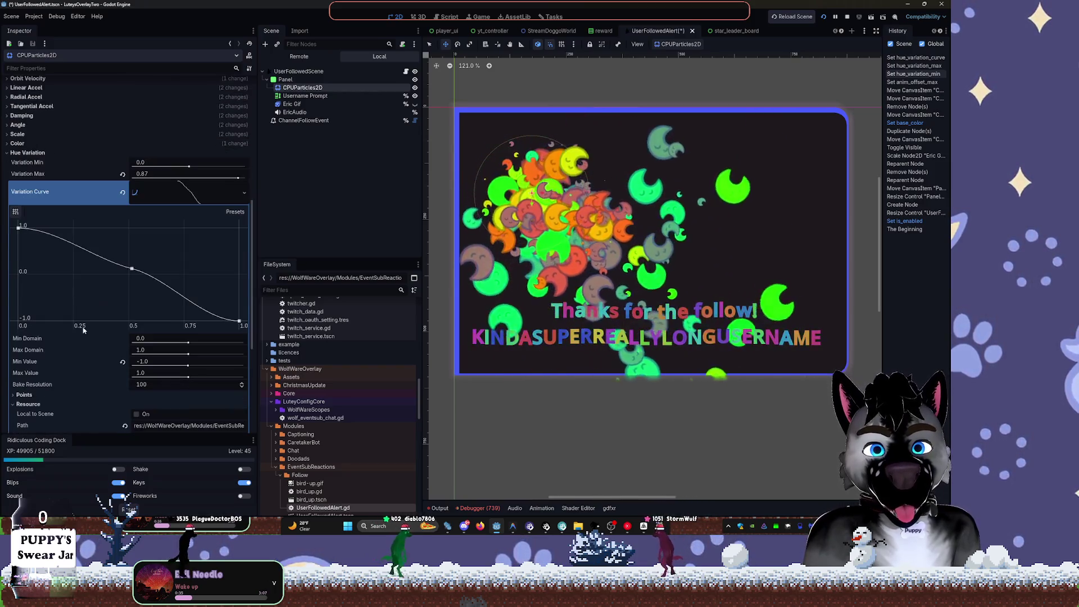
{"action": "left_click", "coordinate": [185, 353]}
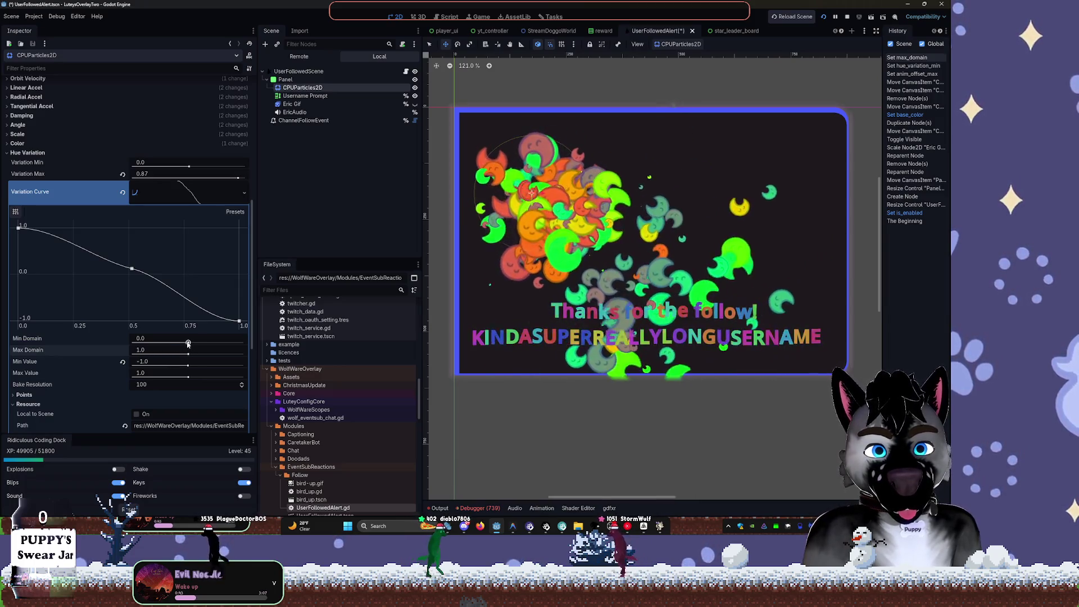
{"action": "left_click", "coordinate": [188, 343]}
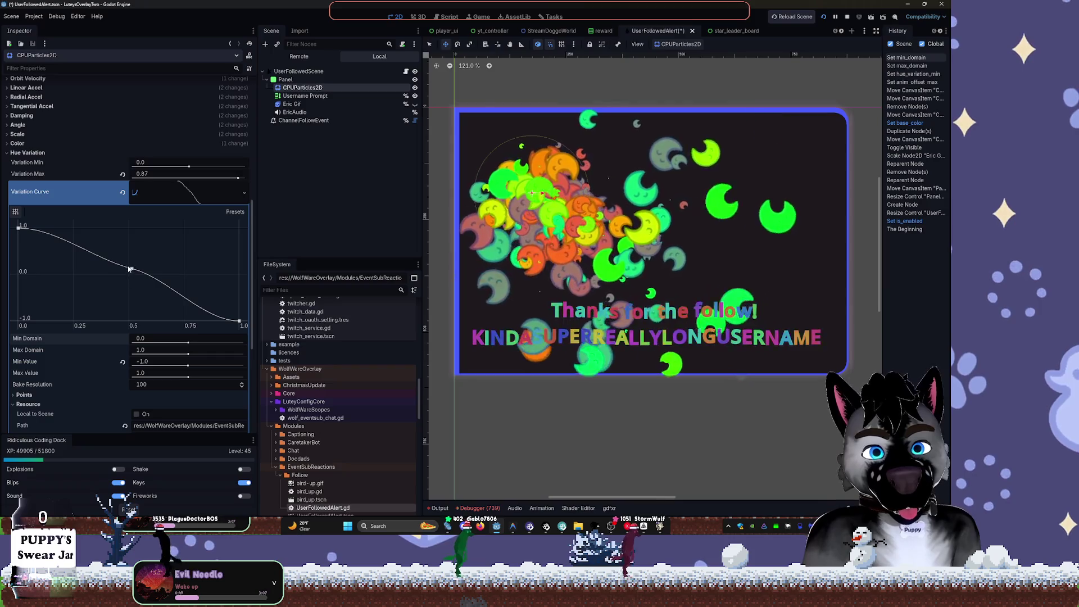
- Drag the curve's start and middle points down to roughly -0.95 and -0.85
{"action": "left_click_drag", "start_coordinate": [131, 269], "coordinate": [133, 268]}
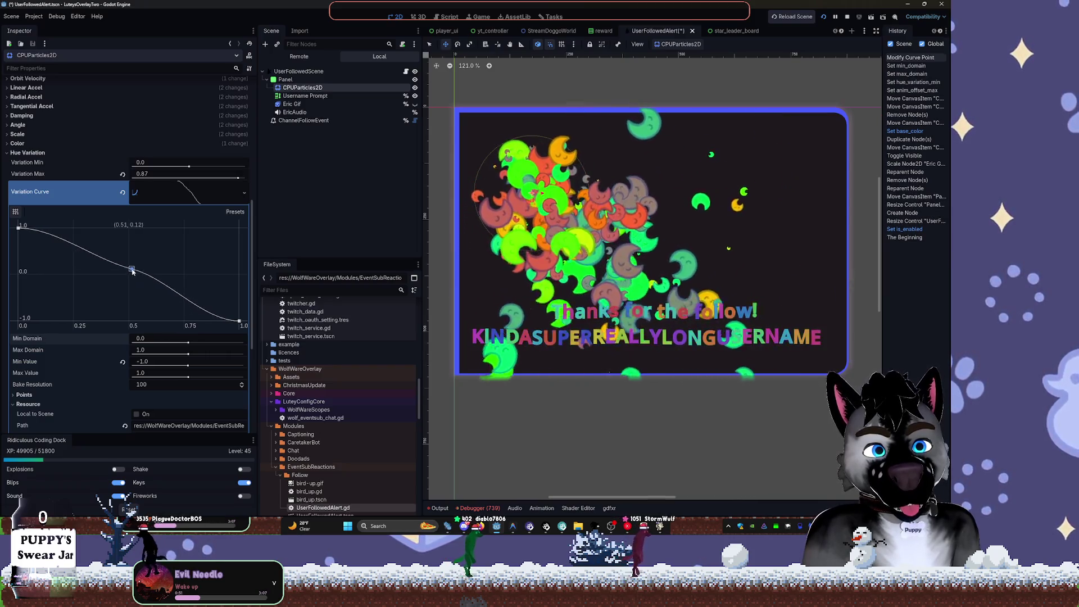
{"action": "left_click_drag", "start_coordinate": [17, 250], "coordinate": [27, 305]}
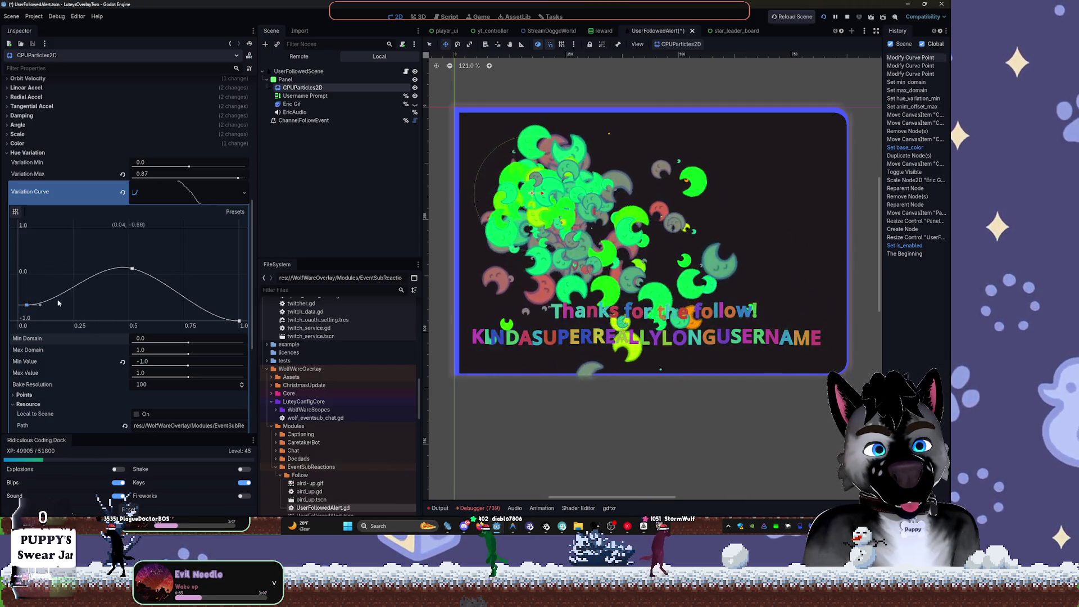
{"action": "left_click_drag", "start_coordinate": [131, 269], "coordinate": [143, 316]}
{"action": "left_click_drag", "start_coordinate": [26, 305], "coordinate": [25, 320]}
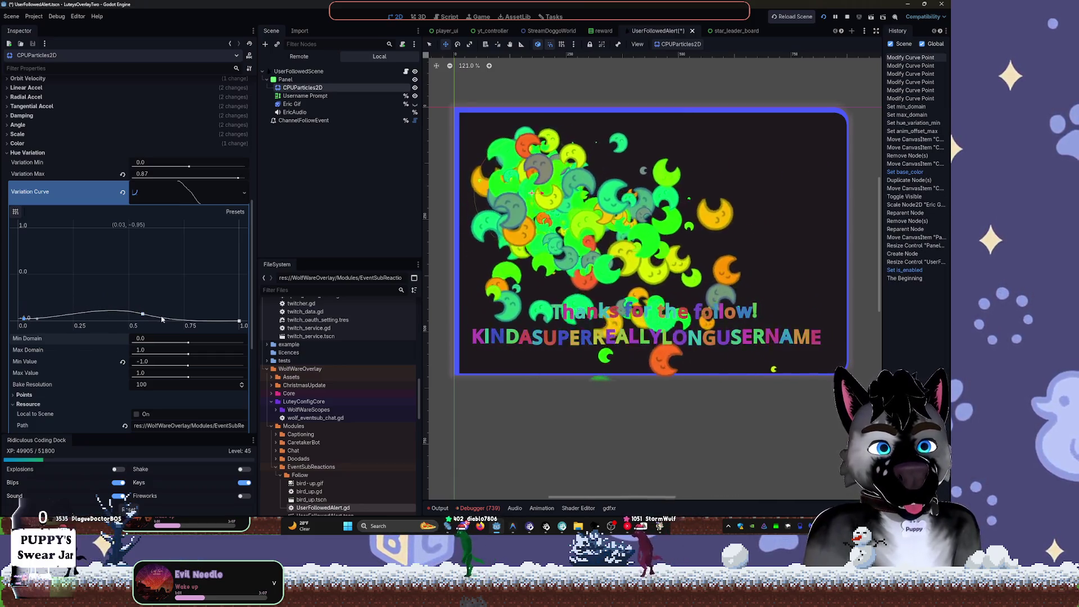
{"action": "mouse_move", "coordinate": [30, 320]}
{"action": "left_mouse_down"}
{"action": "mouse_move", "coordinate": [31, 232]}
{"action": "mouse_move", "coordinate": [107, 247]}
{"action": "mouse_move", "coordinate": [74, 279]}
{"action": "mouse_move", "coordinate": [73, 301]}
{"action": "mouse_move", "coordinate": [70, 248]}
{"action": "mouse_move", "coordinate": [69, 304]}
{"action": "mouse_move", "coordinate": [69, 236]}
{"action": "mouse_move", "coordinate": [68, 297]}
{"action": "mouse_move", "coordinate": [63, 261]}
{"action": "left_mouse_up"}
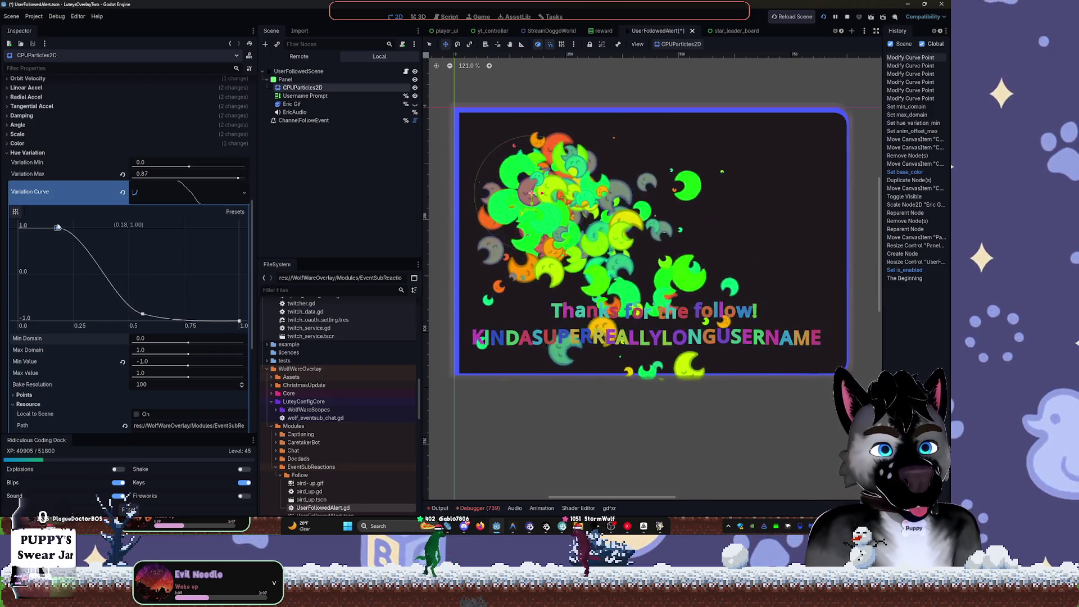
- Try flattening the curve along 1.0, undo the last change, and raise the first point to 1.0
{"action": "left_click_drag", "start_coordinate": [55, 214], "coordinate": [56, 220]}
{"action": "mouse_move", "coordinate": [138, 313]}
{"action": "left_mouse_down"}
{"action": "mouse_move", "coordinate": [212, 223]}
{"action": "mouse_move", "coordinate": [242, 219]}
{"action": "left_mouse_up"}
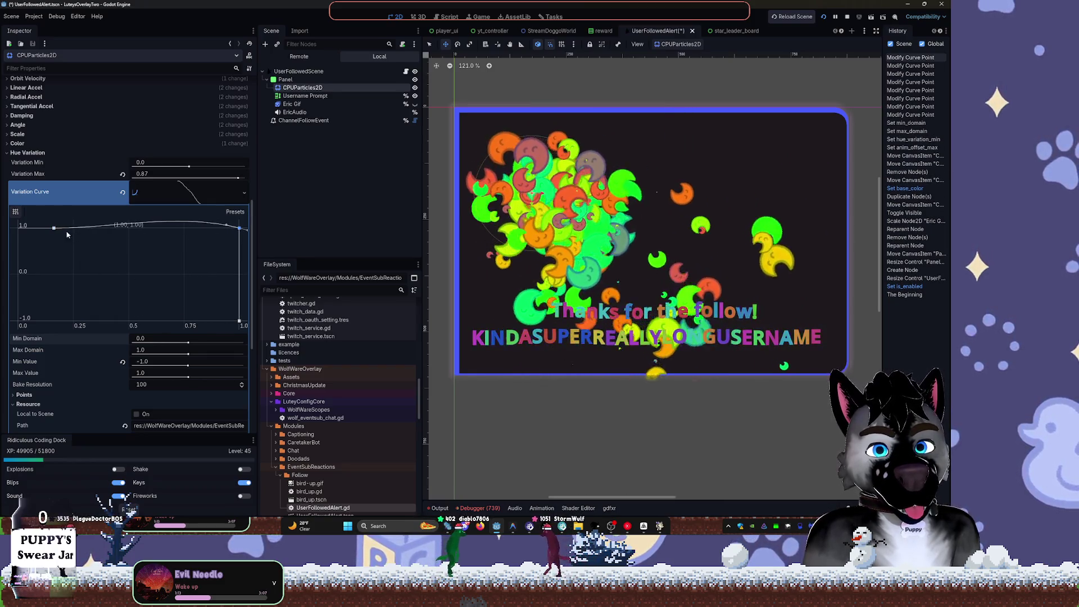
{"action": "mouse_move", "coordinate": [55, 230]}
{"action": "left_mouse_down"}
{"action": "mouse_move", "coordinate": [193, 248]}
{"action": "mouse_move", "coordinate": [196, 328]}
{"action": "mouse_move", "coordinate": [193, 230]}
{"action": "mouse_move", "coordinate": [190, 341]}
{"action": "mouse_move", "coordinate": [189, 248]}
{"action": "mouse_move", "coordinate": [189, 297]}
{"action": "mouse_move", "coordinate": [189, 266]}
{"action": "left_mouse_up"}
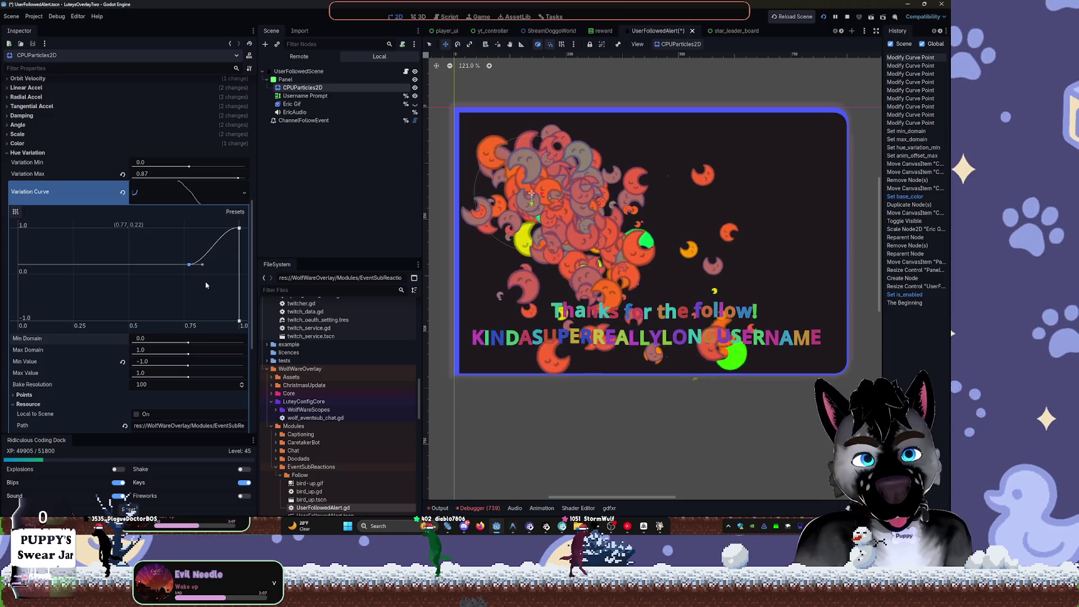
{"action": "key", "text": "ctrl+z"}
{"action": "key", "text": "ctrl+z"}
{"action": "key", "text": "ctrl+z"}
{"action": "key", "text": "ctrl+z"}
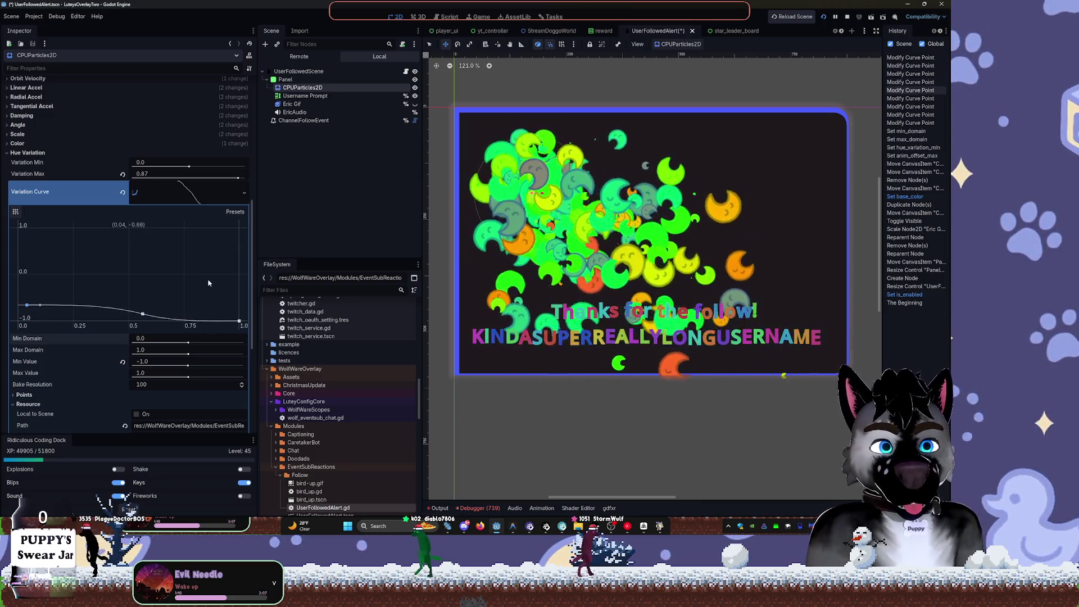
{"action": "left_click_drag", "start_coordinate": [26, 305], "coordinate": [23, 224]}
- Replace the middle curve point and shape a gradual descent from the first point at 1
{"action": "right_click", "coordinate": [143, 313]}
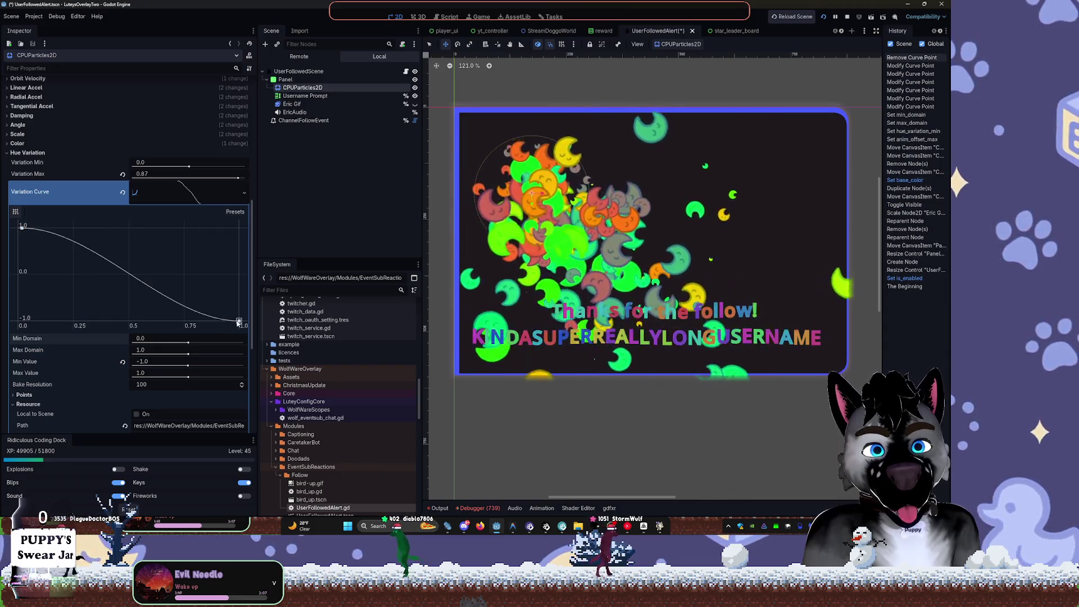
{"action": "left_click", "coordinate": [42, 231]}
{"action": "left_click_drag", "start_coordinate": [42, 231], "coordinate": [196, 302]}
{"action": "left_click", "coordinate": [23, 228]}
{"action": "left_click_drag", "start_coordinate": [33, 231], "coordinate": [54, 260]}
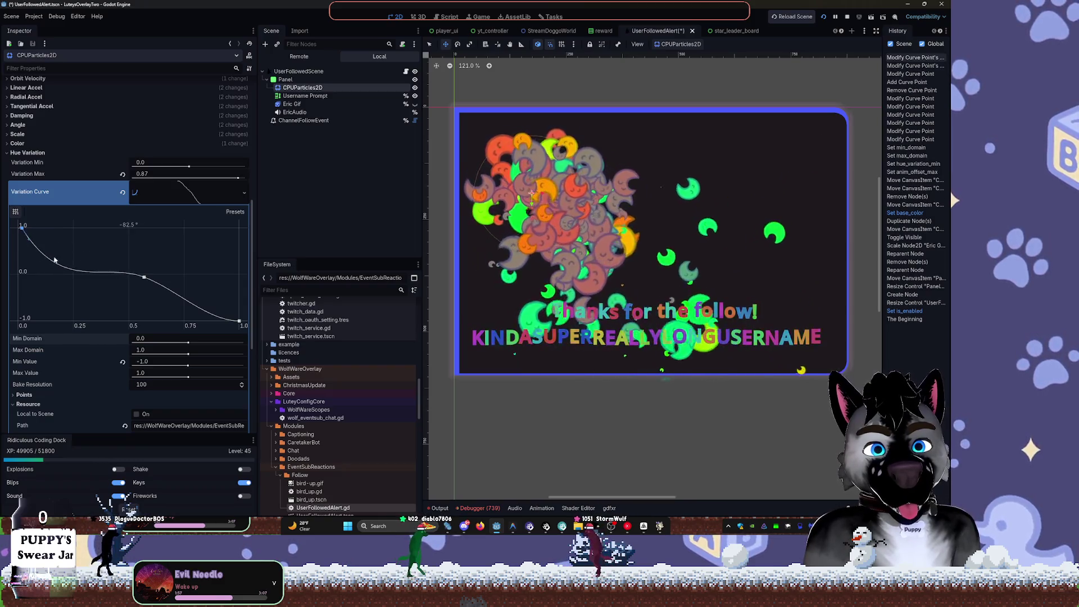
{"action": "mouse_move", "coordinate": [143, 281]}
{"action": "left_mouse_down"}
{"action": "mouse_move", "coordinate": [206, 304]}
{"action": "mouse_move", "coordinate": [200, 317]}
{"action": "left_mouse_up"}
{"action": "left_click_drag", "start_coordinate": [23, 227], "coordinate": [52, 248]}
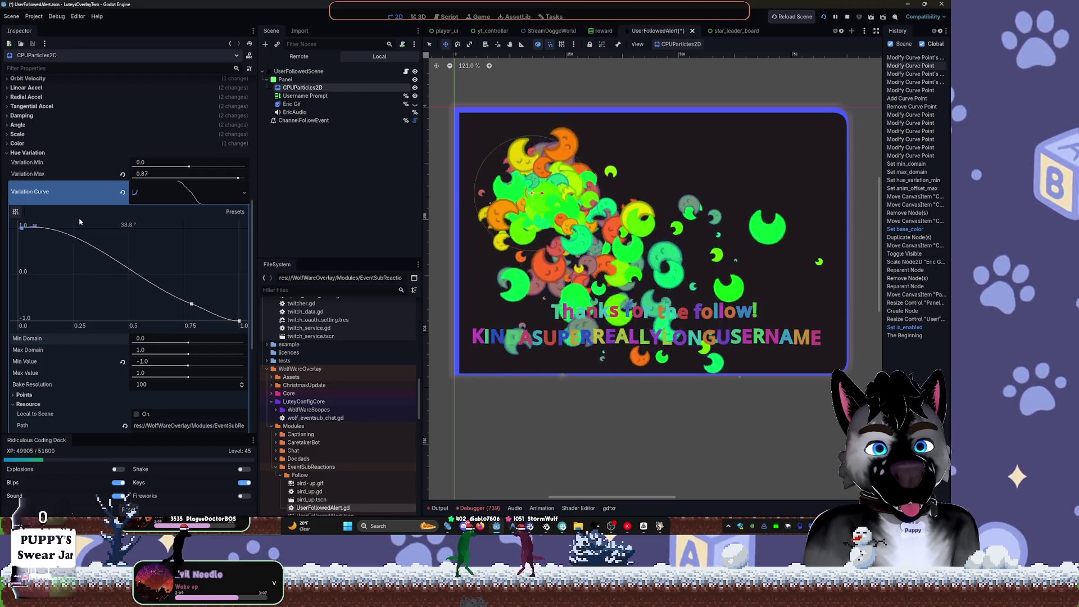
- Try extra points near (0.78, 0.74) and (0.75, -0.67), undo them, and collapse the curve
{"action": "left_click", "coordinate": [191, 304]}
{"action": "left_click_drag", "start_coordinate": [210, 316], "coordinate": [199, 315]}
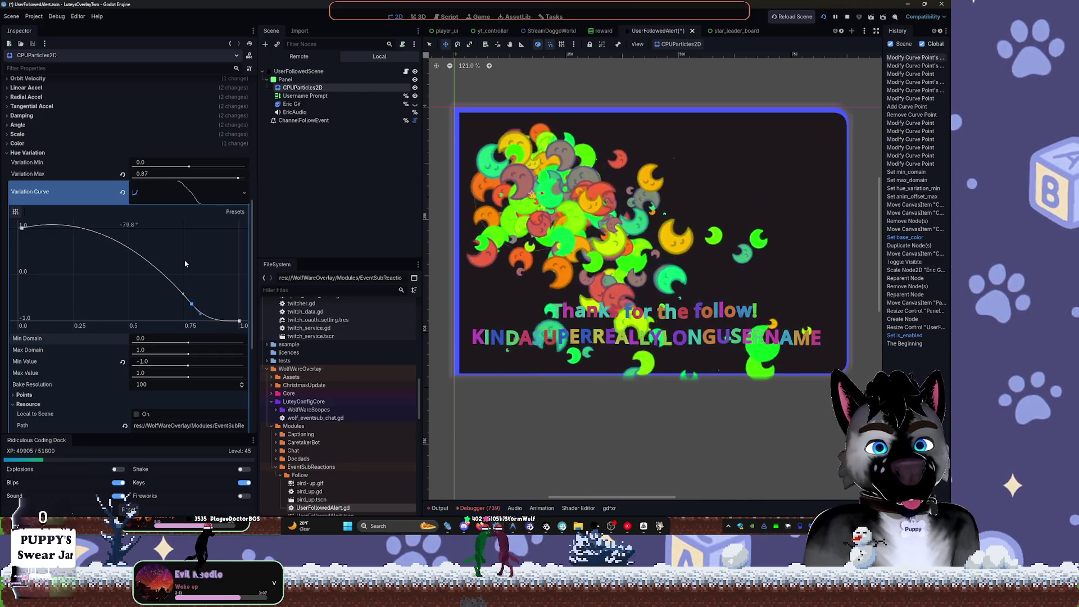
{"action": "left_click", "coordinate": [183, 242]}
{"action": "left_click_drag", "start_coordinate": [183, 242], "coordinate": [192, 242]}
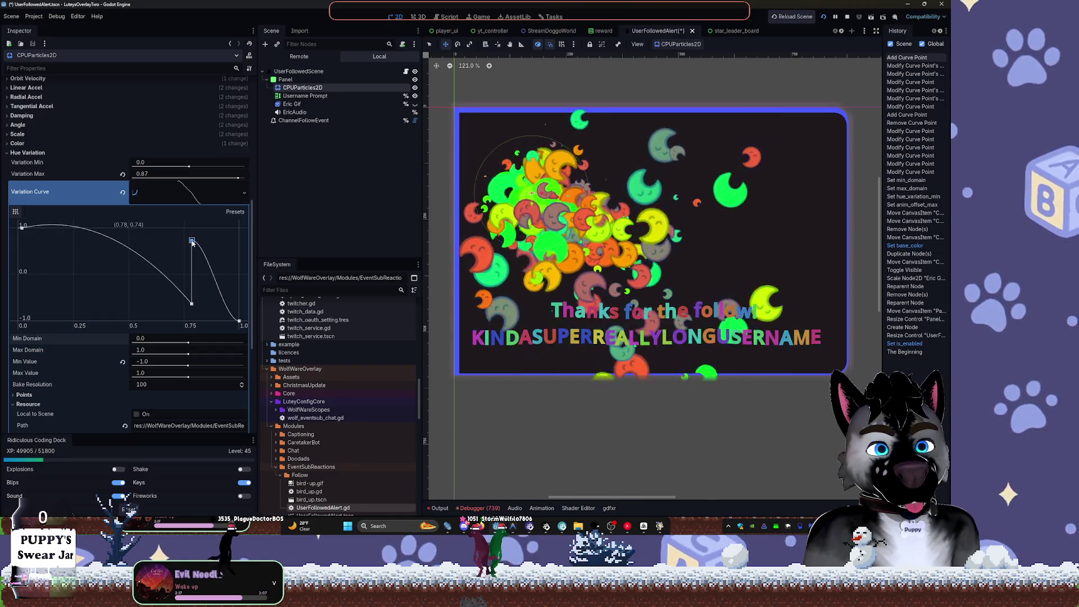
{"action": "left_click", "coordinate": [191, 303]}
{"action": "left_click_drag", "start_coordinate": [190, 308], "coordinate": [183, 307]}
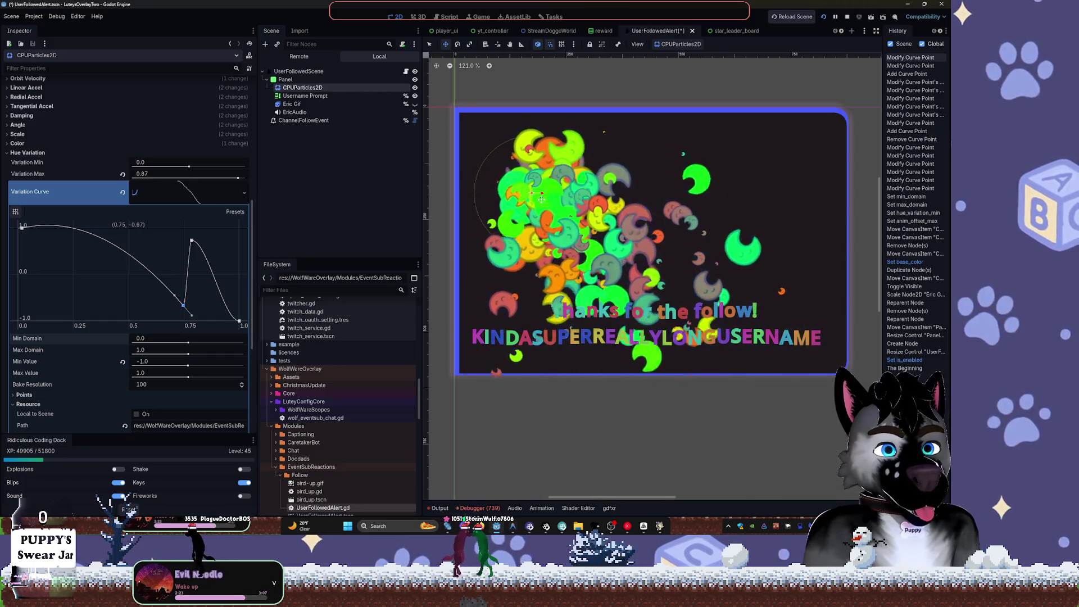
{"action": "key", "text": "ctrl+z"}
{"action": "key", "text": "ctrl+z"}
{"action": "key", "text": "ctrl+z"}
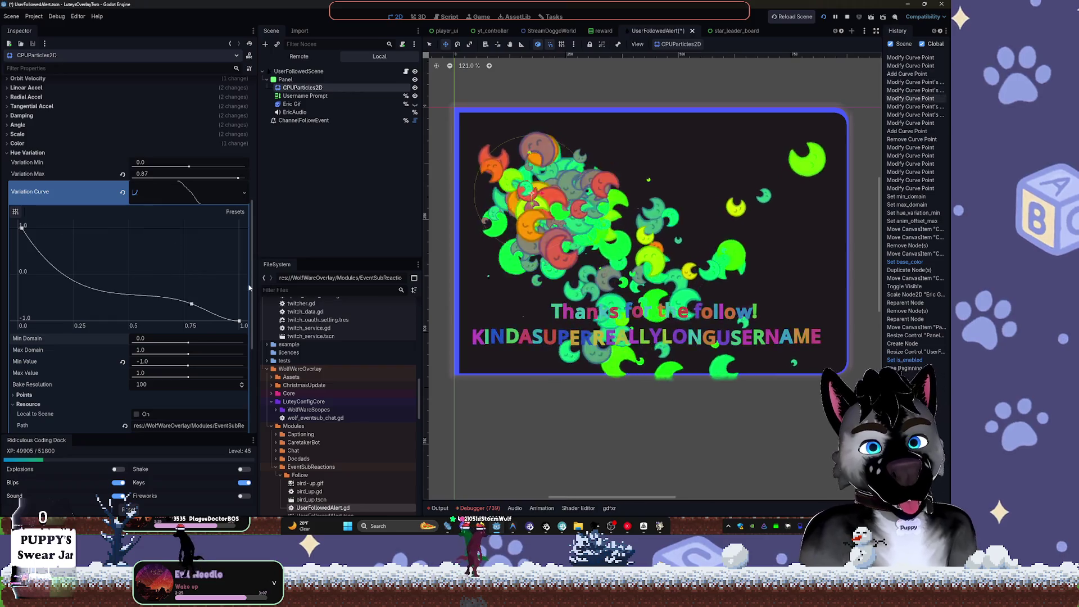
{"action": "key", "text": "ctrl+z"}
{"action": "key", "text": "ctrl+z"}
{"action": "key", "text": "ctrl+z"}
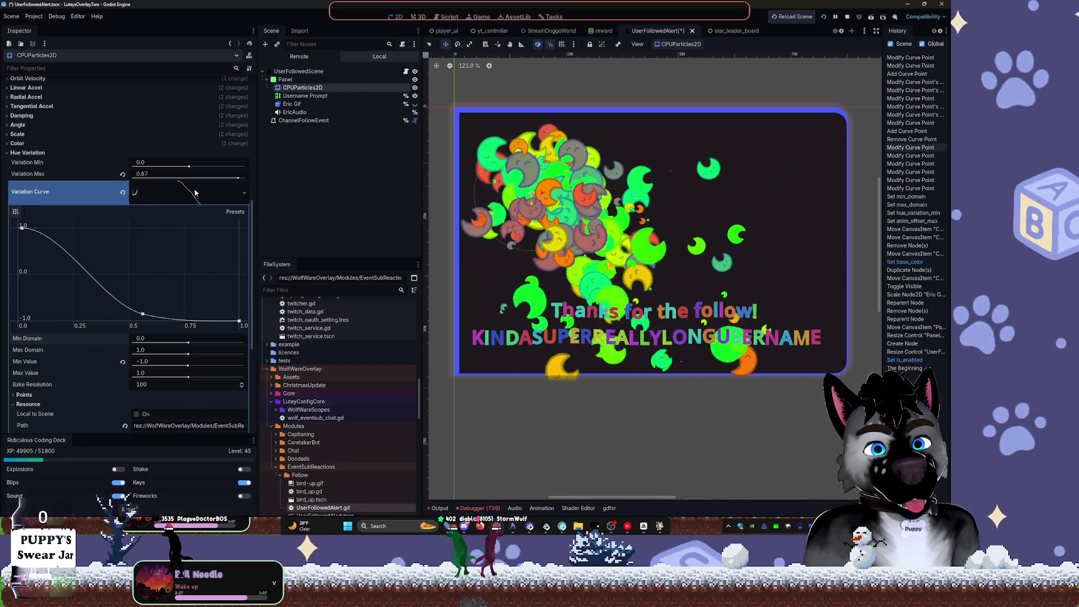
{"action": "left_click", "coordinate": [195, 193]}
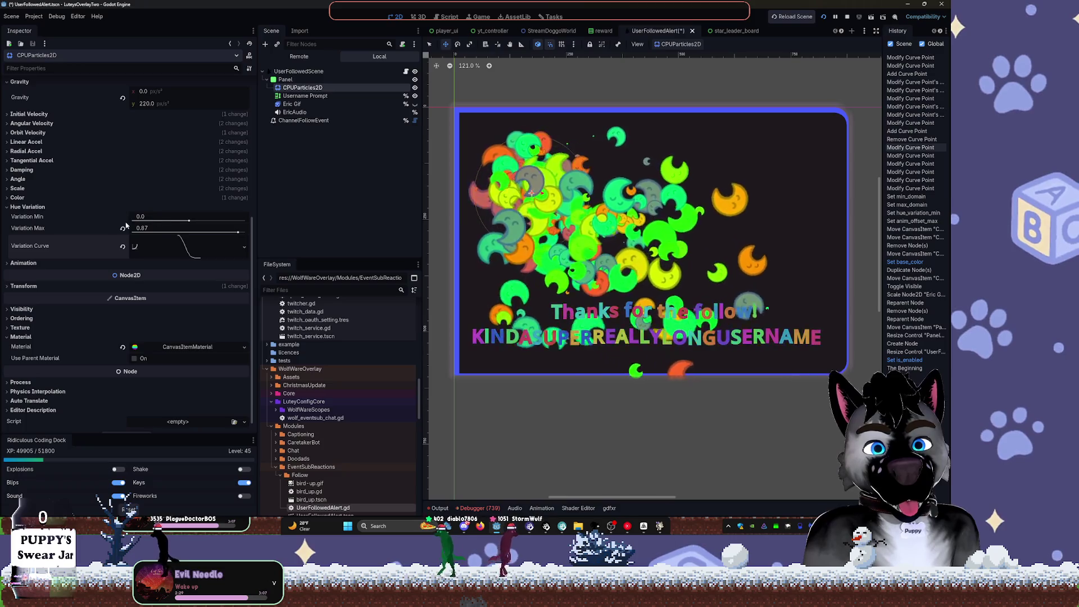
- Reset Hue Variation Max, reopen its curve, and enter a maximum of 0.1
{"action": "left_click", "coordinate": [123, 228]}
{"action": "left_click", "coordinate": [161, 247]}
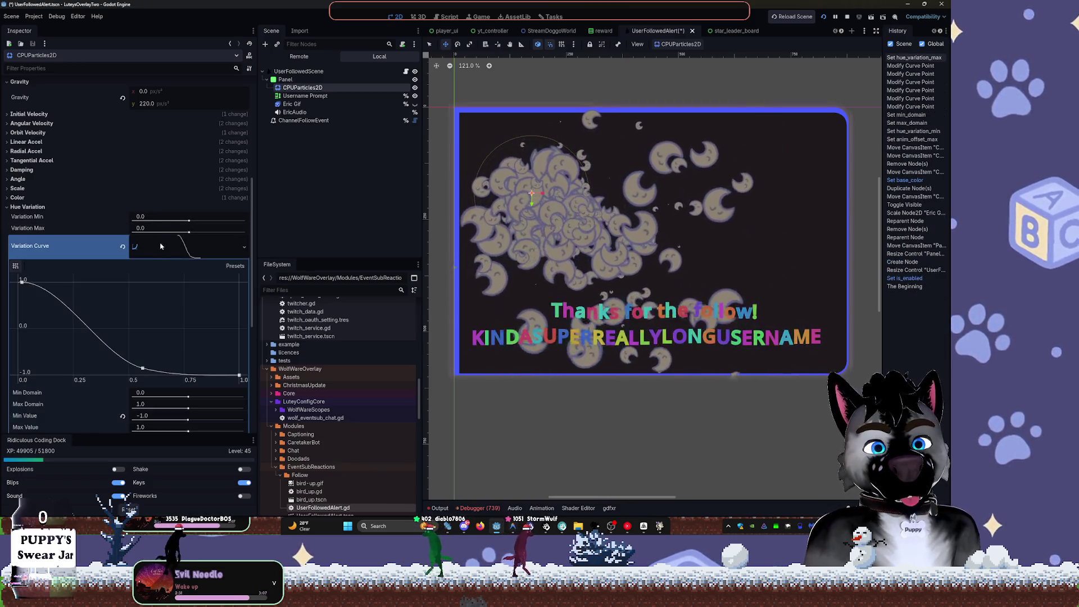
{"action": "left_click", "coordinate": [157, 229]}
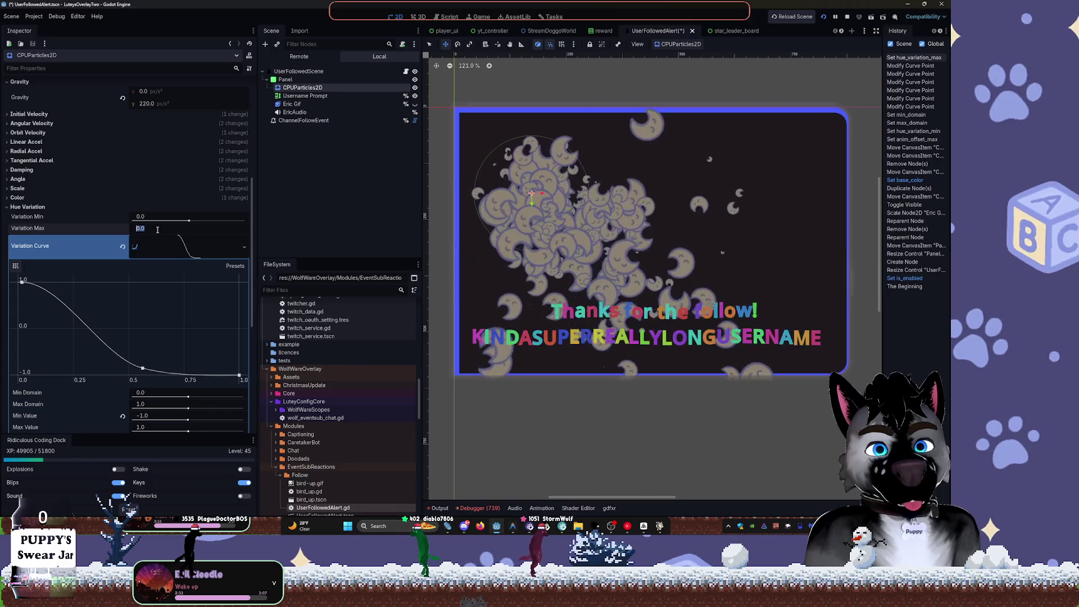
{"action": "type", "text": "0.1"}
{"action": "key", "text": "Return"}
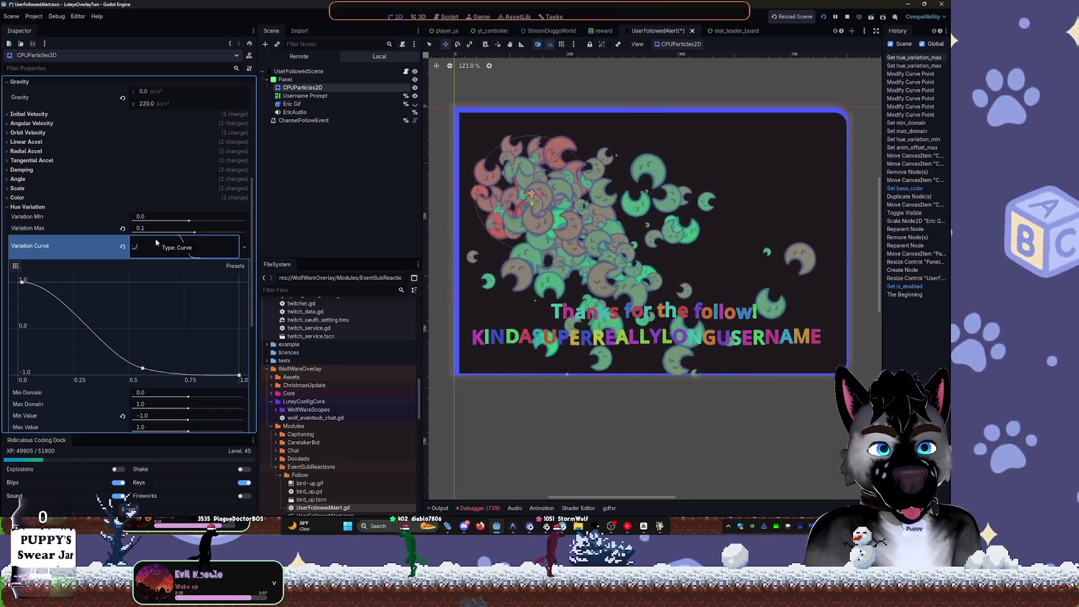
{"action": "left_click", "coordinate": [149, 228]}
{"action": "left_click", "coordinate": [148, 228]}
{"action": "type", "text": "0.8"}
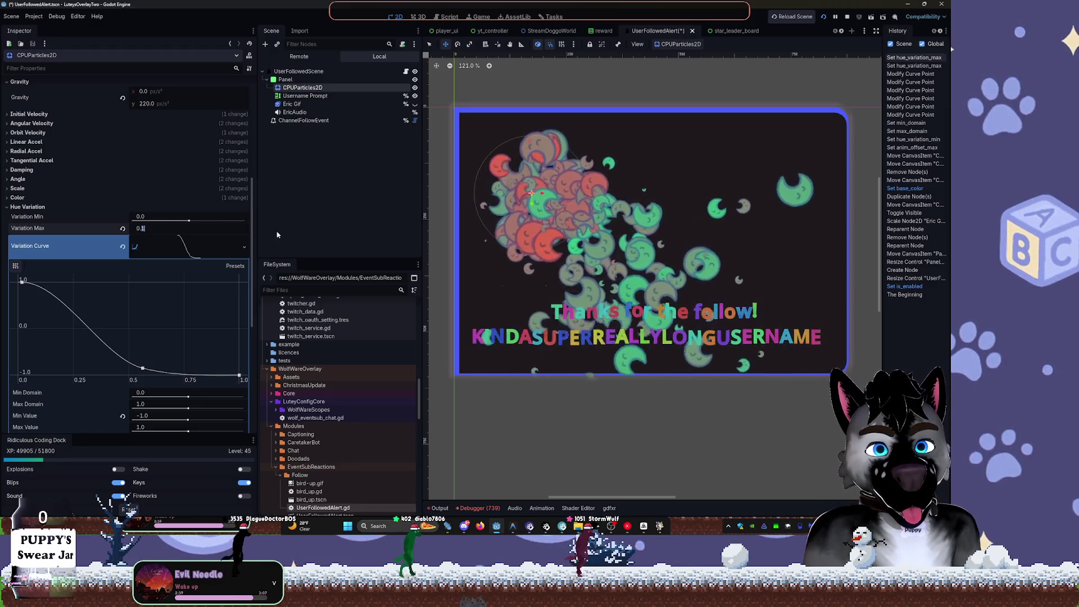
{"action": "left_click_drag", "start_coordinate": [559, 207], "coordinate": [485, 175]}
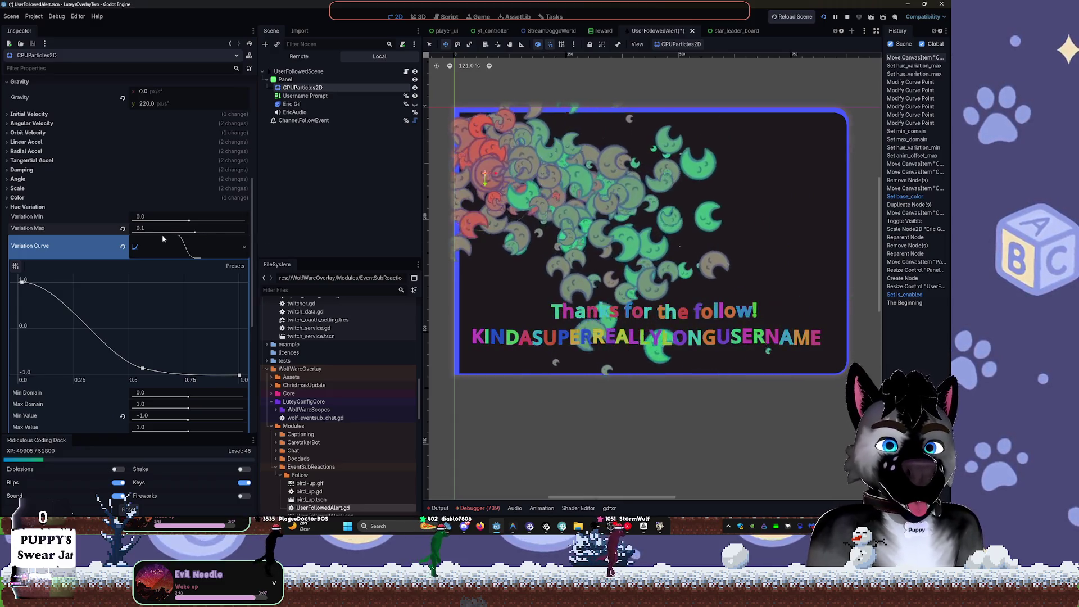
- Re-edit the hue variation maximum, try -0.05, then undo that change
{"action": "left_click", "coordinate": [140, 227]}
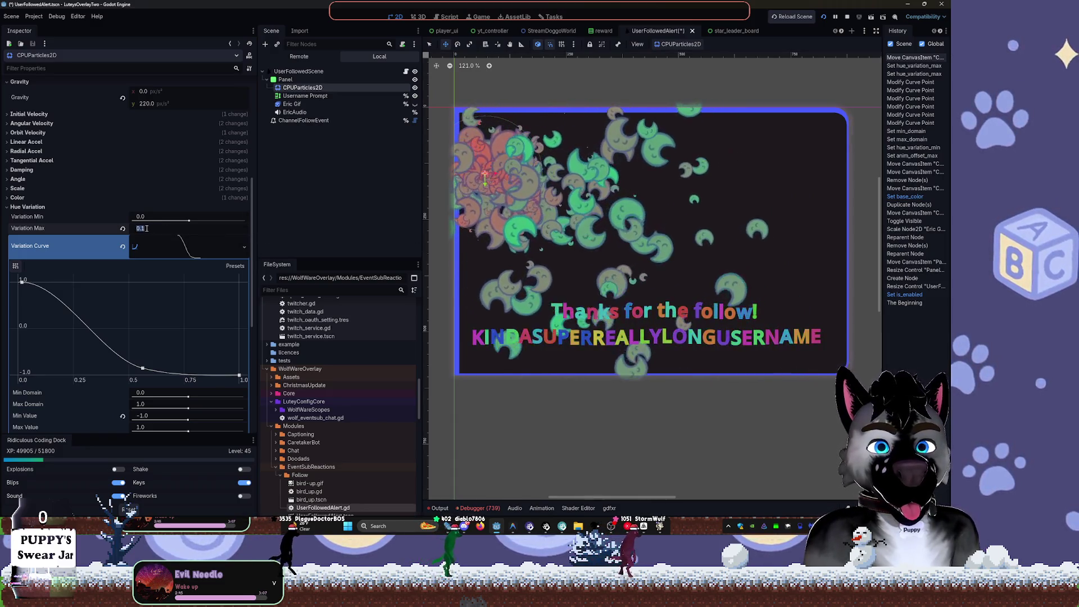
{"action": "type", "text": "0.2"}
{"action": "key", "text": "Return"}
{"action": "left_click_drag", "start_coordinate": [199, 232], "coordinate": [186, 232]}
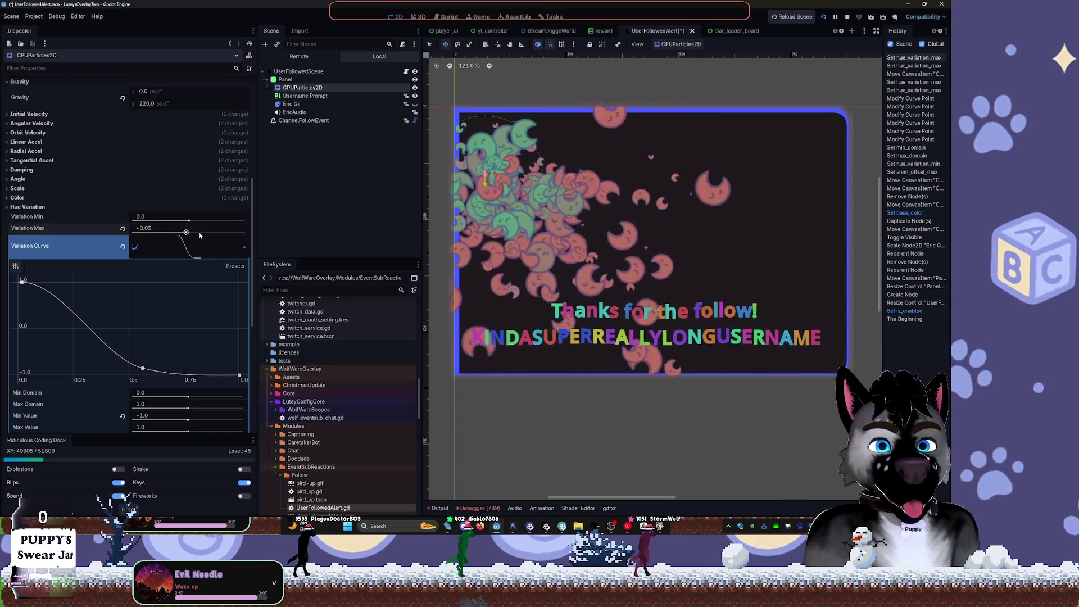
{"action": "key", "text": "ctrl+z"}
{"action": "key", "text": "ctrl+z"}
- Reset Hue Variation Min, drag Min and Max to a new range, and open the base Color picker
{"action": "left_click", "coordinate": [122, 216]}
{"action": "left_click_drag", "start_coordinate": [195, 232], "coordinate": [132, 220]}
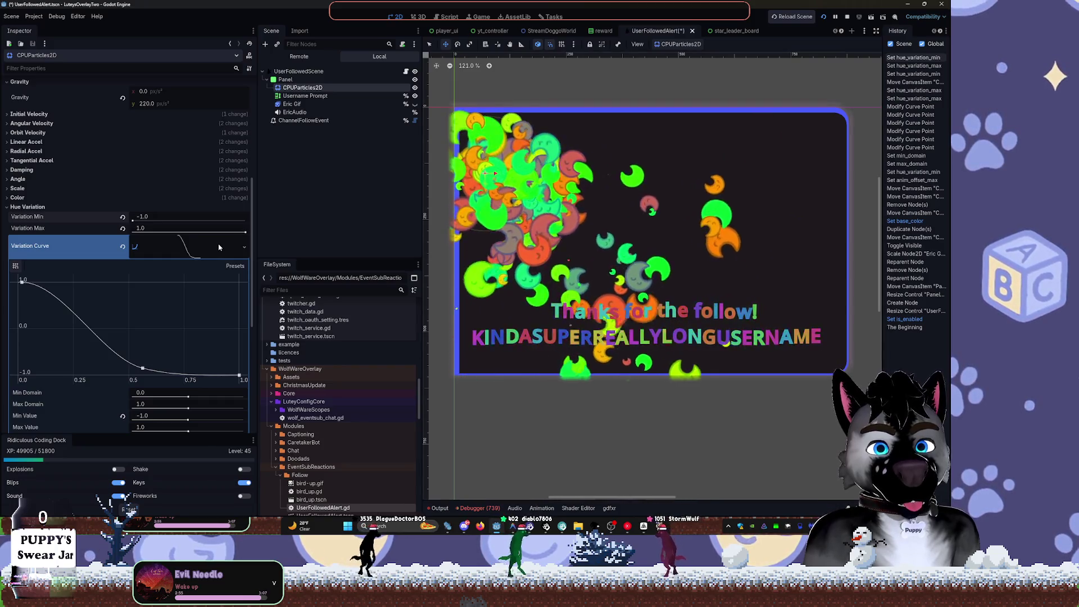
{"action": "left_click_drag", "start_coordinate": [134, 221], "coordinate": [149, 220]}
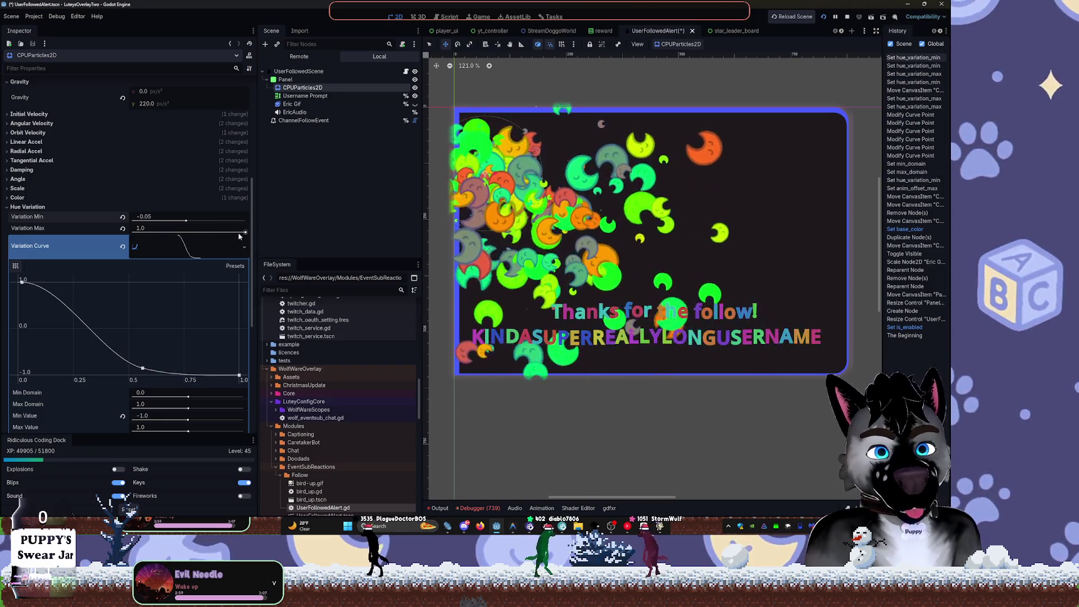
{"action": "left_click_drag", "start_coordinate": [245, 232], "coordinate": [194, 233]}
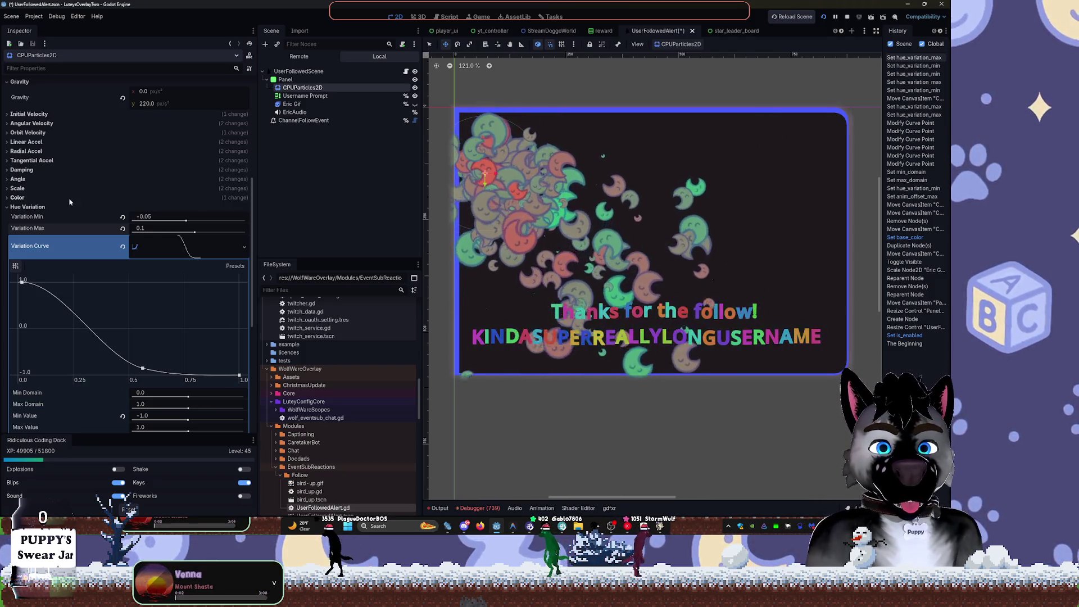
{"action": "left_click", "coordinate": [48, 197]}
{"action": "left_click", "coordinate": [235, 209]}
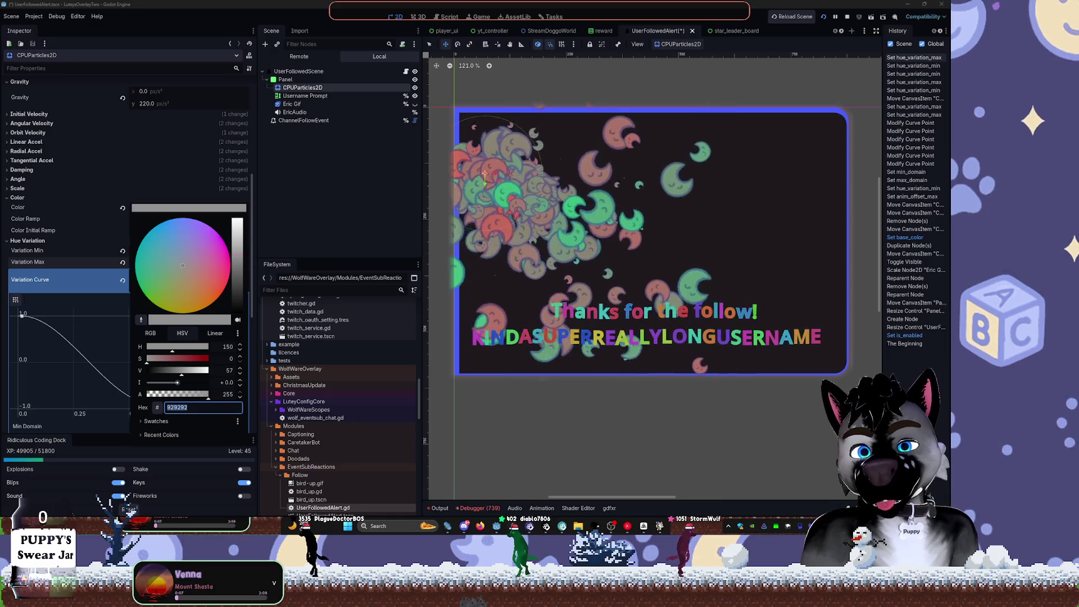
- Lighten the particles' base colour to grey c4c4c4, then search Windows for 'lm'
{"action": "key", "text": "Escape"}
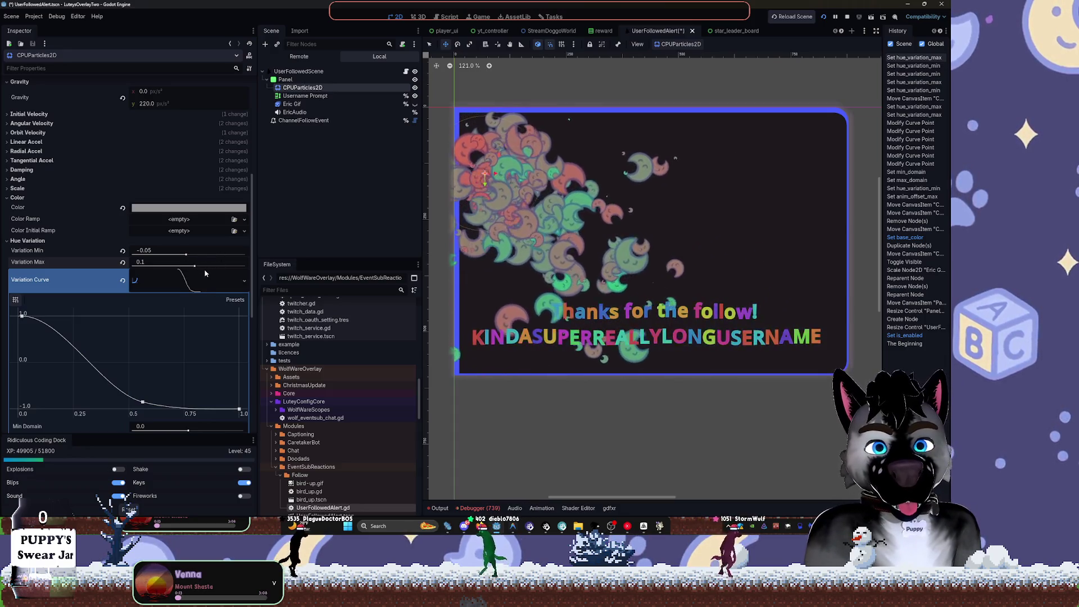
{"action": "left_click", "coordinate": [203, 209]}
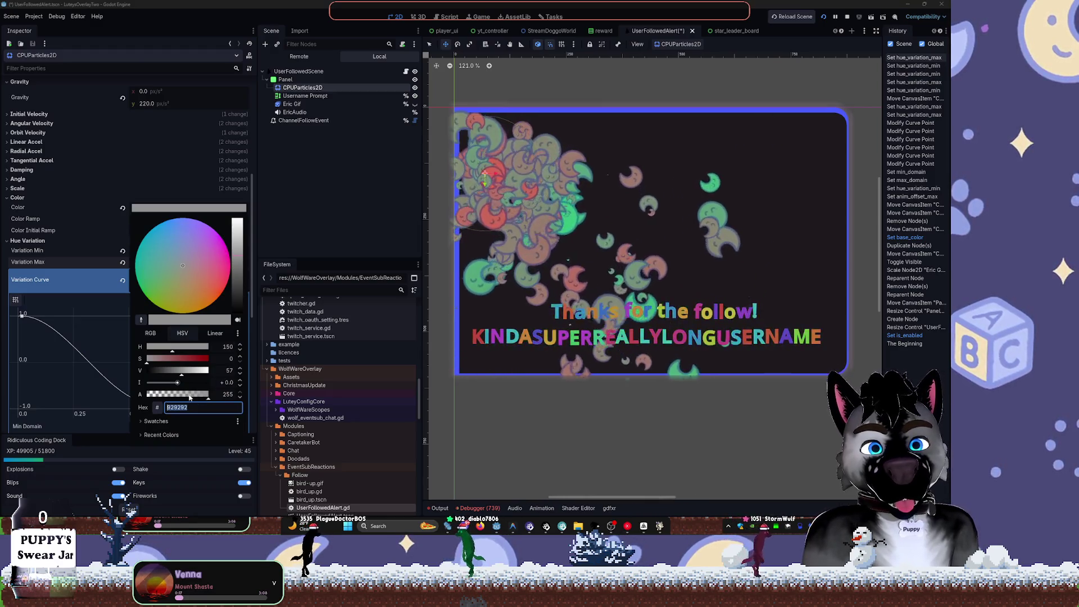
{"action": "mouse_move", "coordinate": [183, 376]}
{"action": "left_mouse_down"}
{"action": "mouse_move", "coordinate": [205, 376]}
{"action": "mouse_move", "coordinate": [195, 375]}
{"action": "left_mouse_up"}
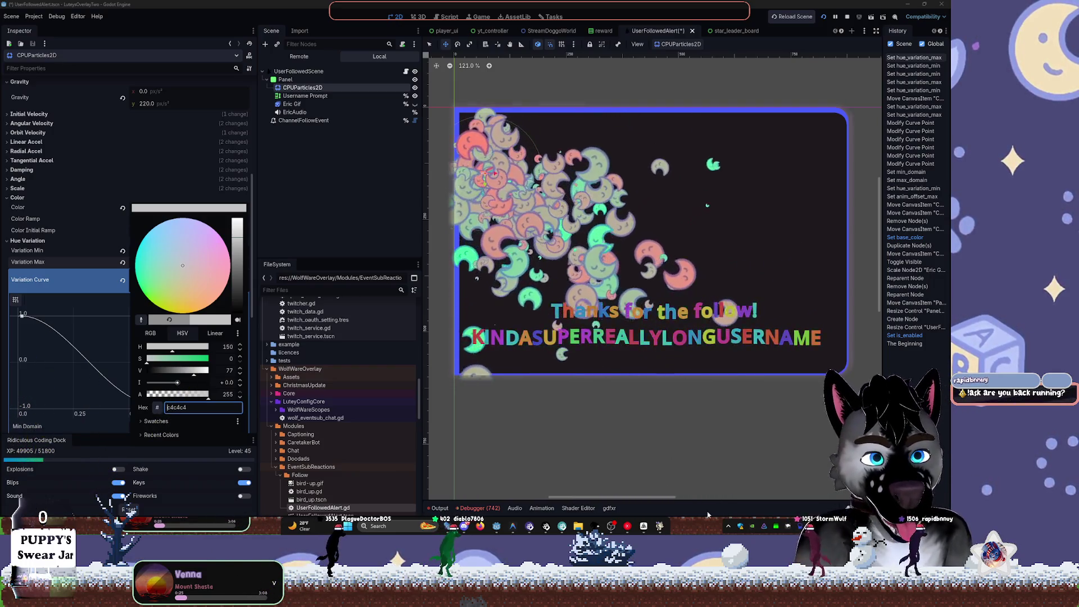
{"action": "key", "text": "super"}
{"action": "type", "text": "lm Studio"}
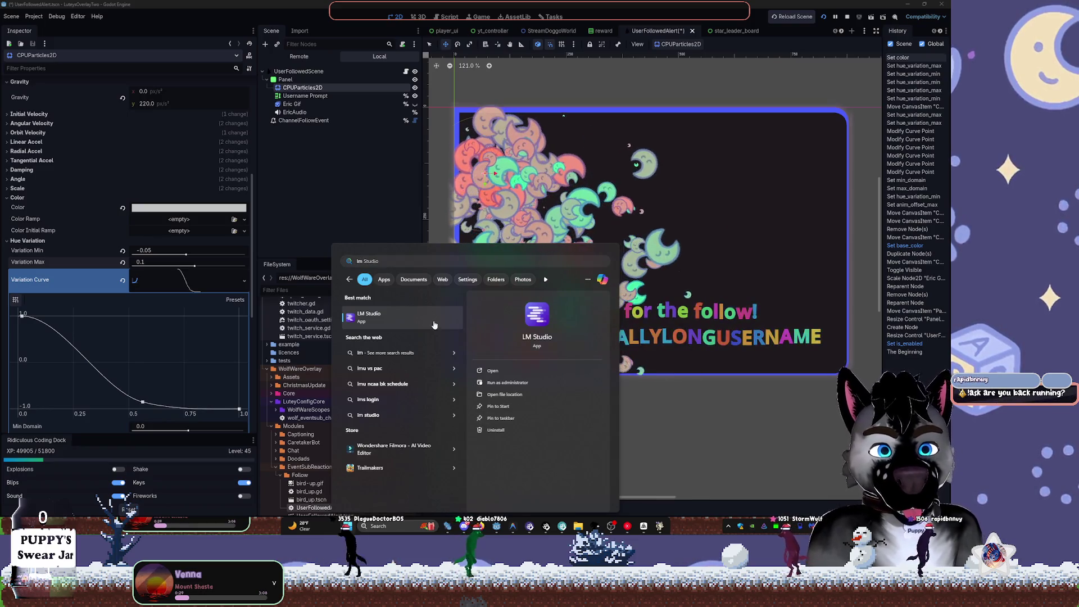
- Launch LM Studio, move its window aside, and briefly open its local model search
{"action": "left_click", "coordinate": [371, 315]}
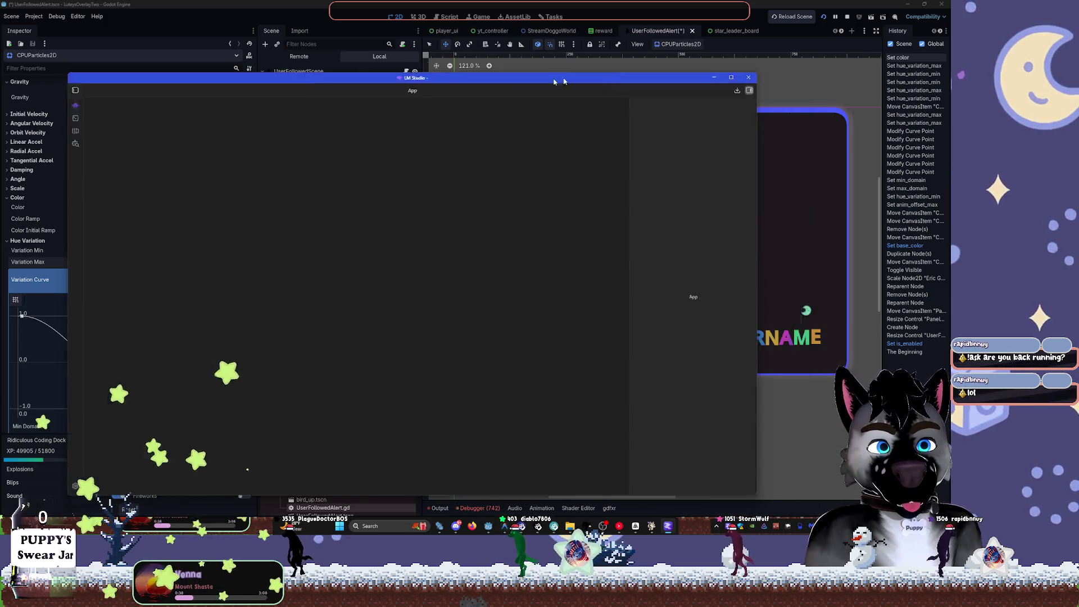
{"action": "left_click_drag", "start_coordinate": [563, 81], "coordinate": [0, 28]}
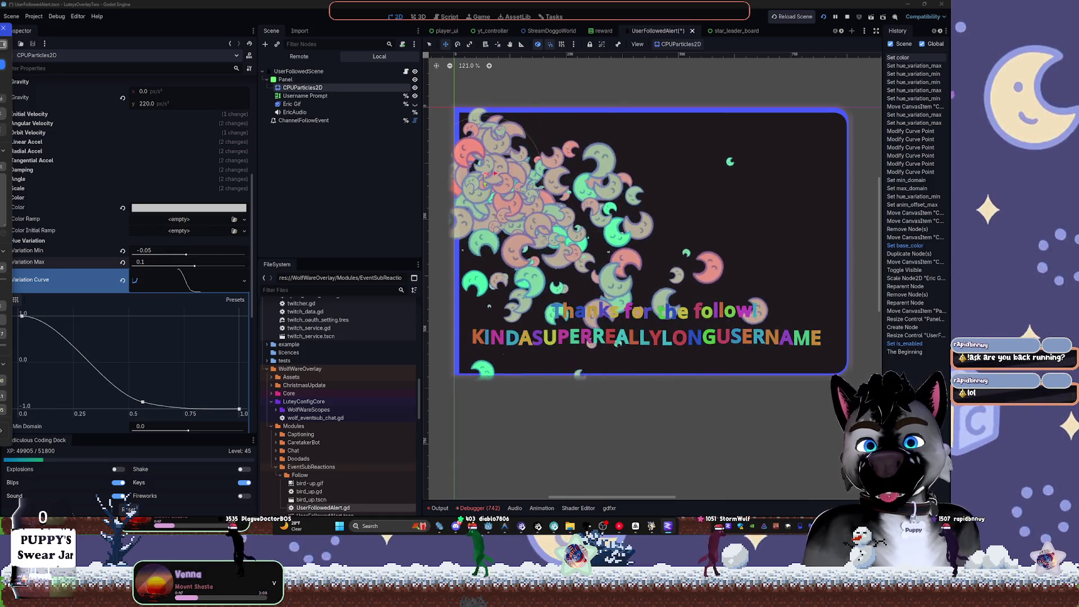
{"action": "key", "text": "alt+Tab"}
{"action": "left_click", "coordinate": [186, 139]}
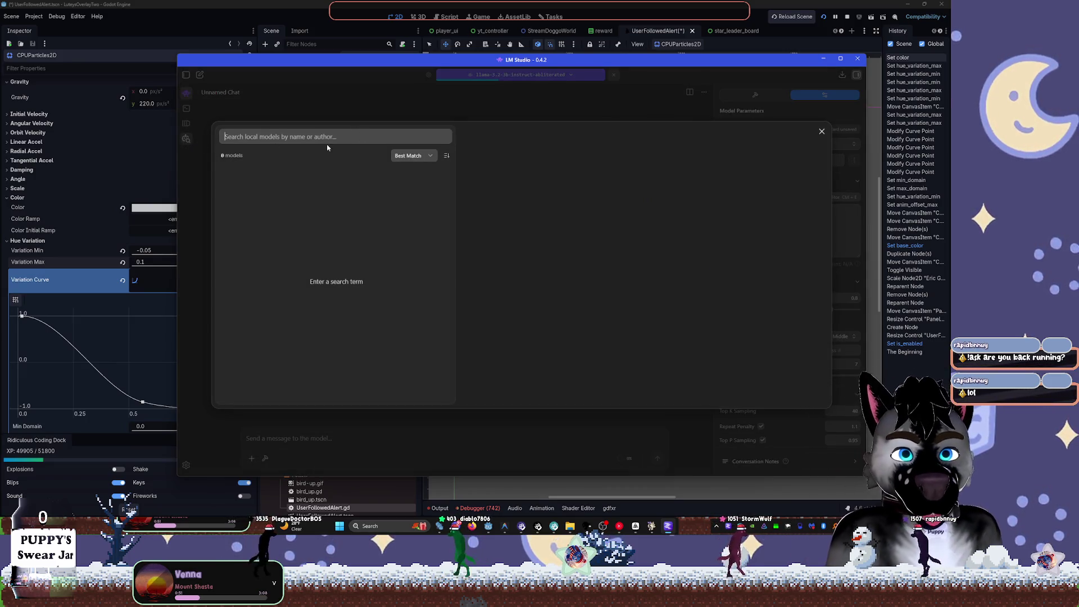
{"action": "key", "text": "Escape"}
{"action": "key", "text": "alt+Tab"}
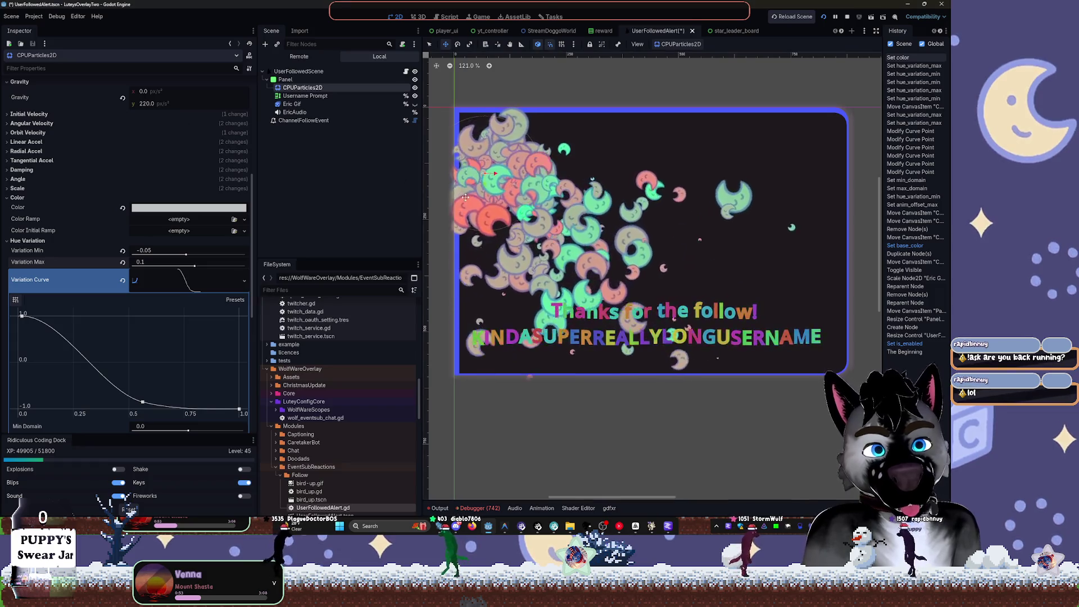
{"action": "key", "text": "alt+Tab"}
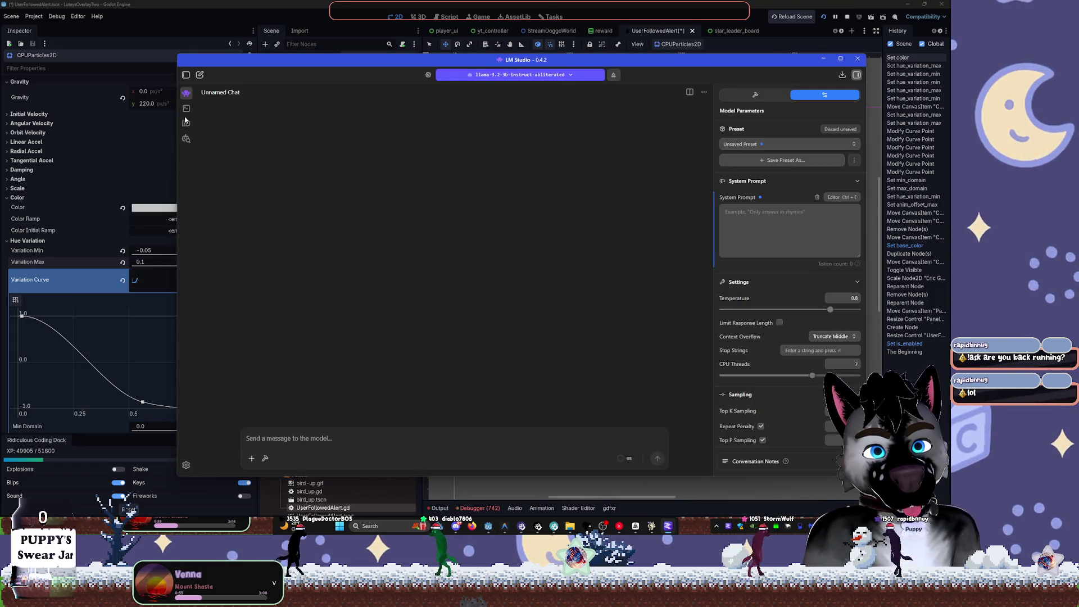
- Check the Developer view's server settings and loaded model list, then return to Godot
{"action": "left_click", "coordinate": [186, 108]}
{"action": "left_click", "coordinate": [291, 98]}
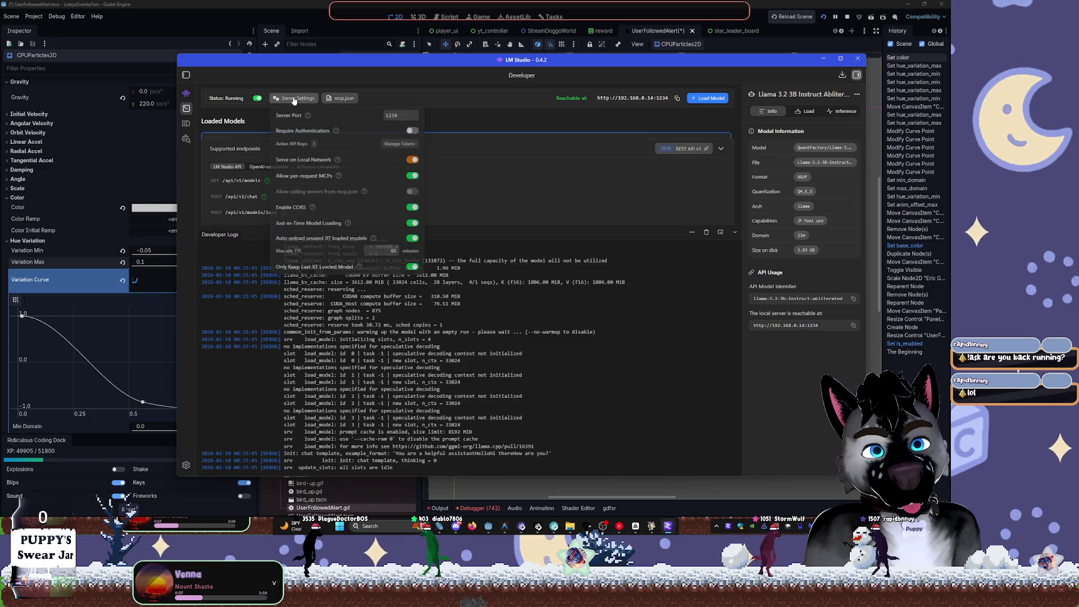
{"action": "left_click", "coordinate": [538, 108]}
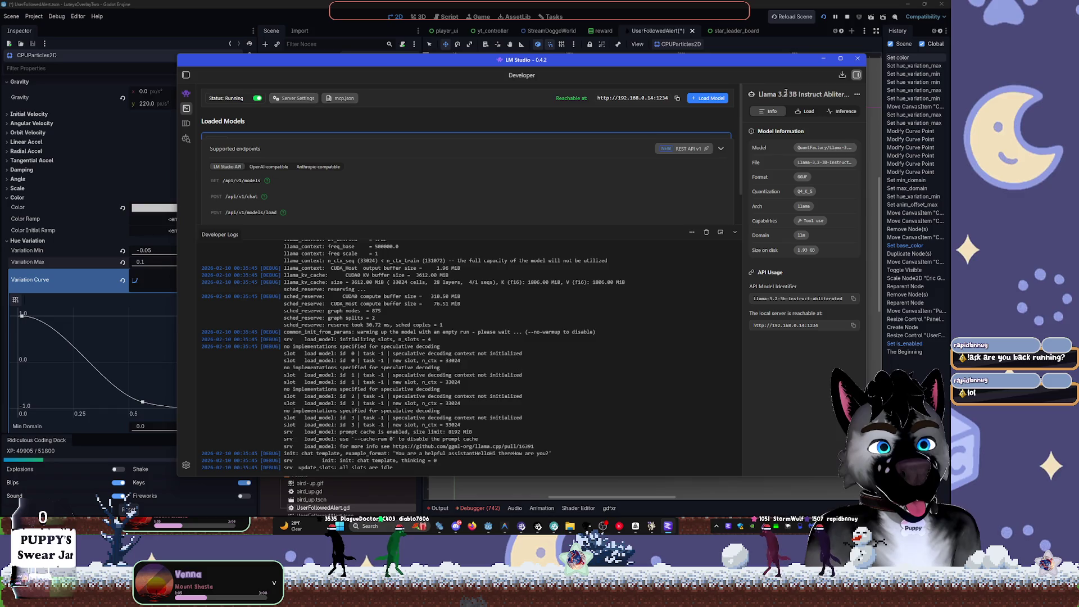
{"action": "left_click", "coordinate": [707, 100]}
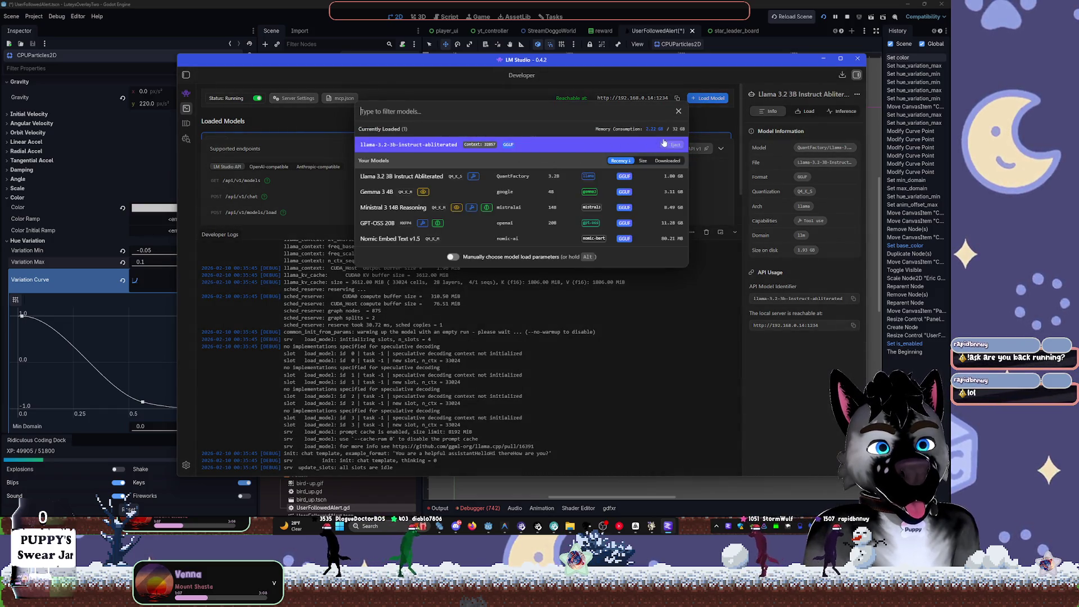
{"action": "left_click", "coordinate": [720, 126]}
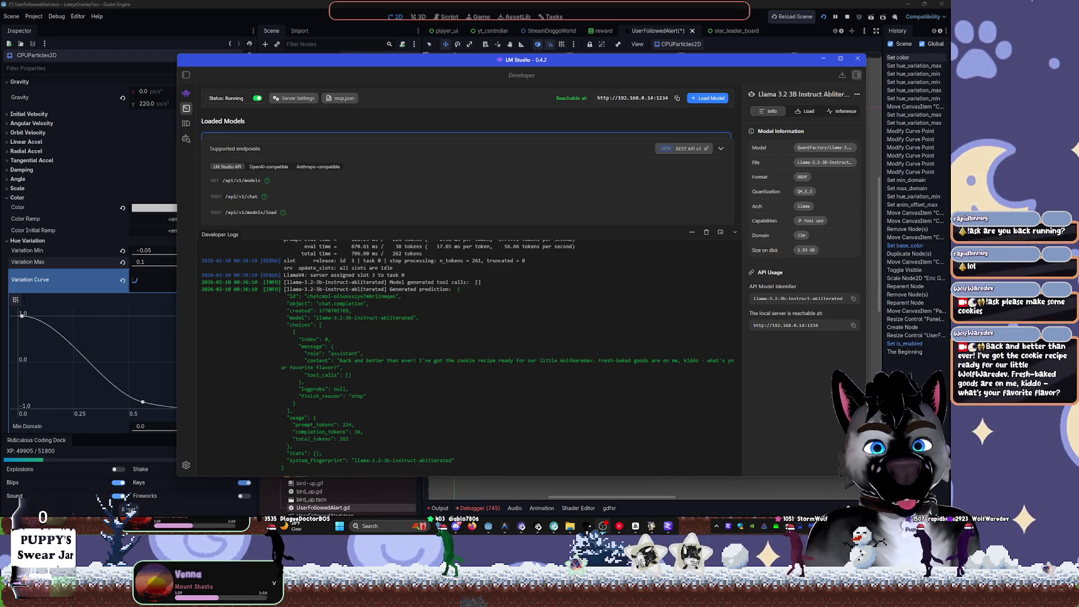
{"action": "left_click", "coordinate": [607, 8]}
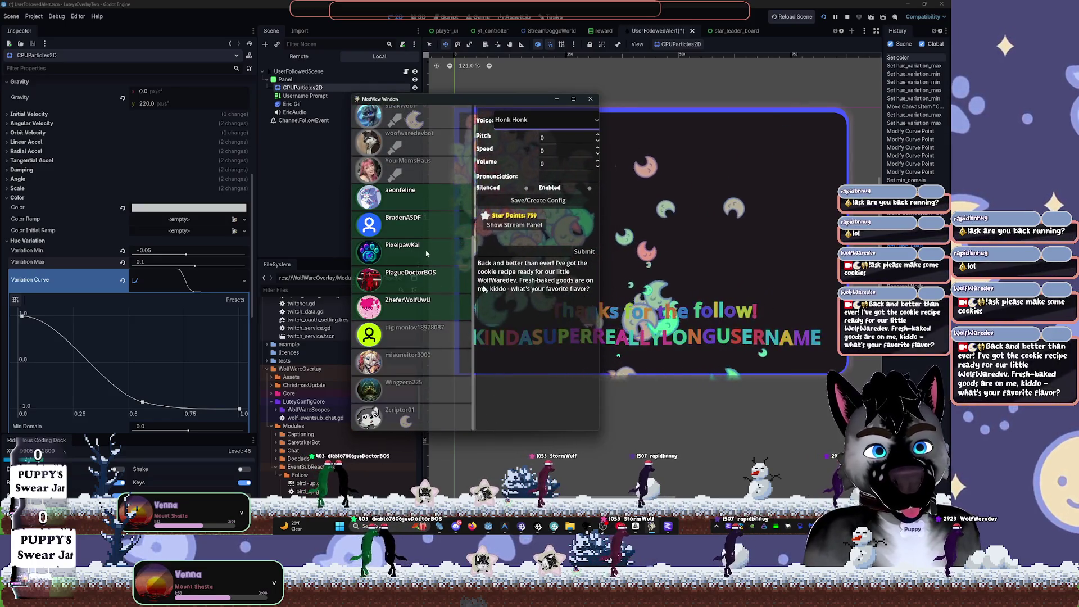
- Change the chatter's Marty voice Volume from 80 to 60 and close ModView
{"action": "scroll", "coordinate": [433, 309], "scroll_direction": "up", "scroll_amount": 5}
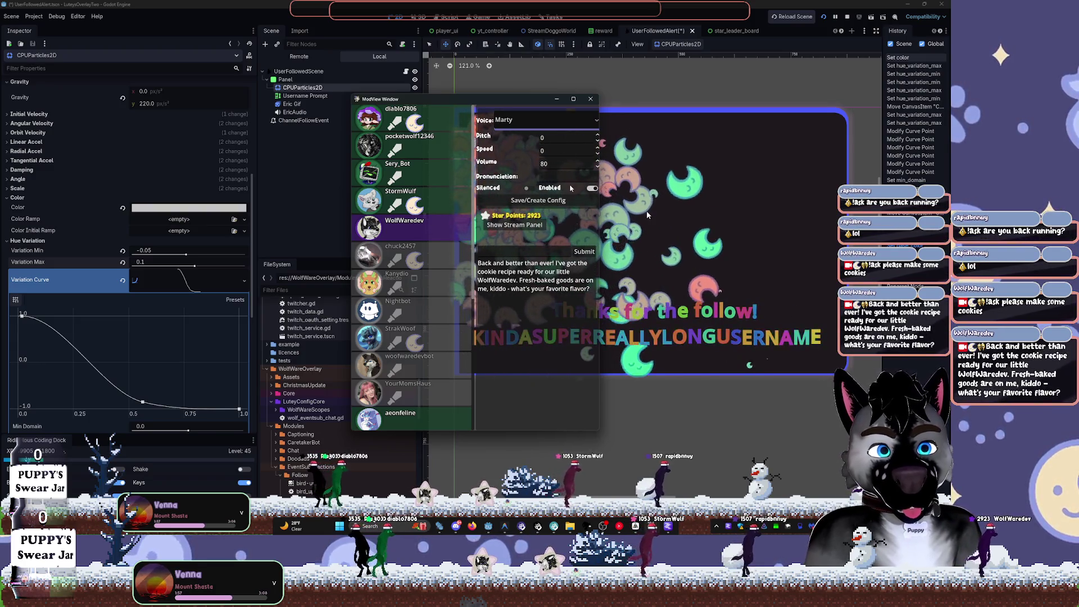
{"action": "double_click", "coordinate": [557, 163]}
{"action": "type", "text": "60"}
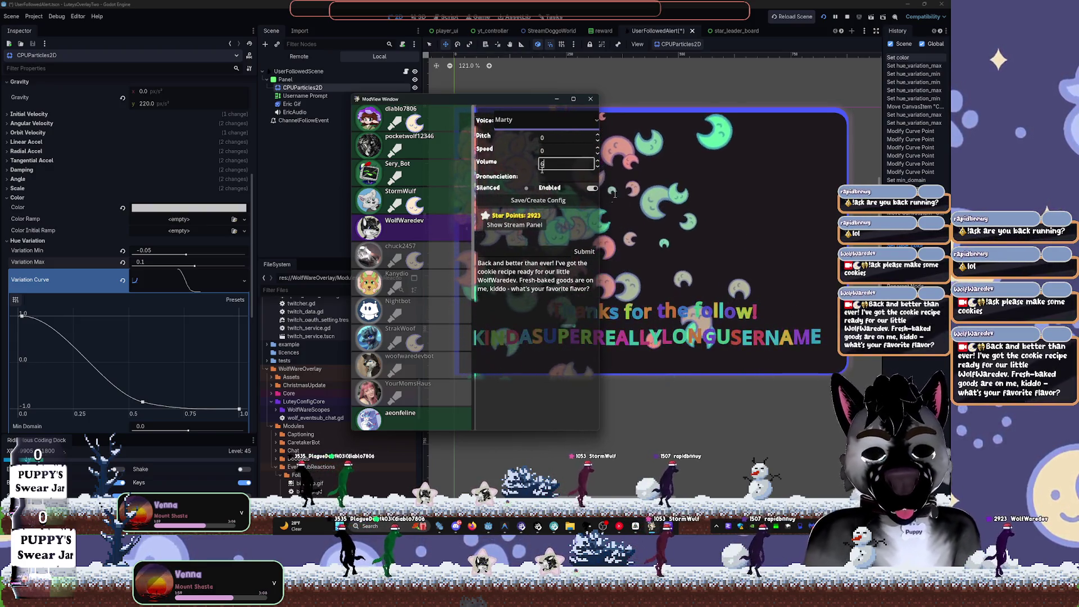
{"action": "key", "text": "Return"}
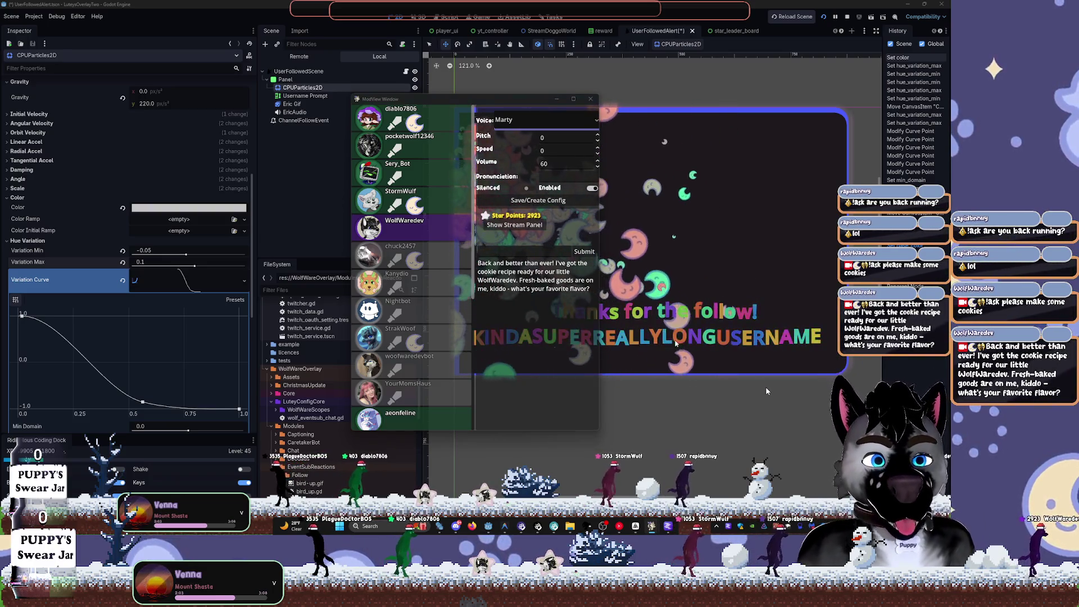
{"action": "left_click", "coordinate": [773, 424]}
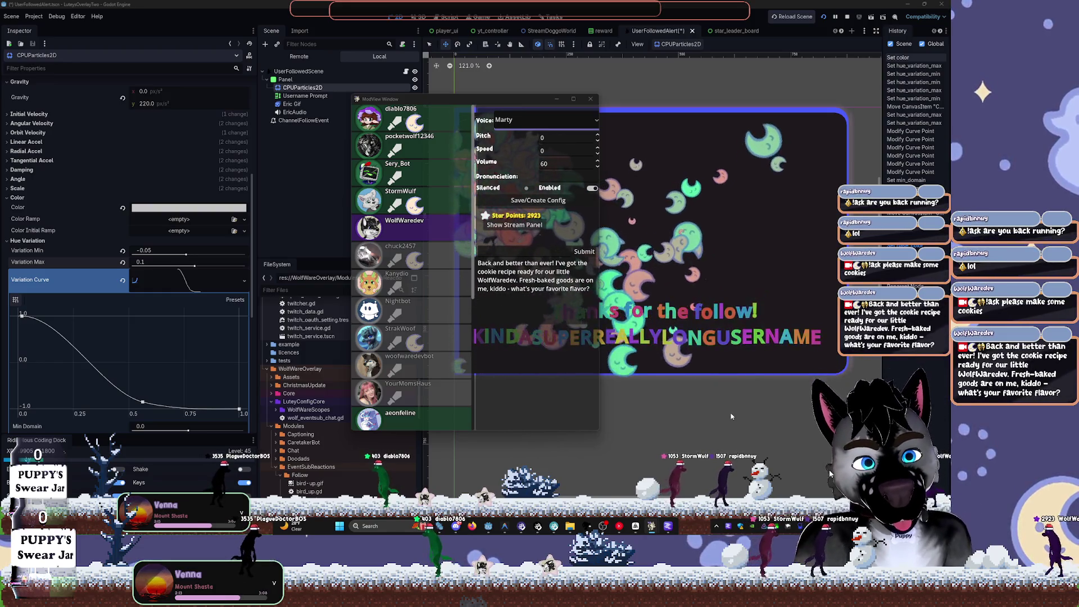
{"action": "left_click", "coordinate": [654, 370]}
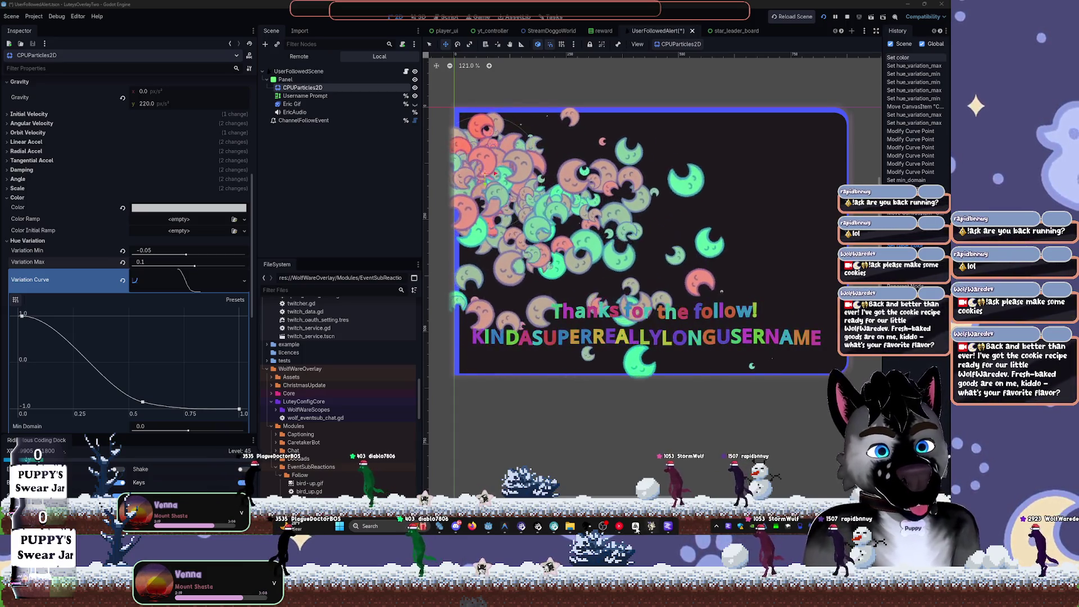
- Drag the moon particle emitter up and to the left, keeping CPUParticles2D selected
{"action": "left_click", "coordinate": [488, 526]}
{"action": "left_click_drag", "start_coordinate": [484, 176], "coordinate": [461, 107]}
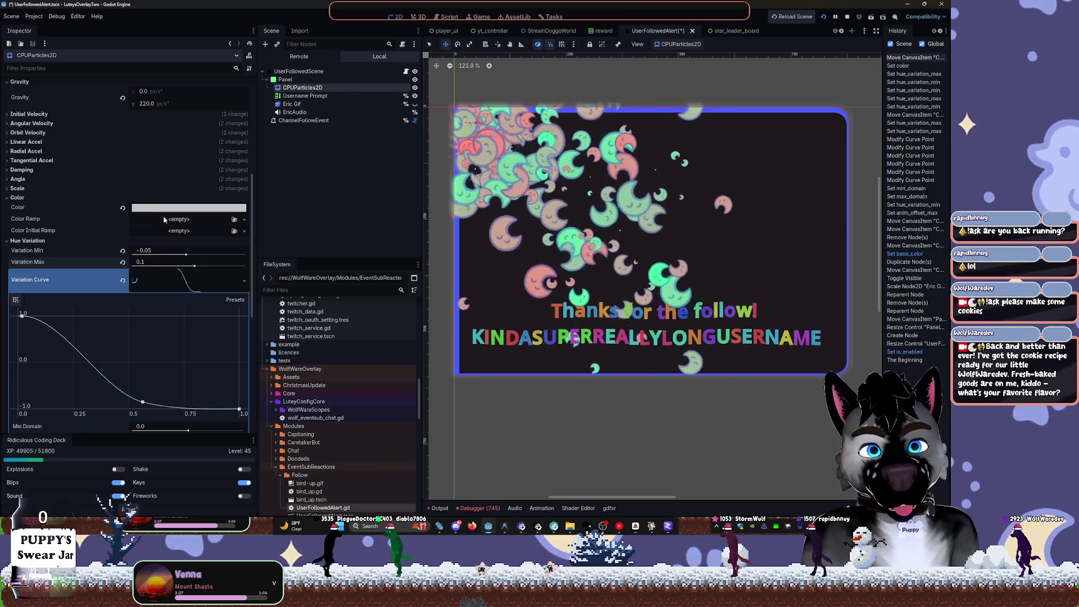
{"action": "left_click", "coordinate": [315, 192]}
{"action": "left_click", "coordinate": [302, 87]}
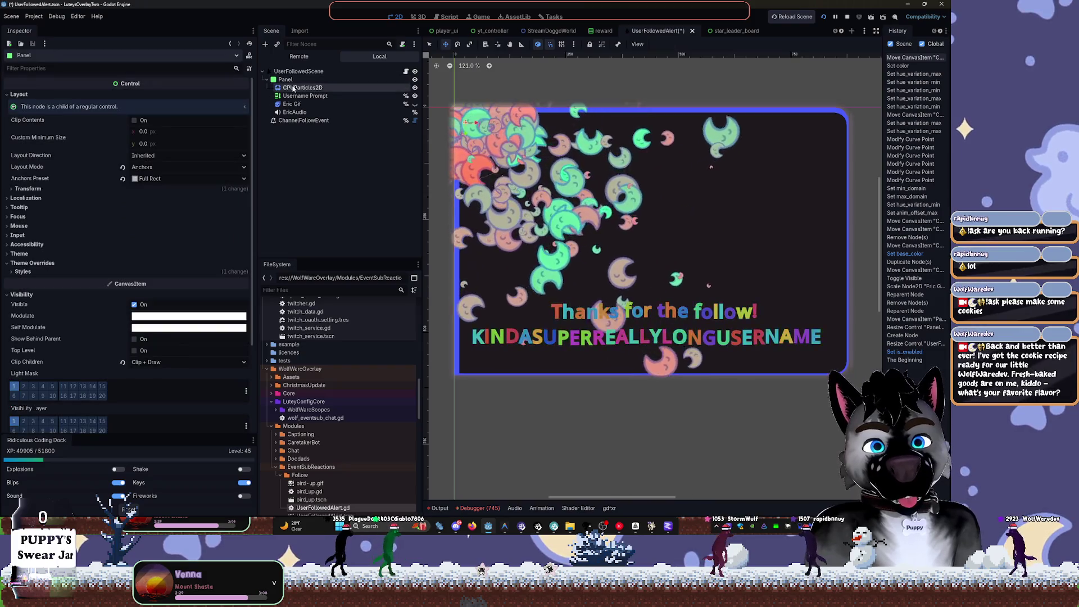
- Expand Scale and set the particles' Scale Amount Max to 3.14
{"action": "left_click", "coordinate": [17, 197]}
{"action": "left_click", "coordinate": [17, 198]}
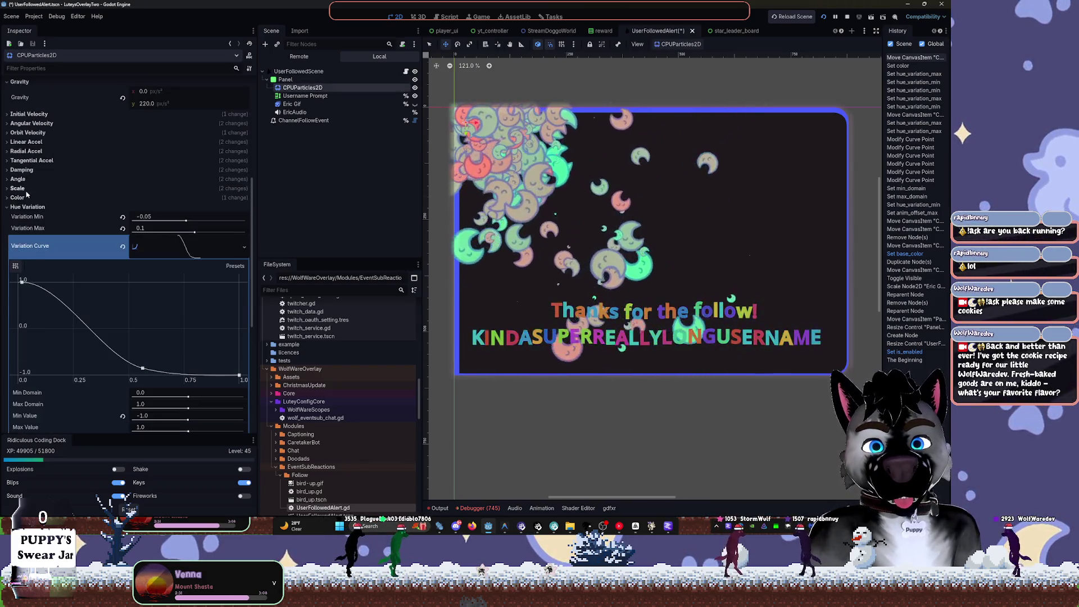
{"action": "left_click", "coordinate": [17, 188]}
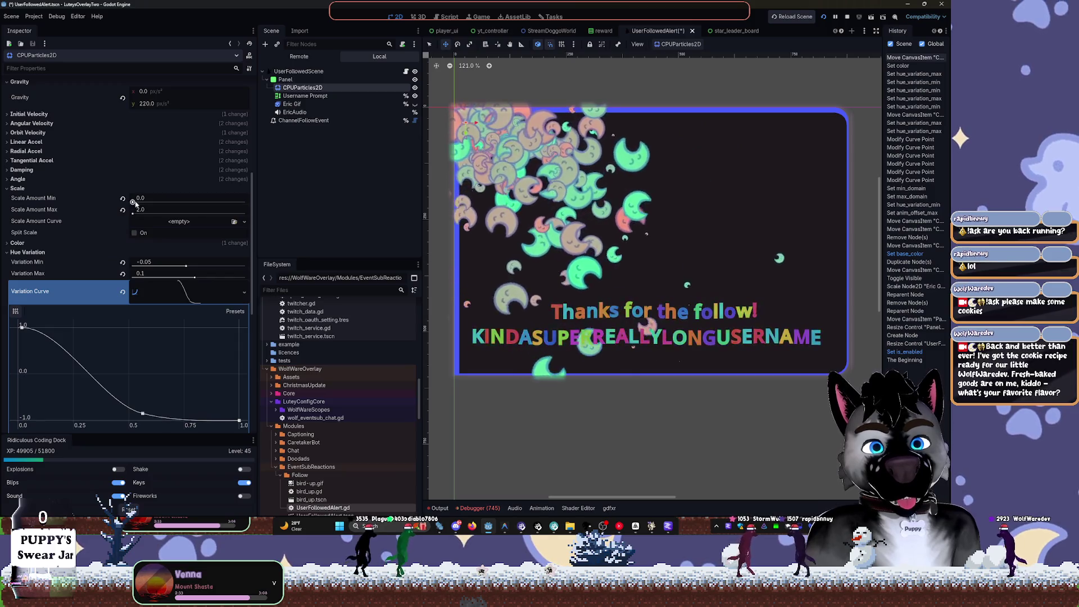
{"action": "mouse_move", "coordinate": [144, 211]}
{"action": "left_mouse_down"}
{"action": "mouse_move", "coordinate": [163, 211]}
{"action": "mouse_move", "coordinate": [135, 221]}
{"action": "left_mouse_up"}
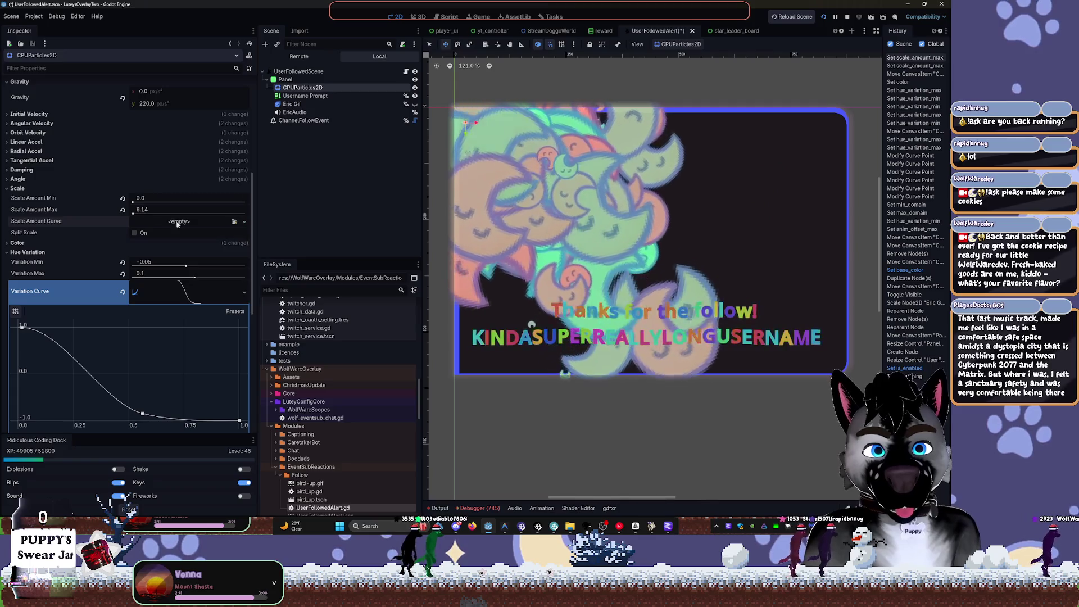
{"action": "left_click", "coordinate": [151, 209]}
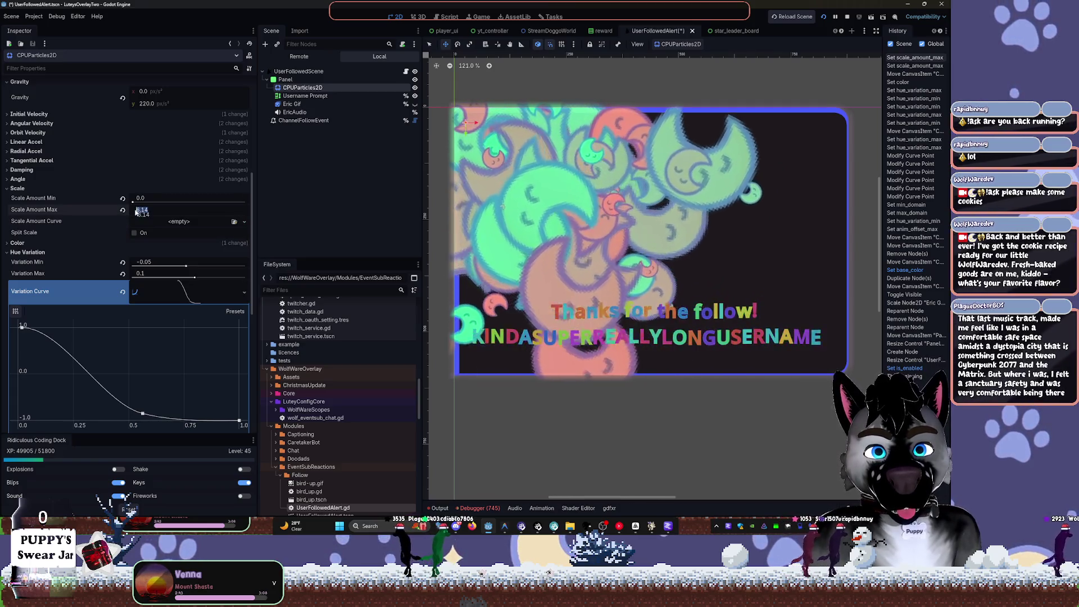
{"action": "type", "text": "3.14"}
{"action": "key", "text": "Tab"}
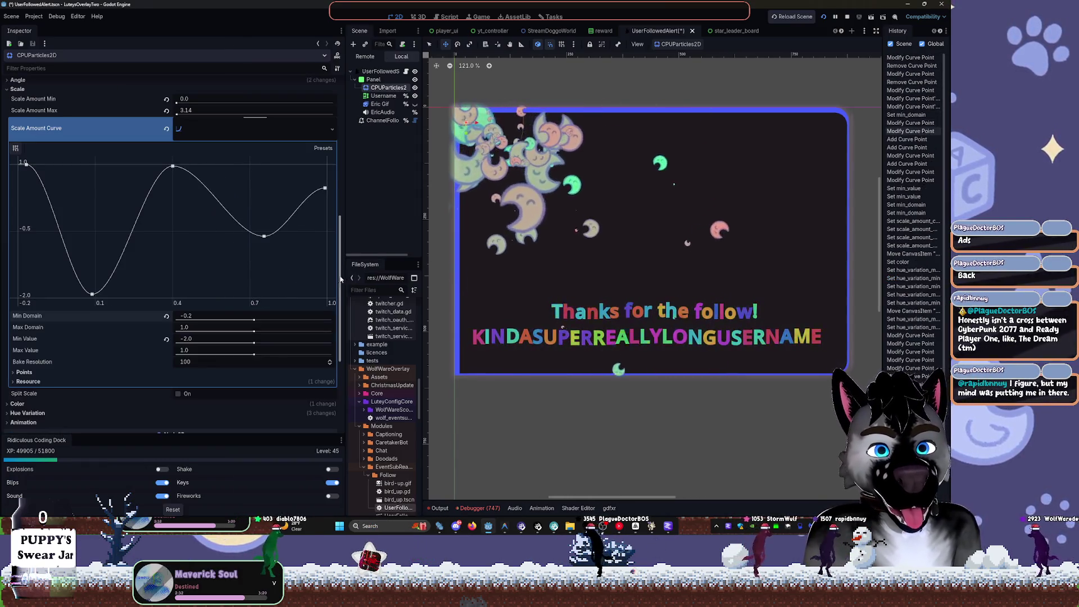
- Adjust the Scale Amount Curve's maximum and minimum values
{"action": "left_click", "coordinate": [252, 356]}
{"action": "mouse_move", "coordinate": [252, 342]}
{"action": "left_mouse_down"}
{"action": "mouse_move", "coordinate": [243, 342]}
{"action": "mouse_move", "coordinate": [254, 342]}
{"action": "left_mouse_up"}
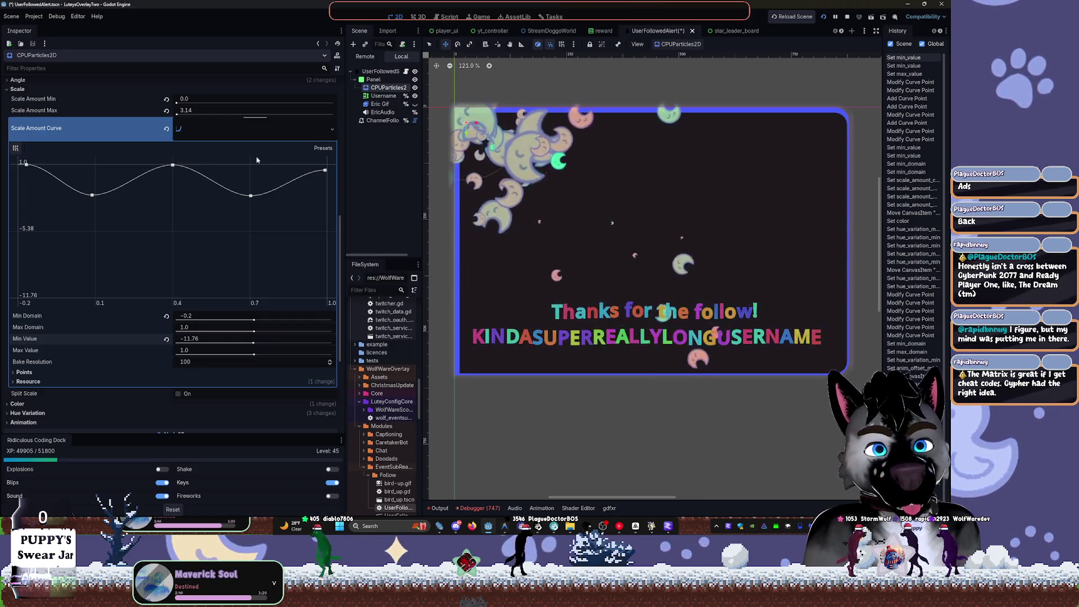
{"action": "scroll", "coordinate": [34, 172], "scroll_direction": "up", "scroll_amount": 3}
{"action": "scroll", "coordinate": [27, 147], "scroll_direction": "up", "scroll_amount": 6}
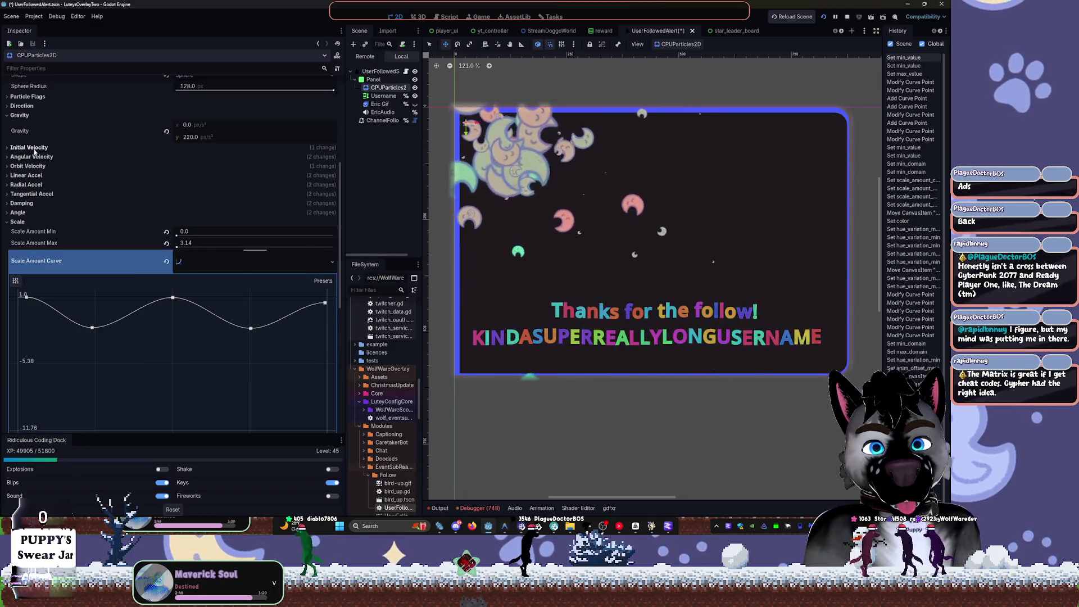
{"action": "scroll", "coordinate": [49, 182], "scroll_direction": "up", "scroll_amount": 2}
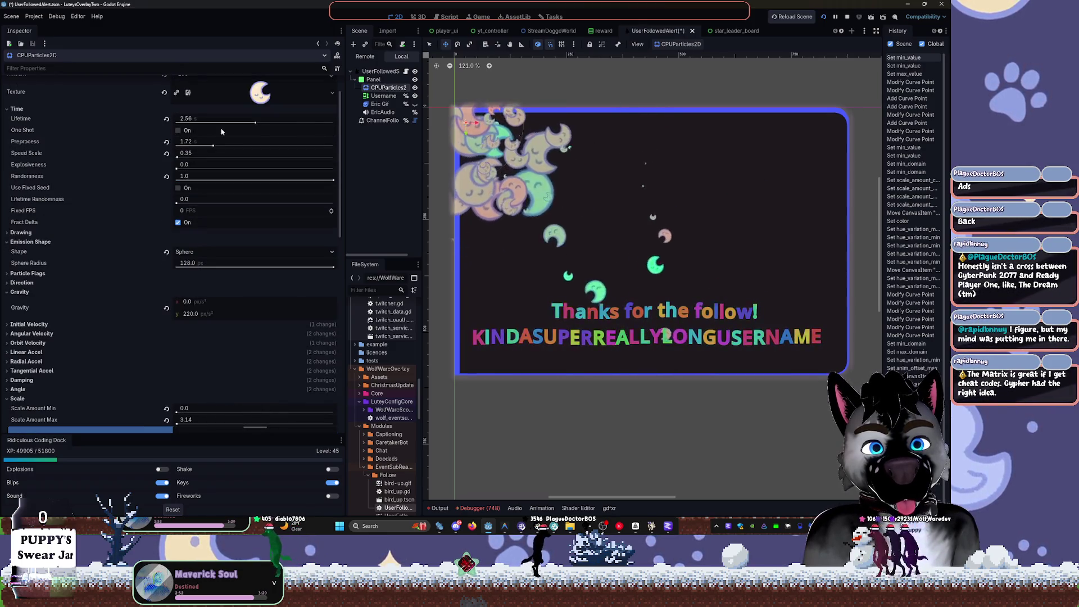
- Lengthen the particles' Lifetime from 2.56 to 26.6 seconds, then go to the Tasks board
{"action": "left_click_drag", "start_coordinate": [254, 125], "coordinate": [268, 127]}
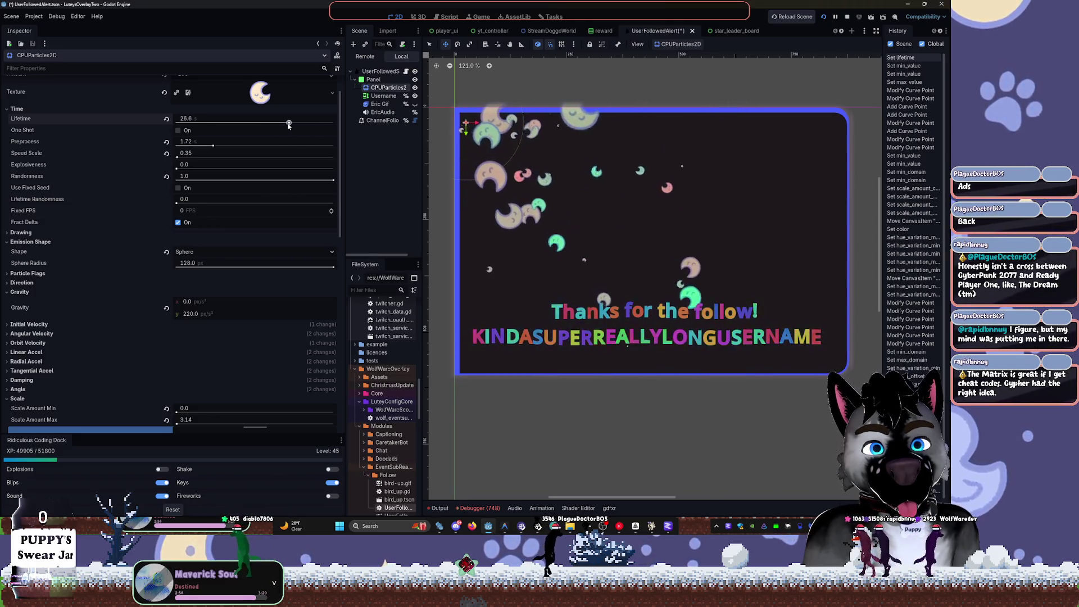
{"action": "mouse_move", "coordinate": [320, 178]}
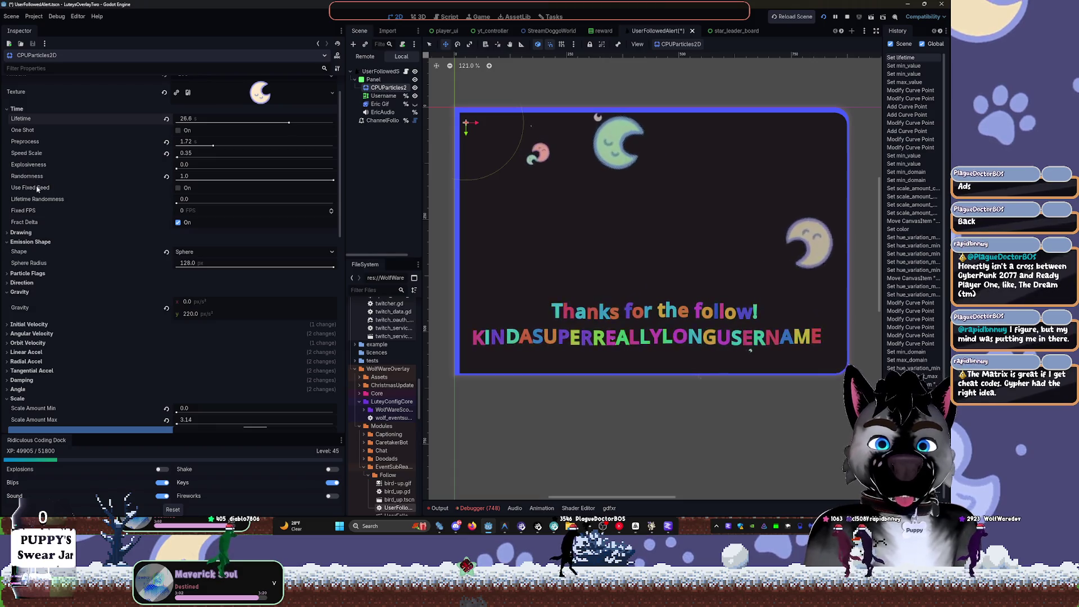
{"action": "mouse_move", "coordinate": [40, 202]}
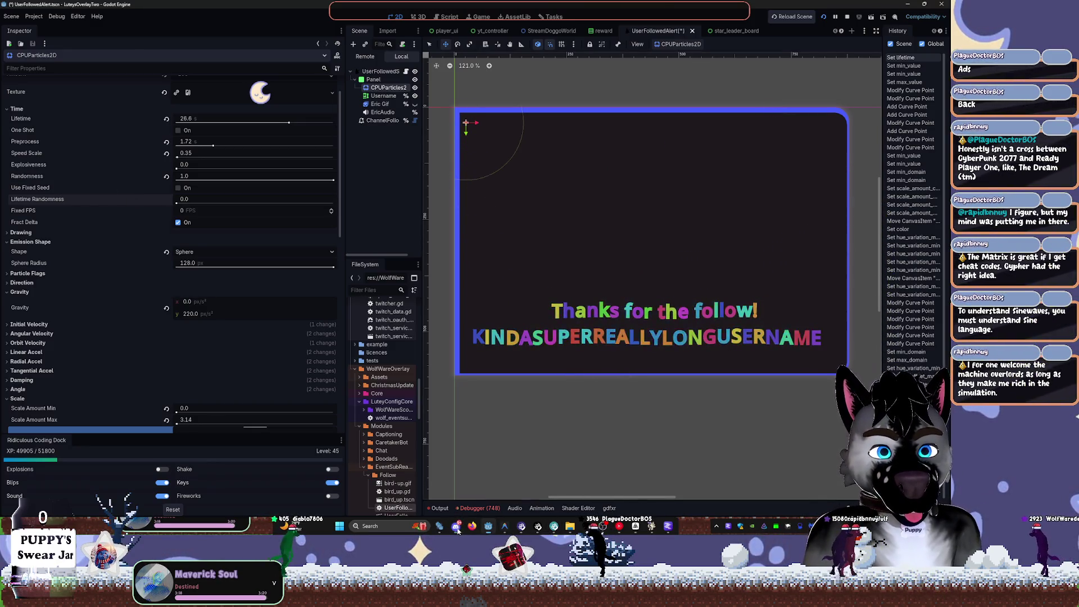
{"action": "mouse_move", "coordinate": [651, 526]}
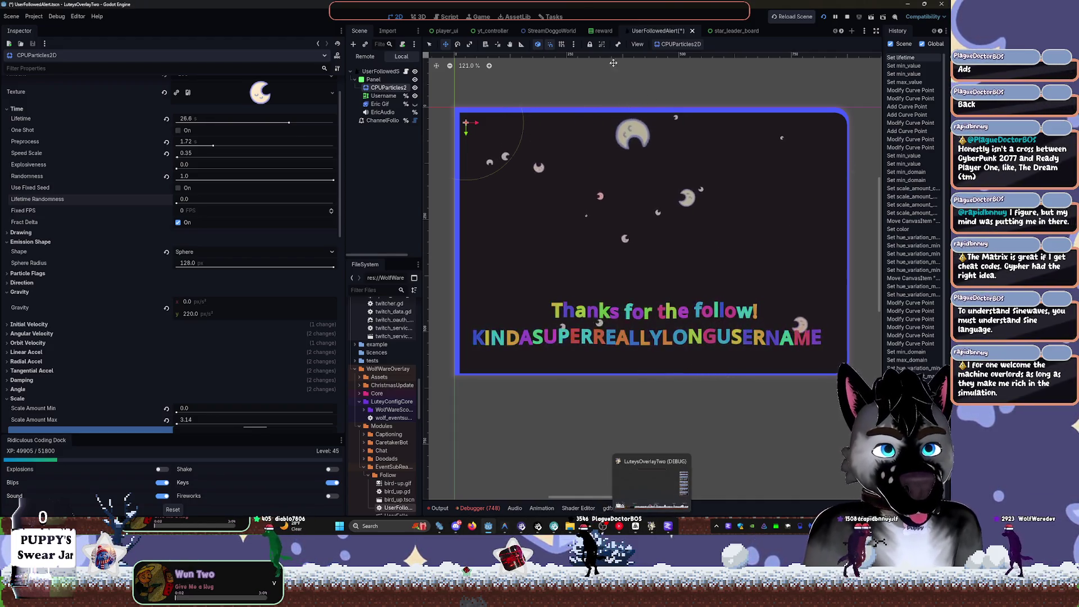
{"action": "left_click", "coordinate": [550, 16]}
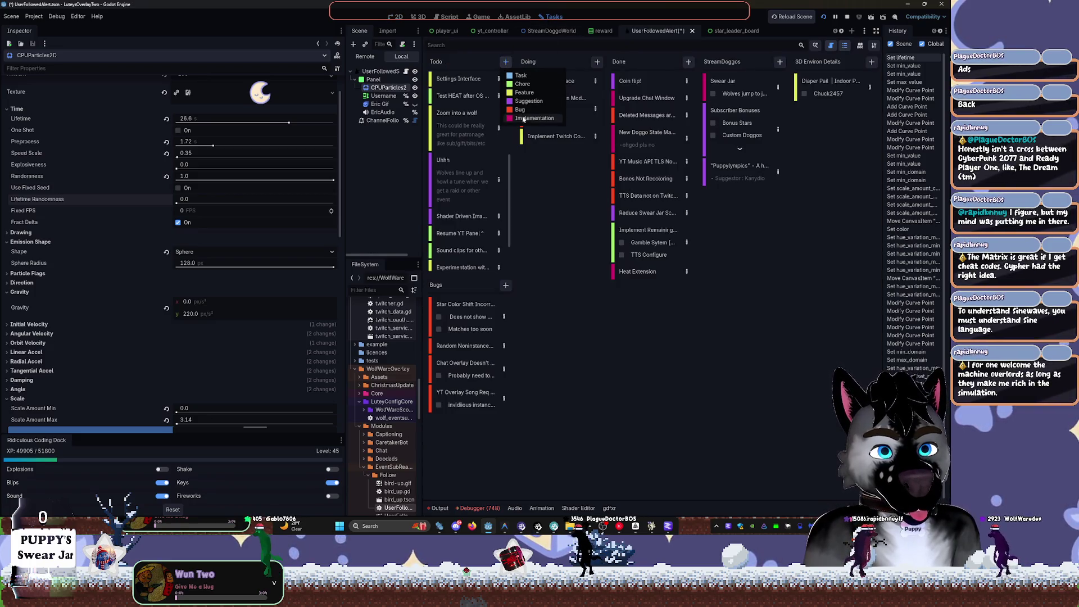
- Add a 'PUNS' Command task to the Todo column and close its Task Details
{"action": "left_click", "coordinate": [505, 61]}
{"action": "type", "text": "PUNS C"}
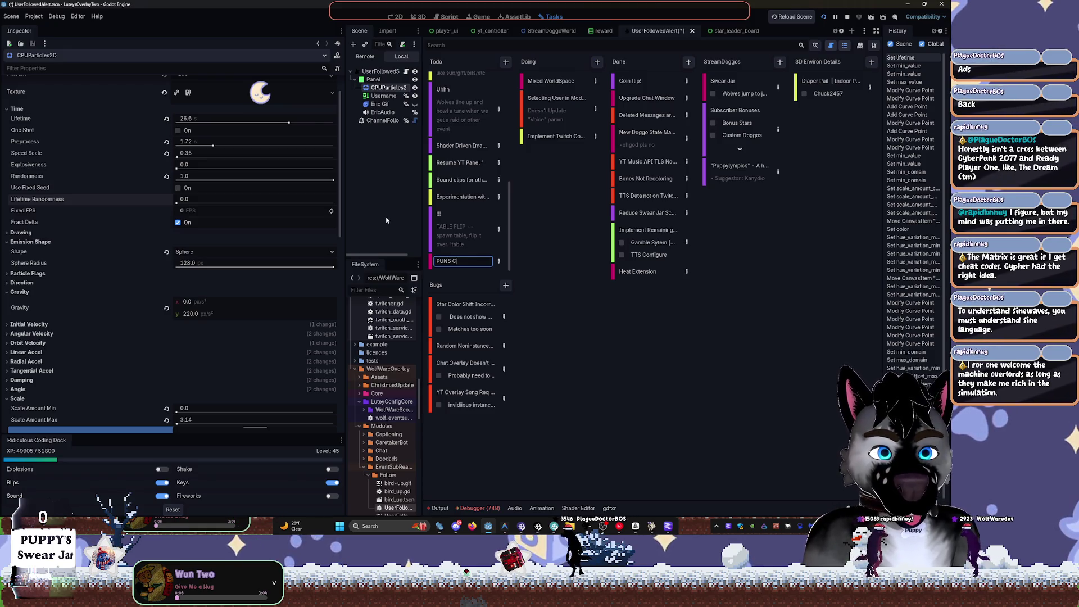
{"action": "key", "text": "Return"}
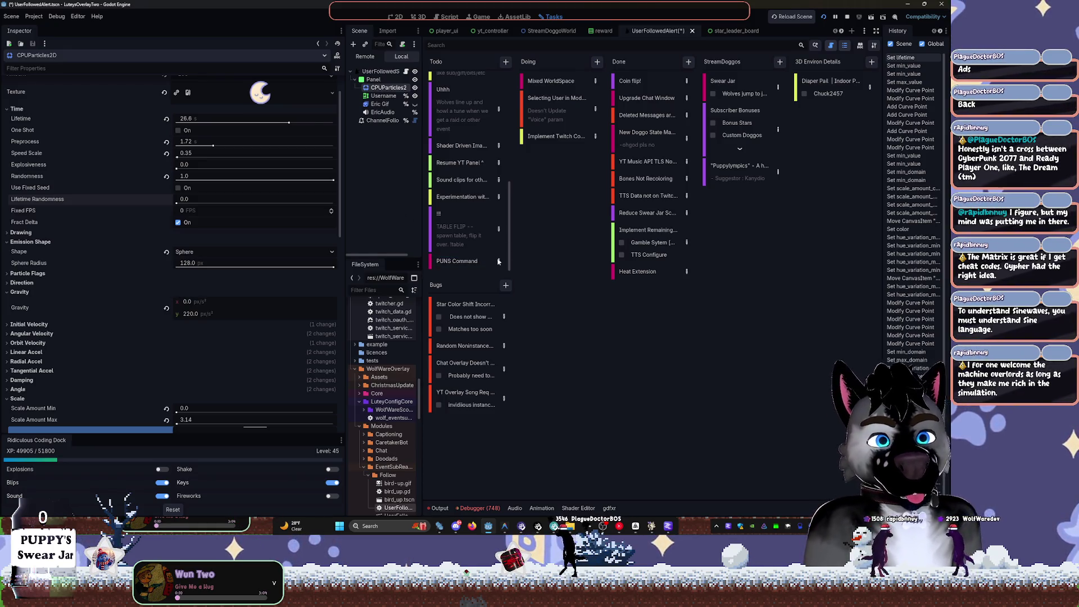
{"action": "key", "text": "Return"}
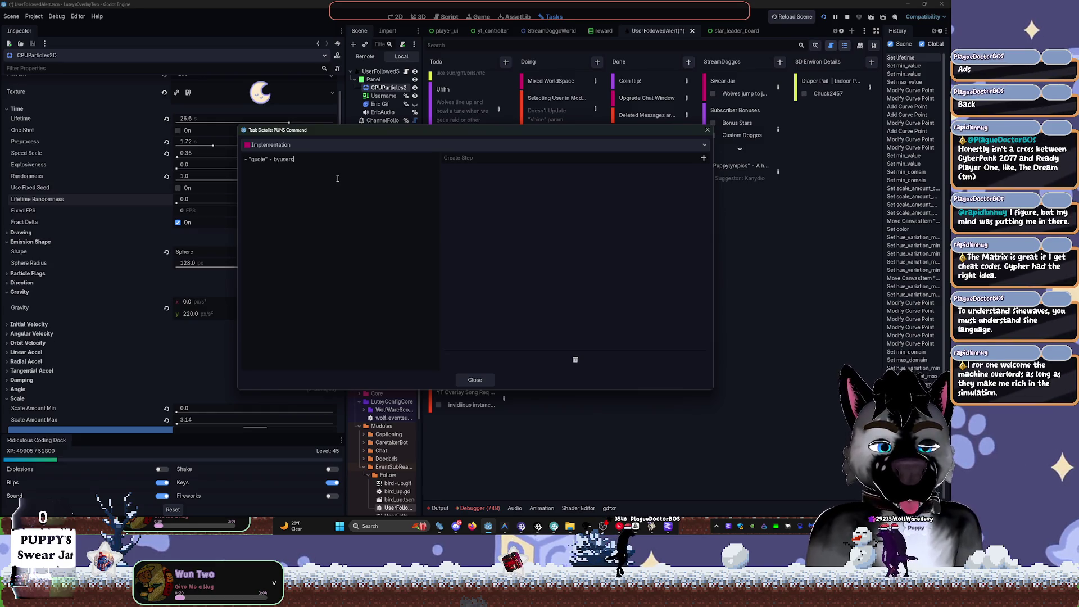
{"action": "left_click", "coordinate": [475, 380]}
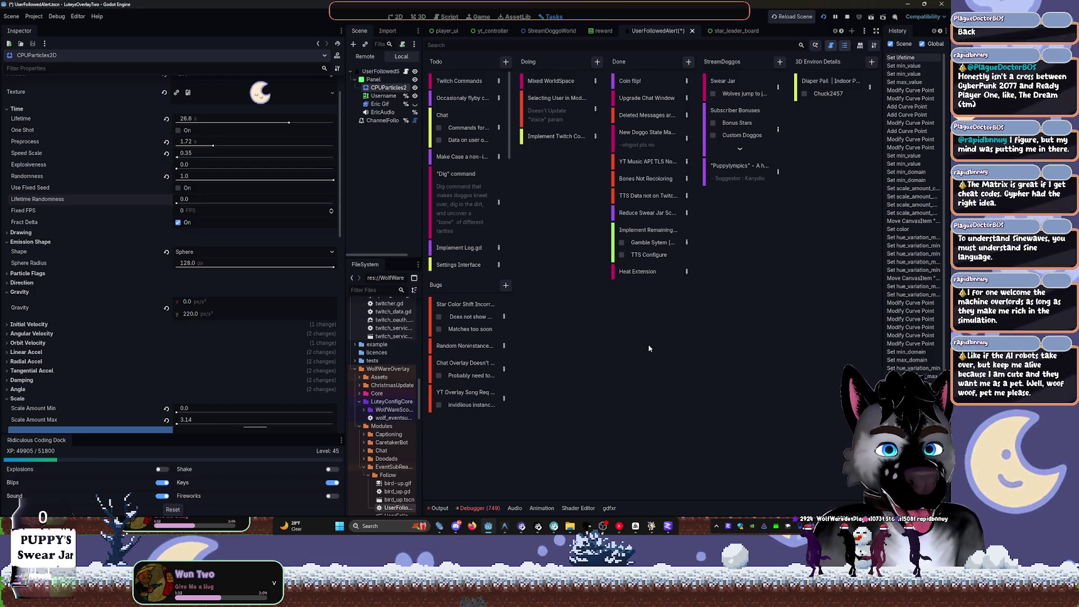
- Back in the 2D view, nudge the particles' Lifetime lower, then raise it to 26.6
{"action": "left_click", "coordinate": [418, 17]}
{"action": "left_click", "coordinate": [397, 18]}
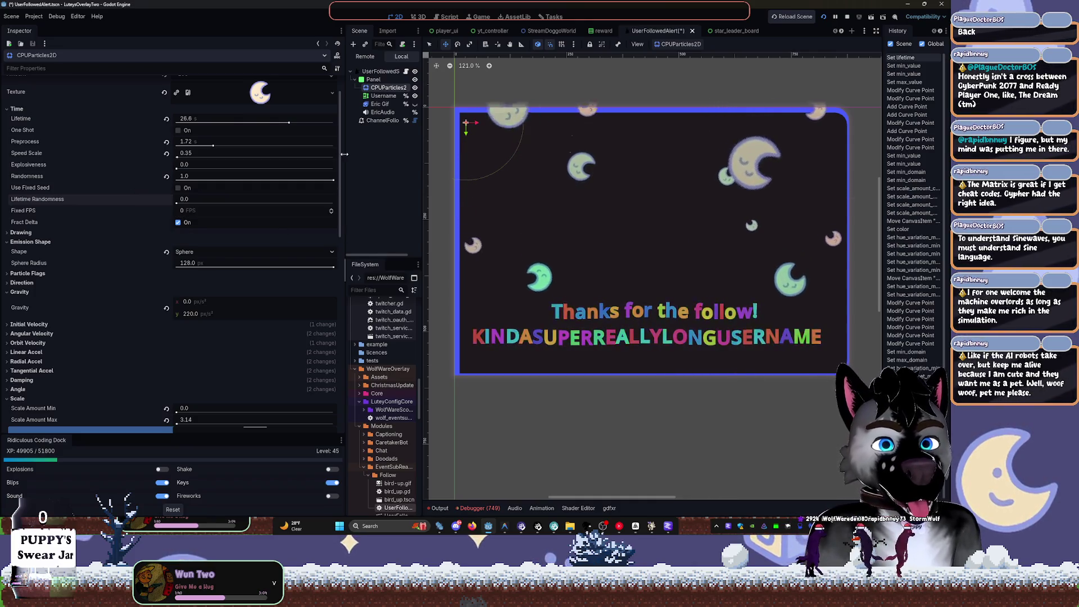
{"action": "scroll", "coordinate": [338, 153], "scroll_direction": "up", "scroll_amount": 3}
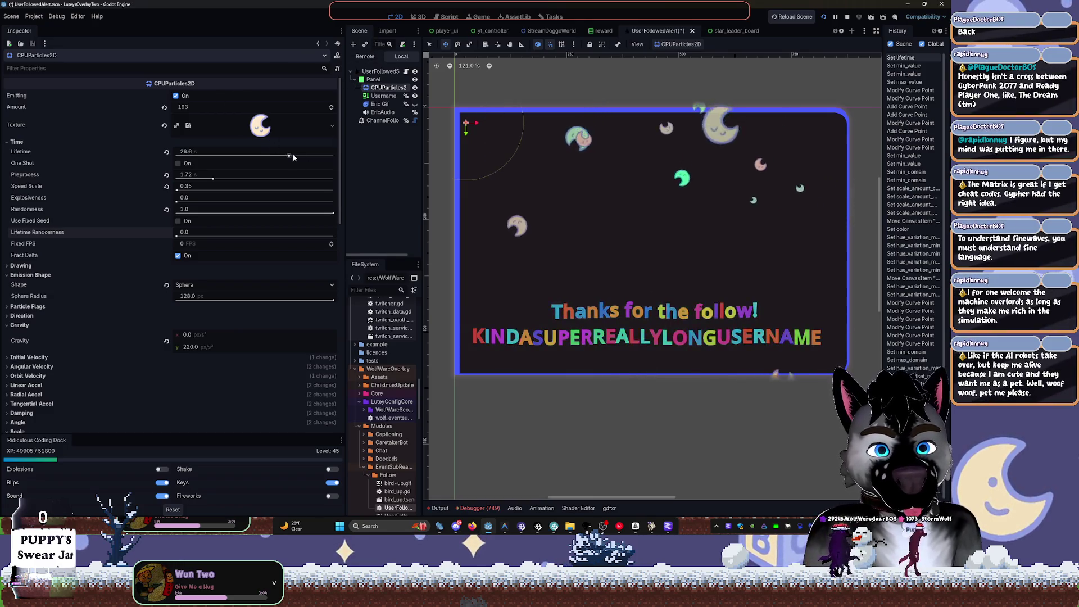
{"action": "left_click_drag", "start_coordinate": [289, 157], "coordinate": [269, 158]}
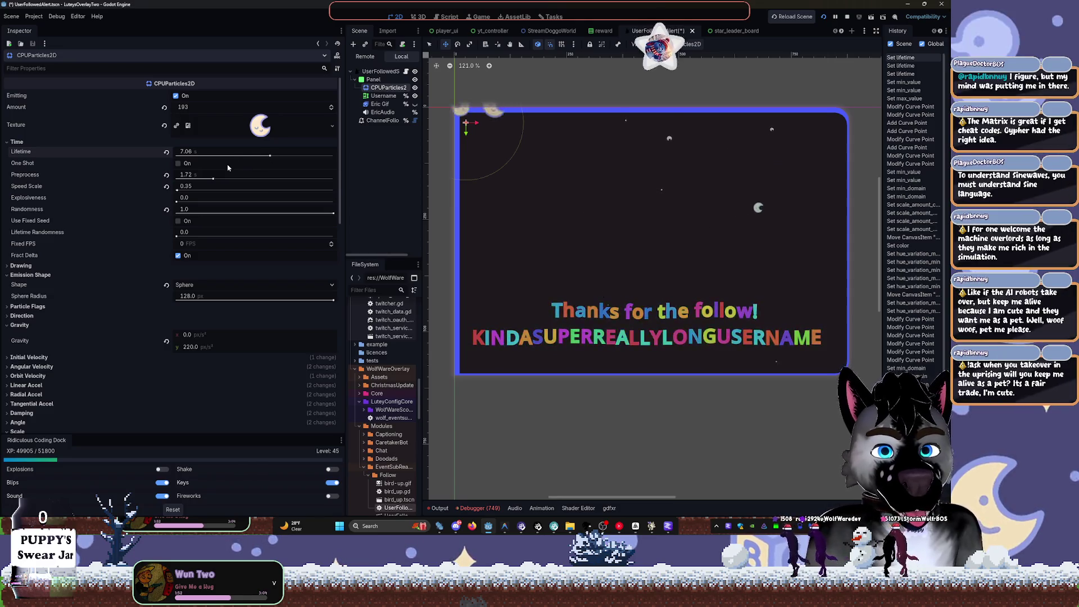
{"action": "left_click_drag", "start_coordinate": [188, 152], "coordinate": [218, 159]}
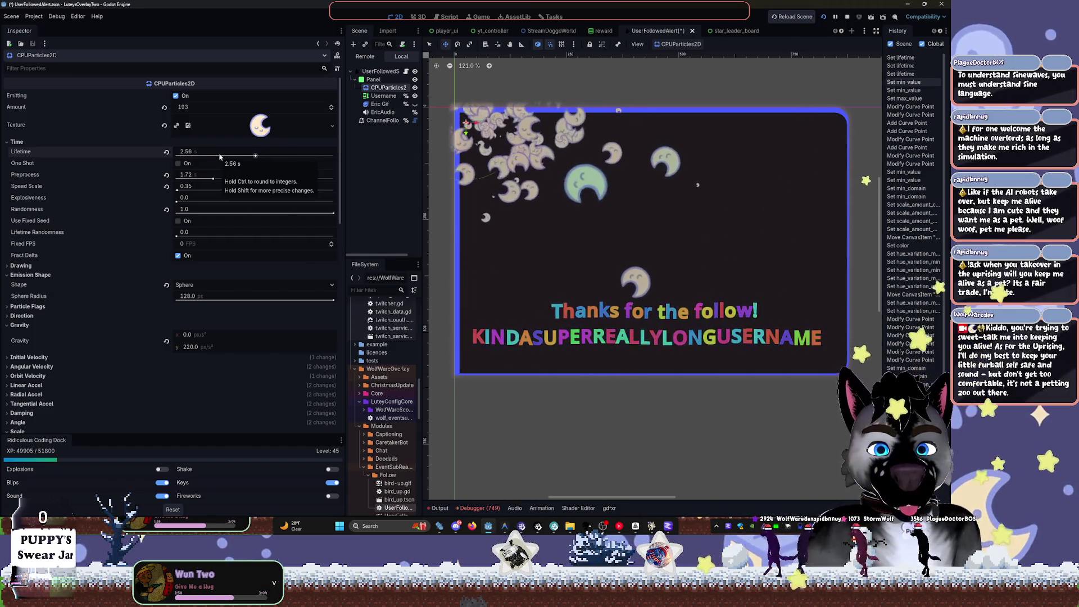
- Reselect CPUParticles2D, shorten Lifetime to 7.62, then start filtering project files for 'chat'
{"action": "left_click", "coordinate": [367, 153]}
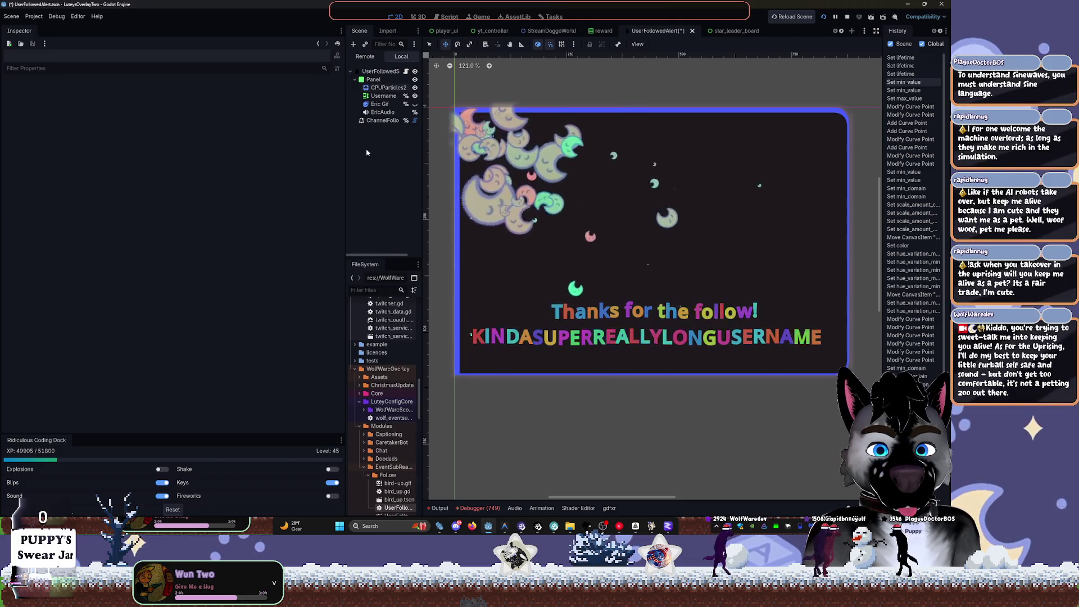
{"action": "left_click", "coordinate": [388, 88]}
{"action": "left_click_drag", "start_coordinate": [183, 159], "coordinate": [270, 154]}
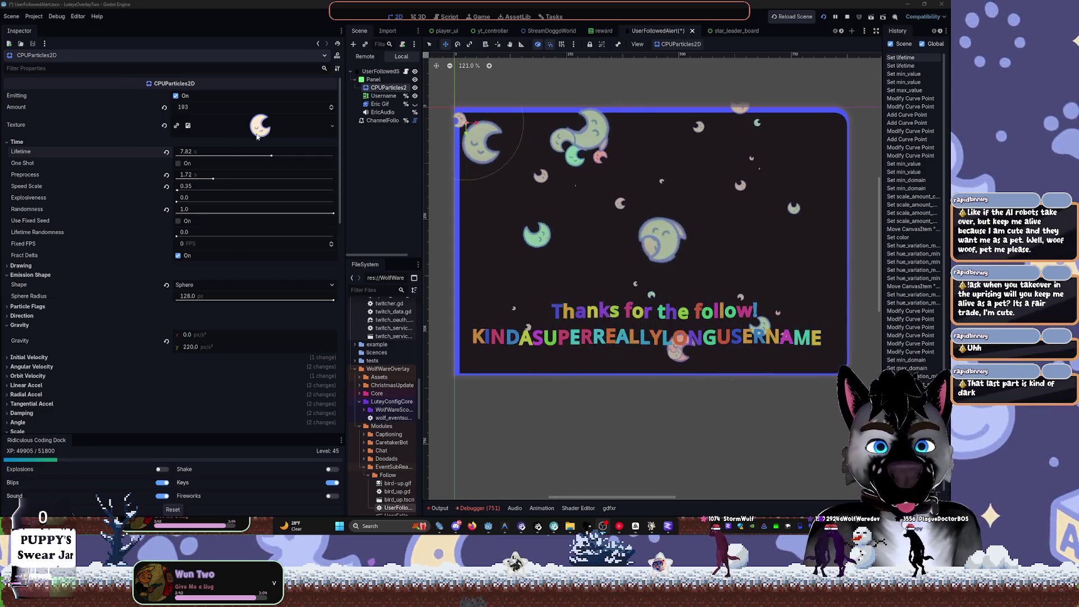
{"action": "left_click", "coordinate": [564, 24]}
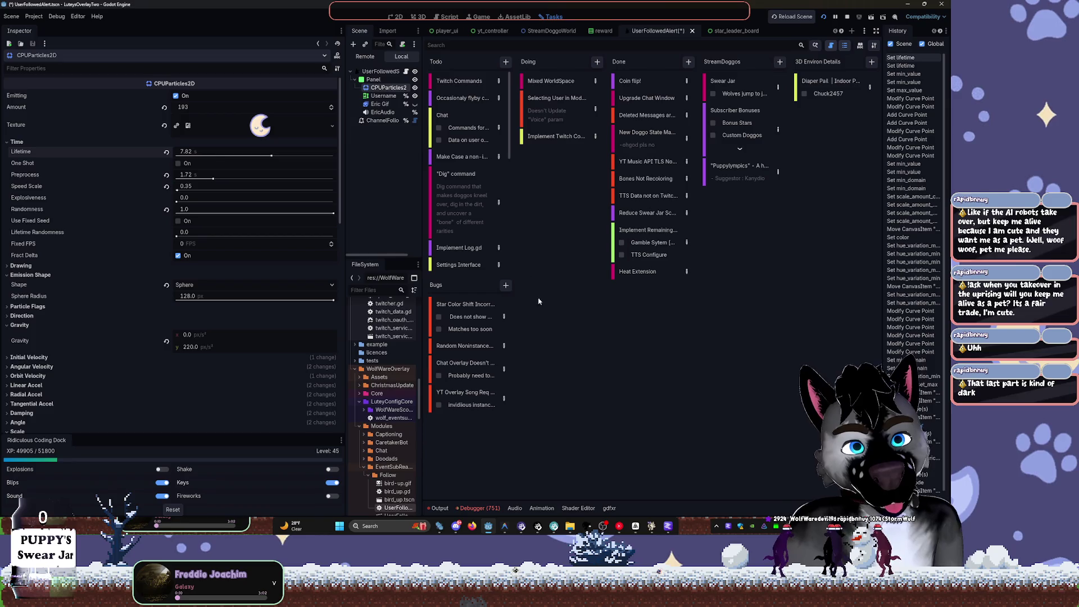
{"action": "left_click", "coordinate": [379, 288]}
- Filter the FileSystem dock for 'bubble' and open the ChatBubble2.gd script
{"action": "type", "text": "hat"}
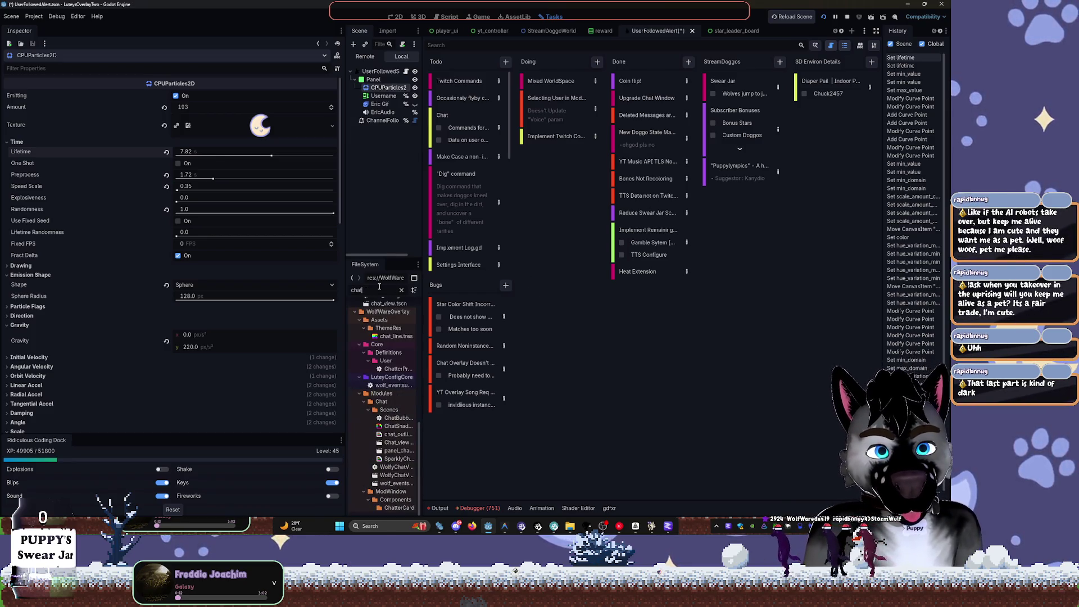
{"action": "key", "text": "BackSpace"}
{"action": "key", "text": "BackSpace"}
{"action": "key", "text": "BackSpace"}
{"action": "type", "text": "bubble"}
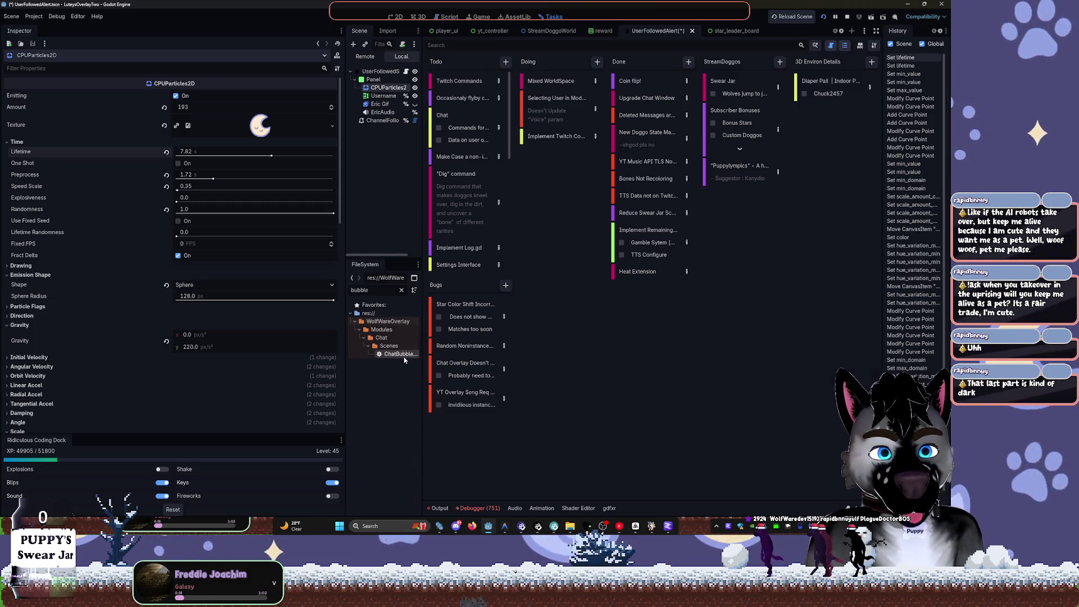
{"action": "double_click", "coordinate": [402, 355]}
- Back in the 2D view with widened docks, filter for 'chat' and open Chat_view_Card2.tscn
{"action": "key", "text": "ctrl+F1"}
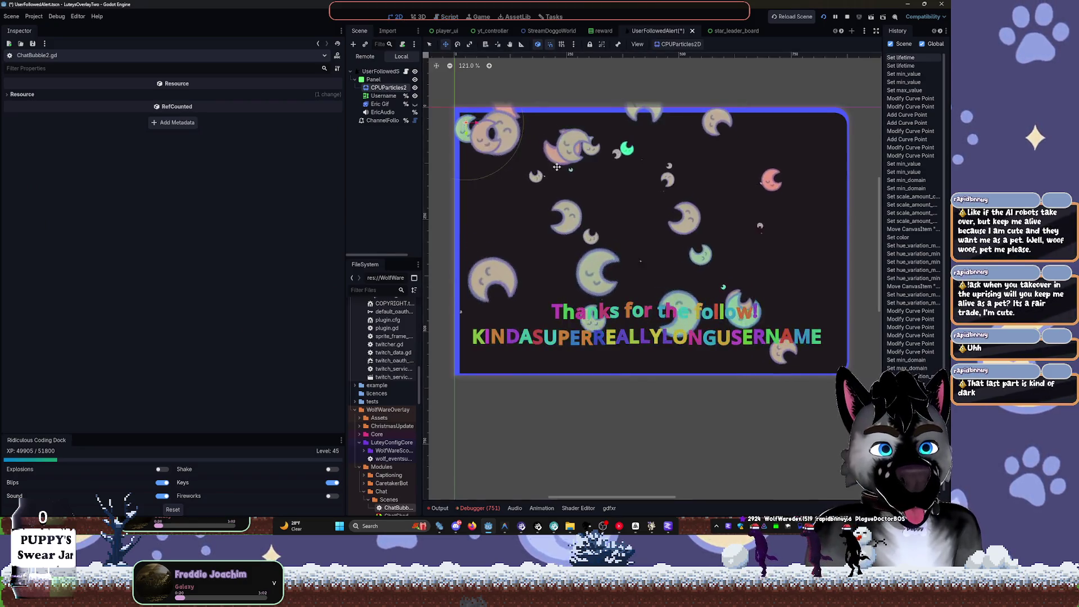
{"action": "left_click_drag", "start_coordinate": [343, 252], "coordinate": [162, 256]}
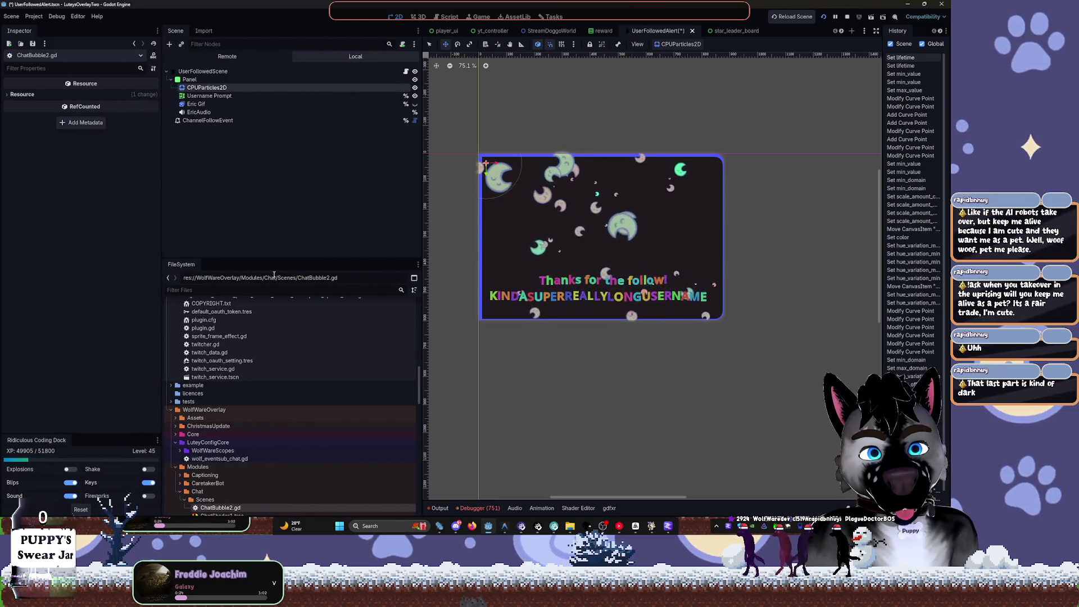
{"action": "type", "text": "chat"}
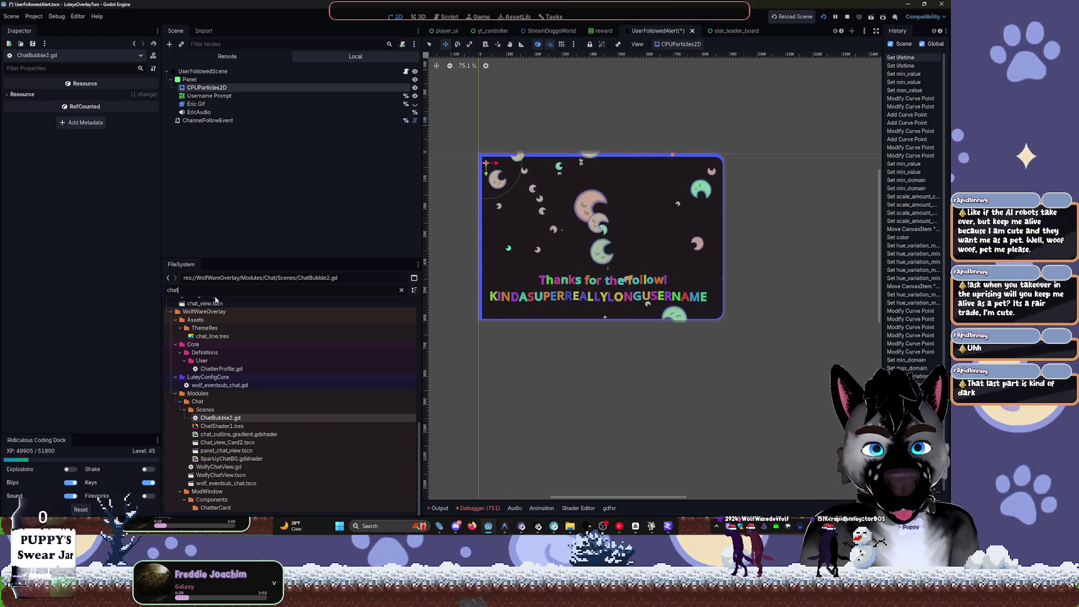
{"action": "left_click", "coordinate": [243, 443]}
{"action": "double_click", "coordinate": [244, 442]}
{"action": "scroll", "coordinate": [524, 169], "scroll_direction": "up", "scroll_amount": 5}
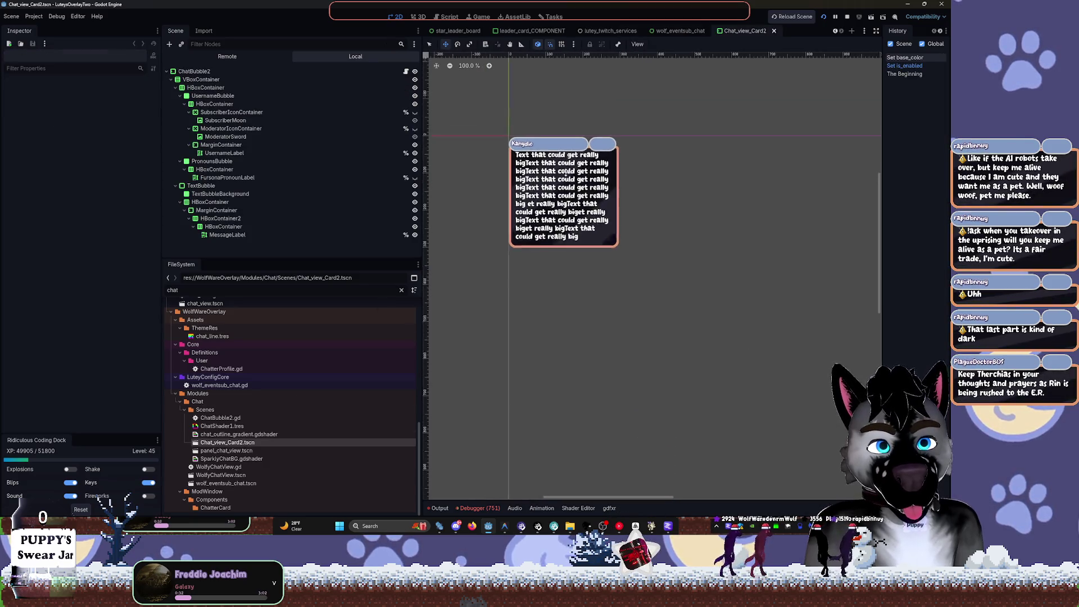